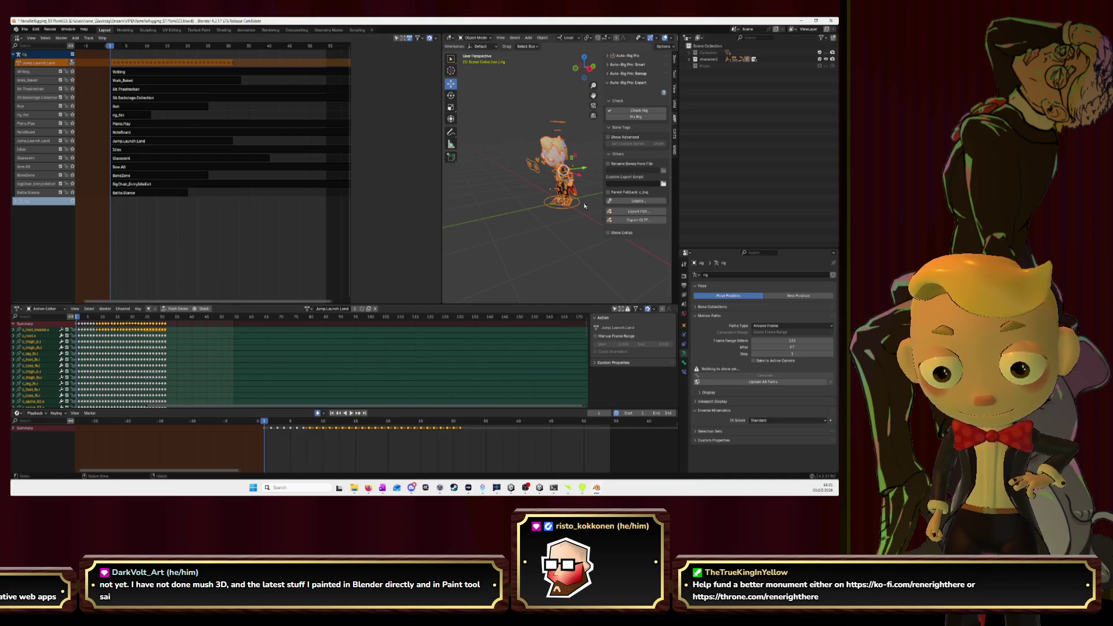
- Export the rig and its actions to character_animation.fbx with Auto-Rig Pro, then switch to Unity
{"action": "left_click", "coordinate": [638, 211]}
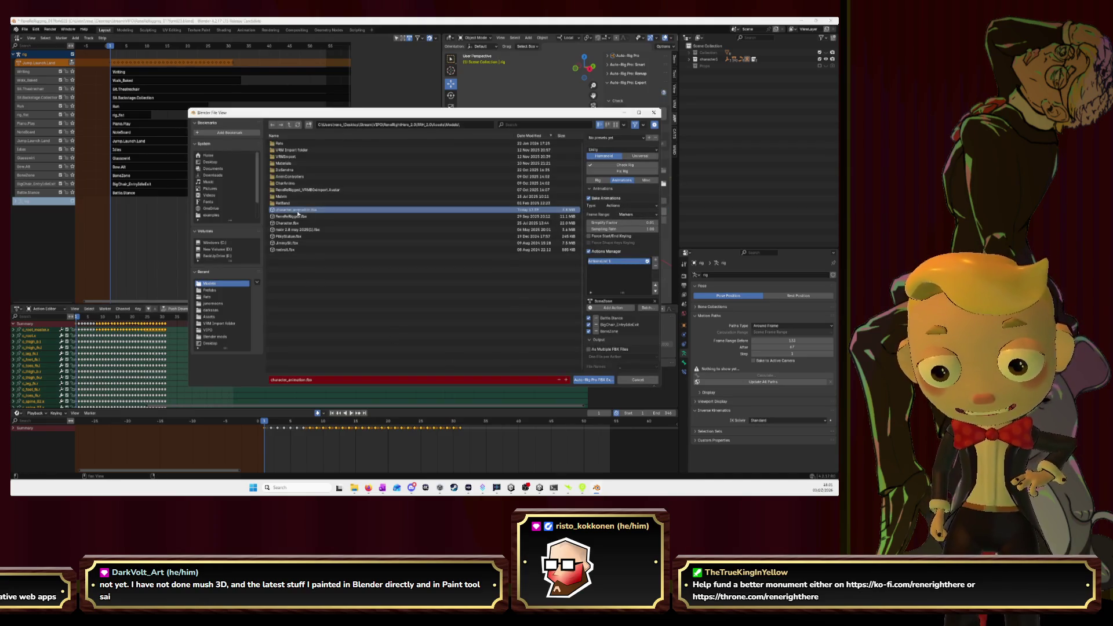
{"action": "left_click", "coordinate": [594, 379]}
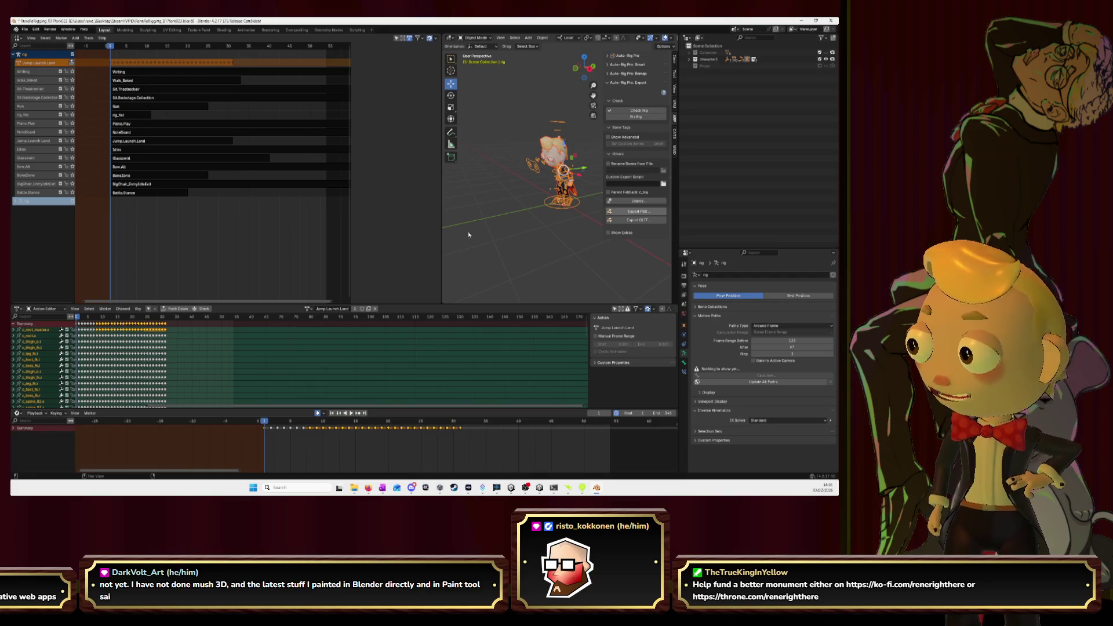
{"action": "key", "text": "alt+Tab"}
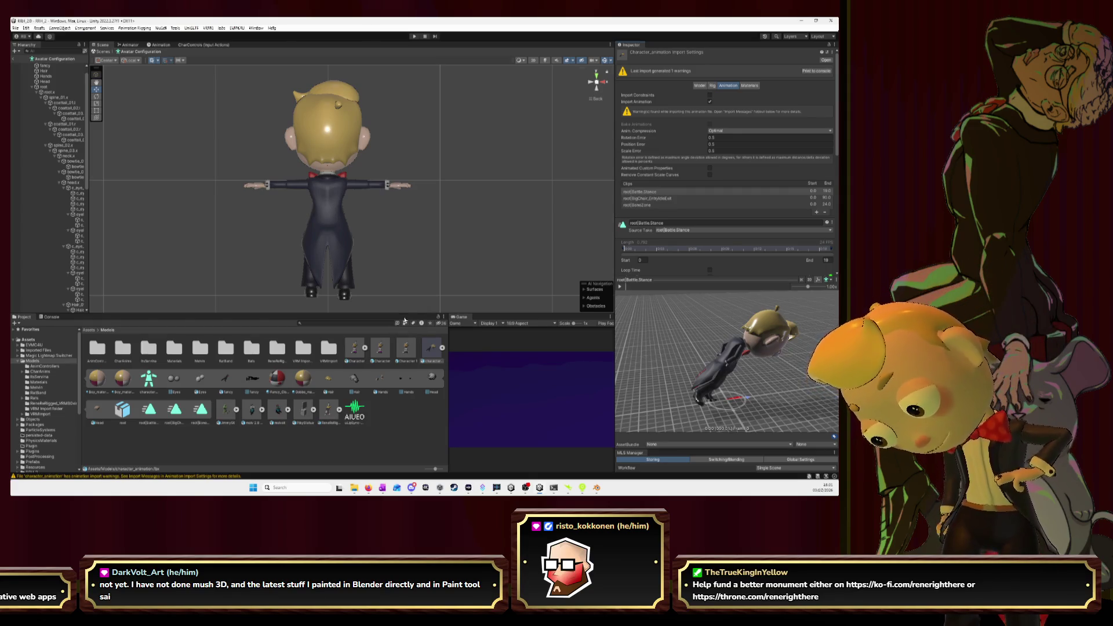
- Refresh character_animation's import settings in Unity to review its three imported clips, then return to Blender
{"action": "left_click", "coordinate": [395, 422]}
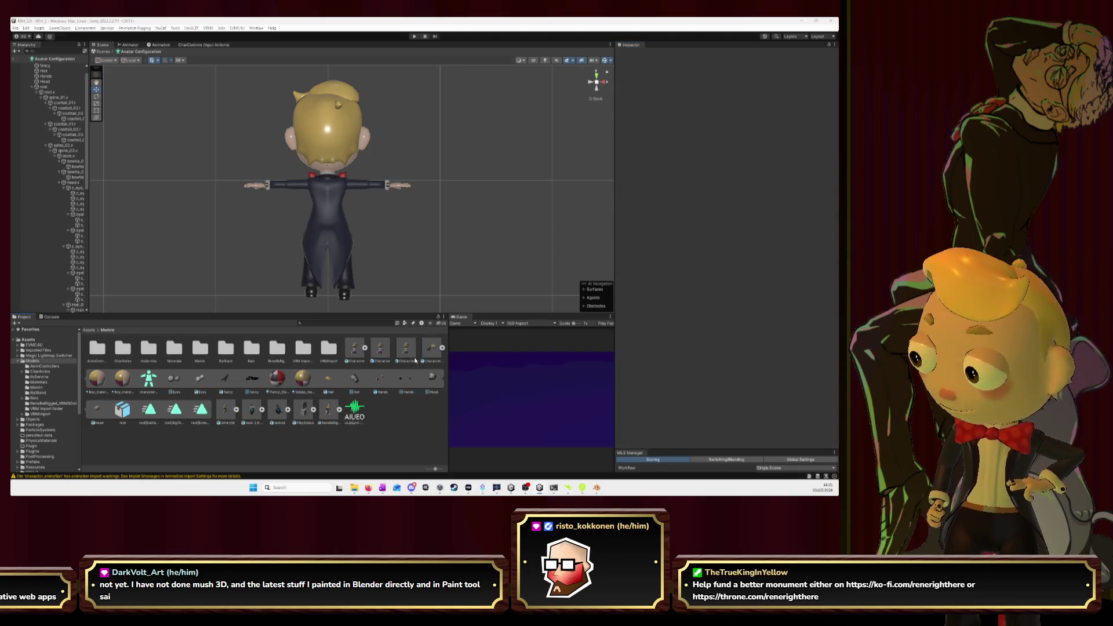
{"action": "key", "text": "alt+Tab"}
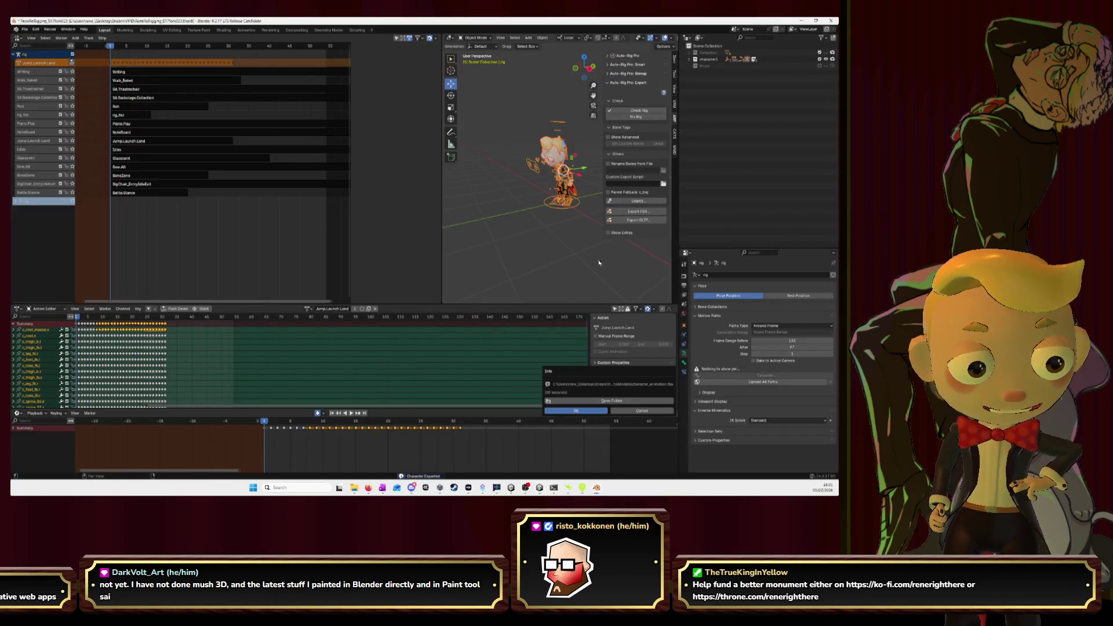
{"action": "key", "text": "alt+Tab"}
{"action": "left_click", "coordinate": [431, 348]}
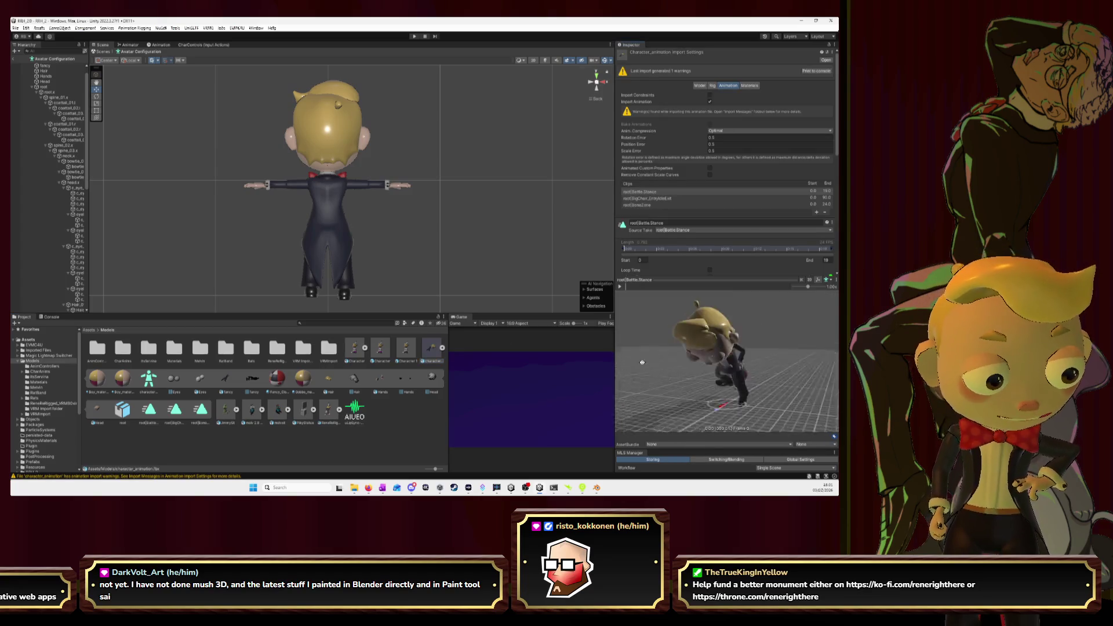
{"action": "key", "text": "alt+Tab"}
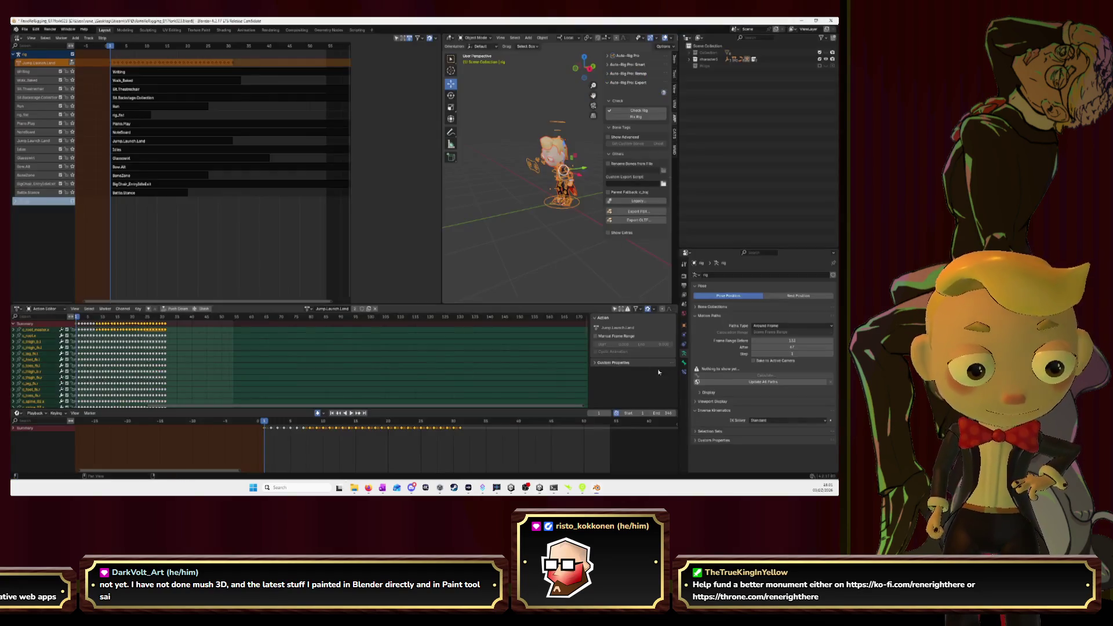
- Remove BoneZone from the Actions Manager list, export character_animation.fbx, and confirm the export report
{"action": "left_click", "coordinate": [644, 213]}
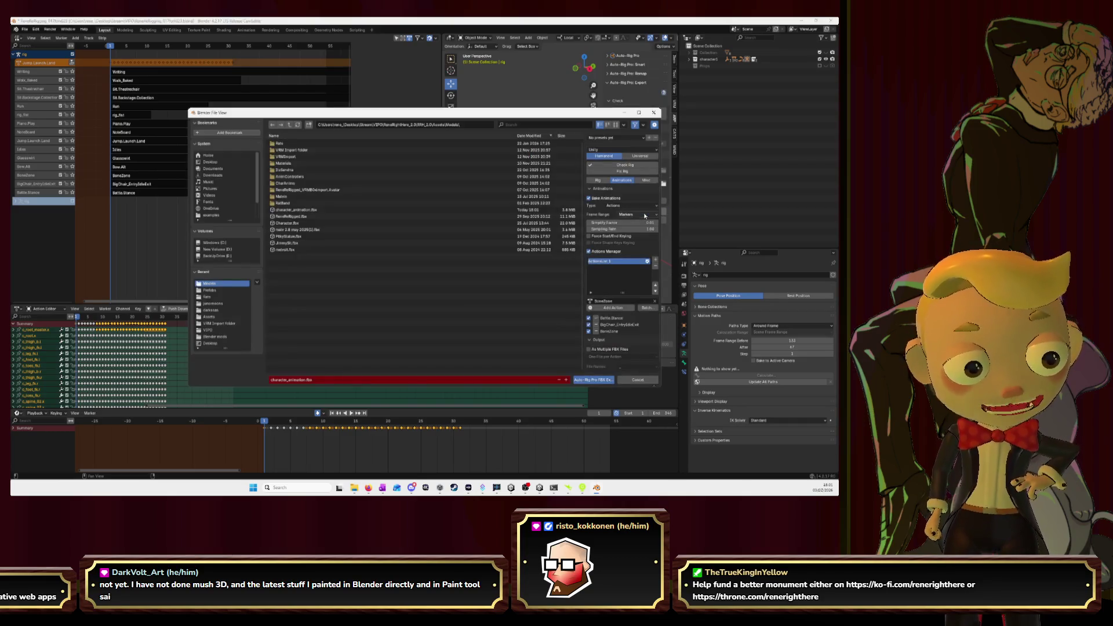
{"action": "left_click", "coordinate": [595, 332]}
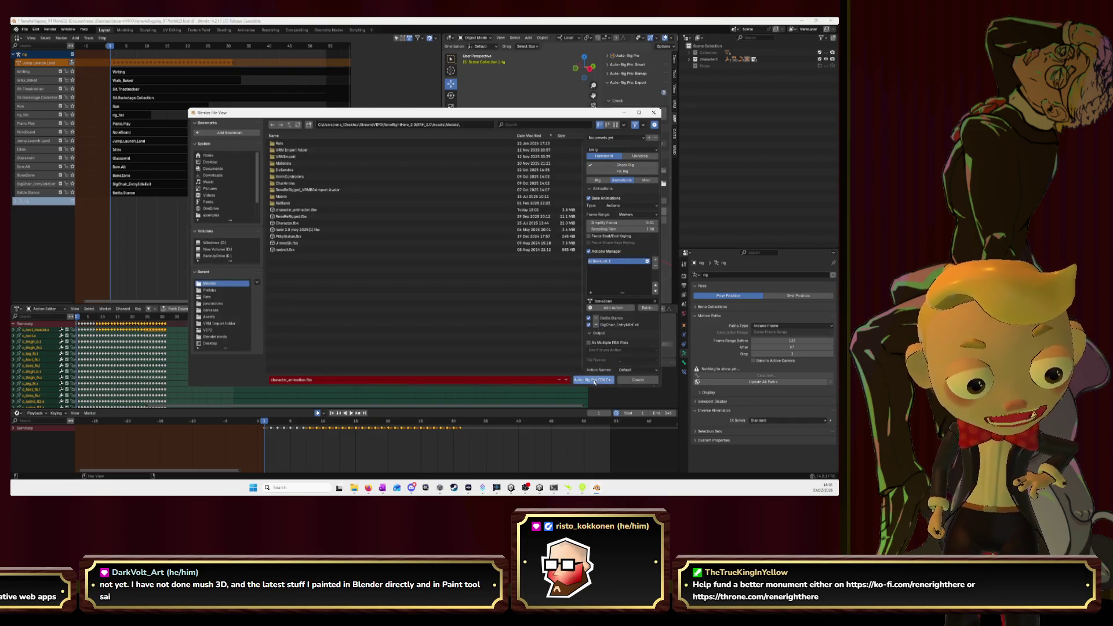
{"action": "left_click", "coordinate": [595, 381]}
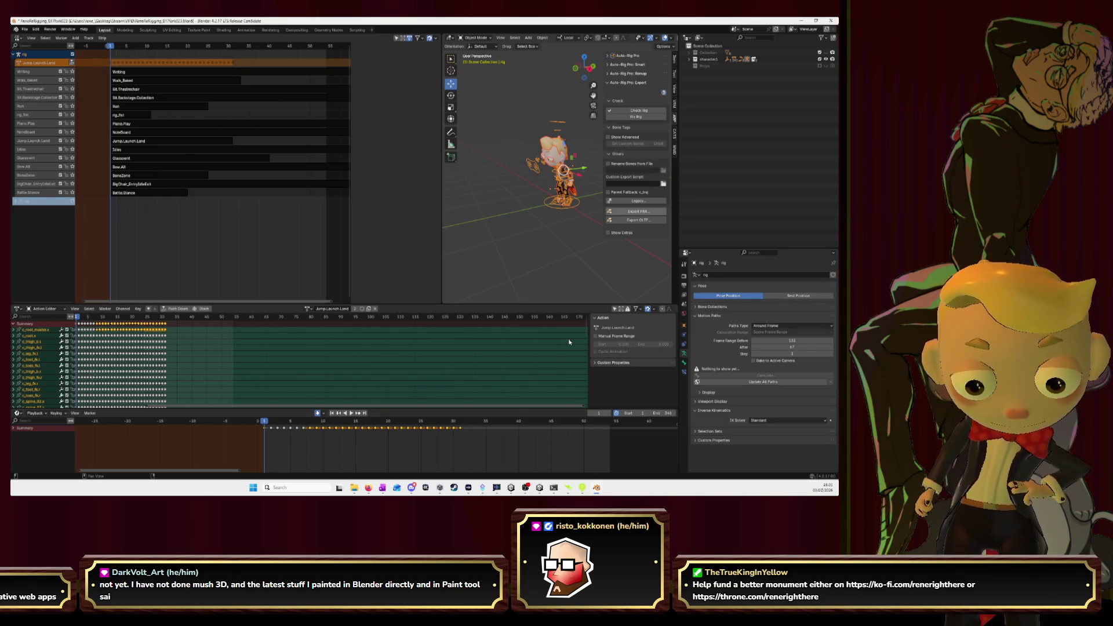
{"action": "left_click", "coordinate": [574, 412]}
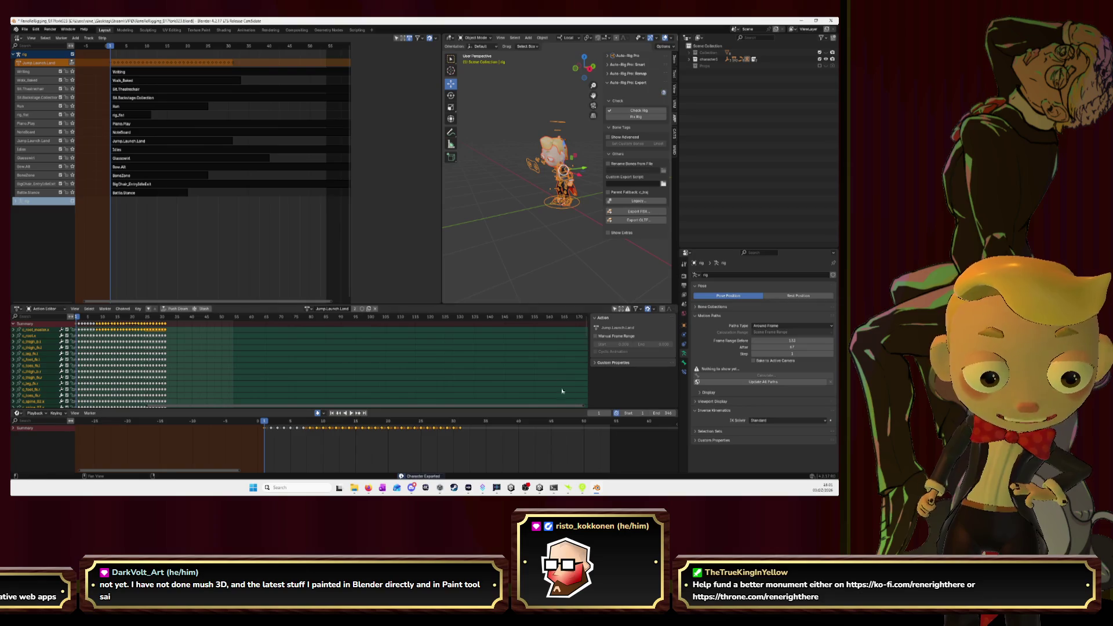
- Check in Unity that only Battle.Stance and BigChair_EntryIdleExit clips remain, then go back to Blender
{"action": "key", "text": "alt+Tab"}
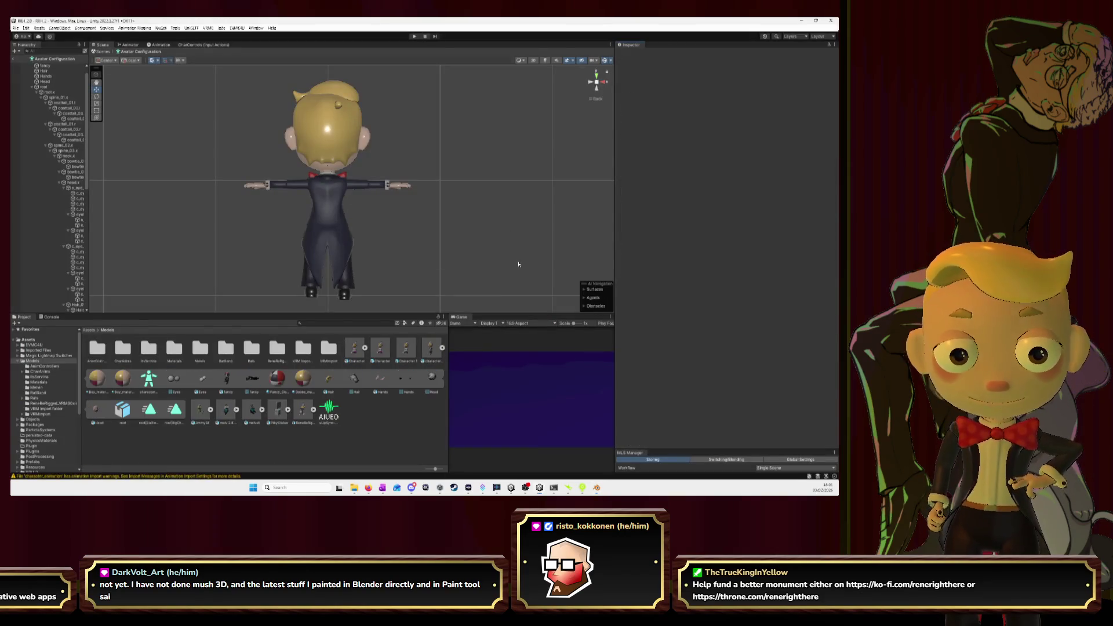
{"action": "left_click", "coordinate": [431, 348]}
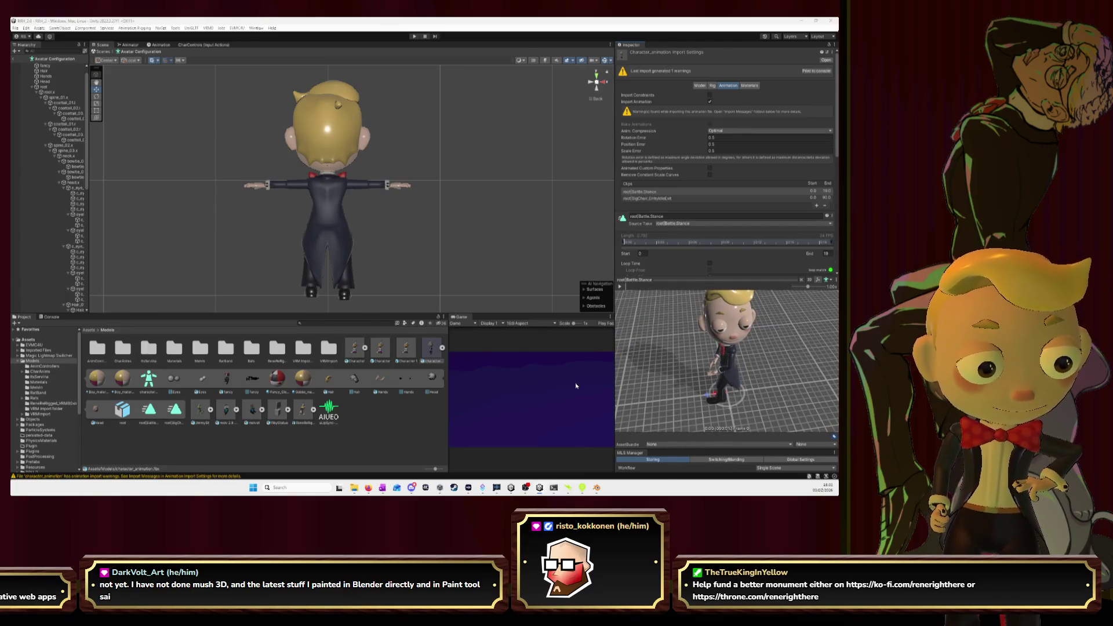
{"action": "key", "text": "alt+Tab"}
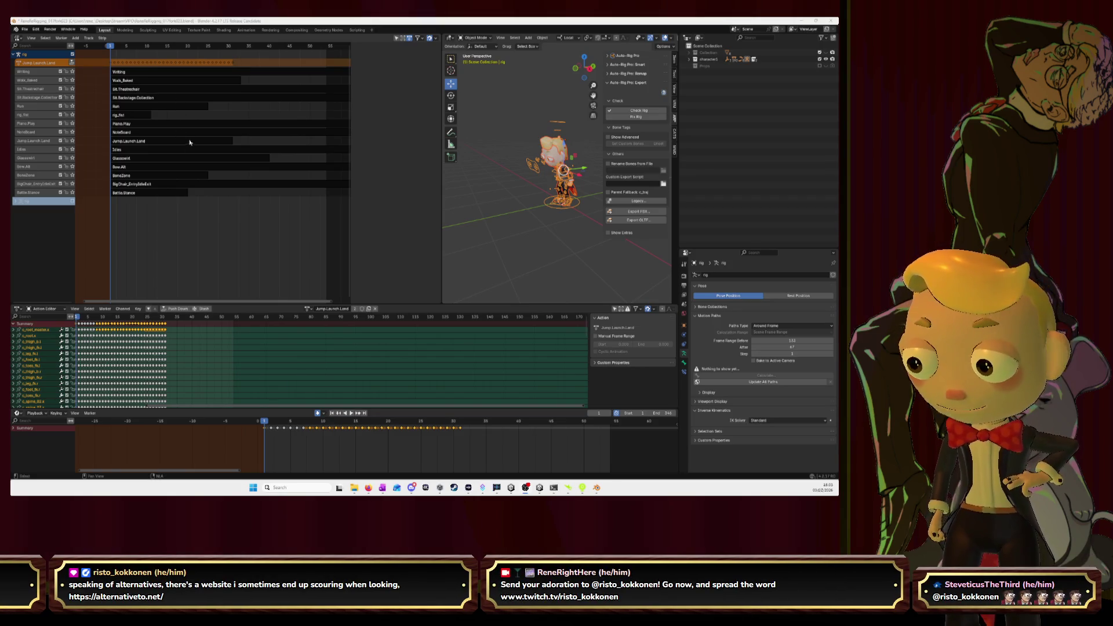
- Try moving the Run strip to another NLA track, then drop it back on its own track
{"action": "left_click", "coordinate": [172, 106]}
{"action": "key", "text": "n"}
{"action": "key", "text": "g"}
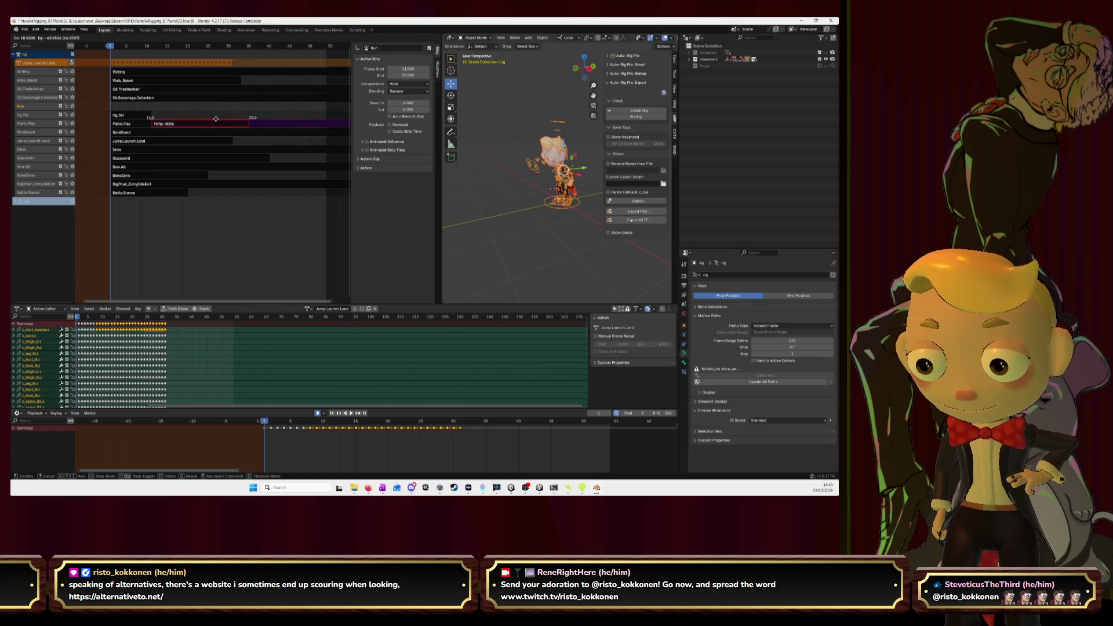
{"action": "left_click", "coordinate": [178, 115]}
{"action": "left_click", "coordinate": [183, 119]}
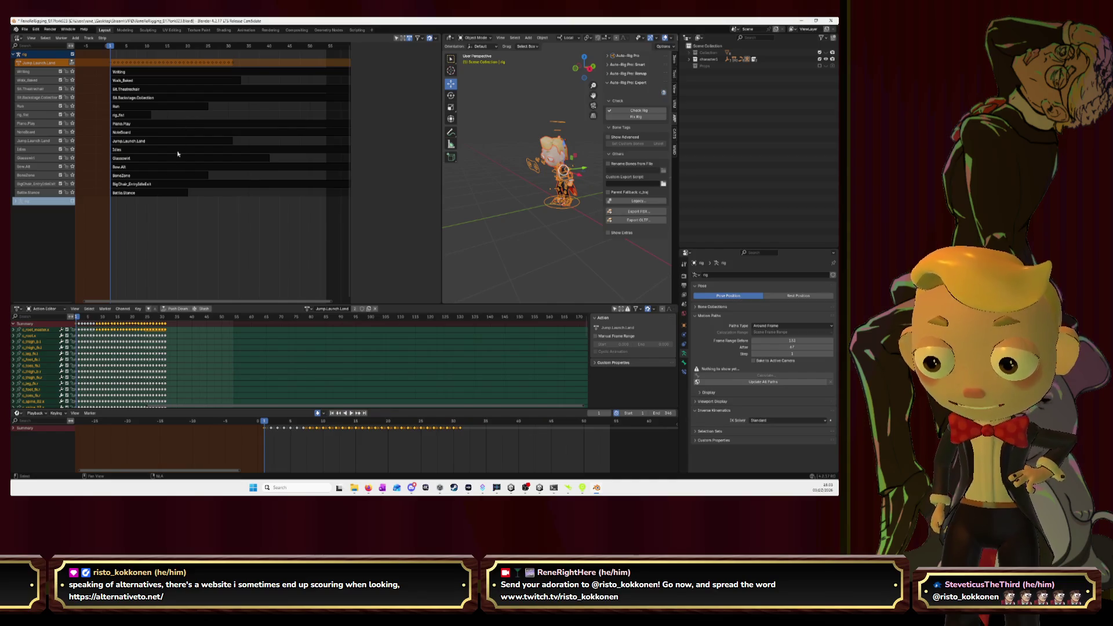
- Move the BigChair_EntryIdleExit strip onto the Battle.Stance track and bring up the FBX export settings
{"action": "left_click_drag", "start_coordinate": [351, 206], "coordinate": [406, 205]}
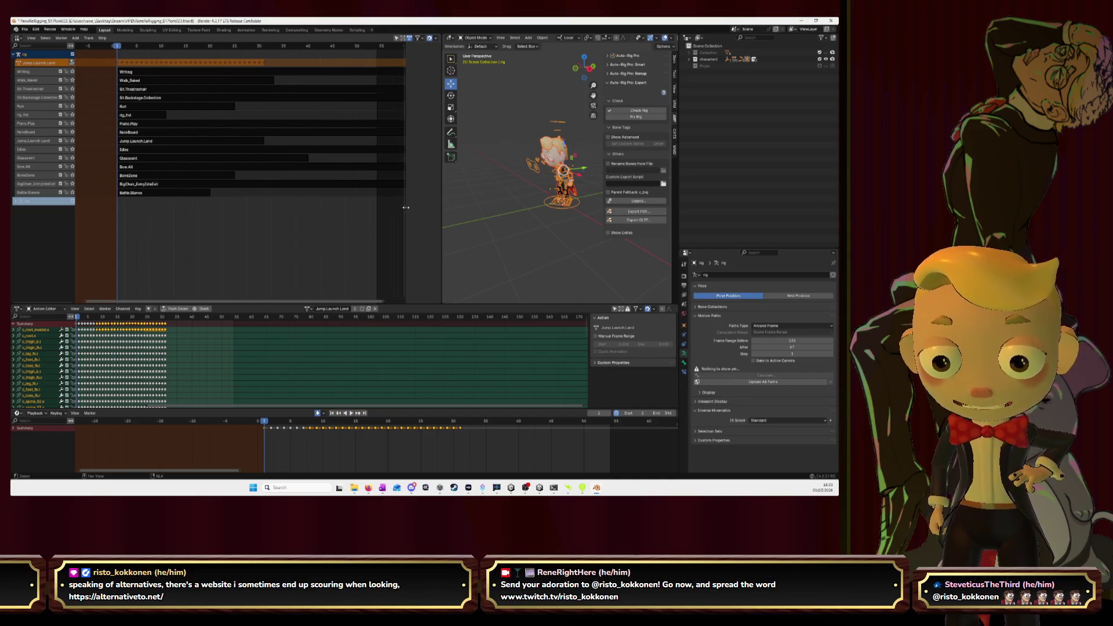
{"action": "scroll", "coordinate": [263, 229], "scroll_direction": "down", "scroll_amount": 4}
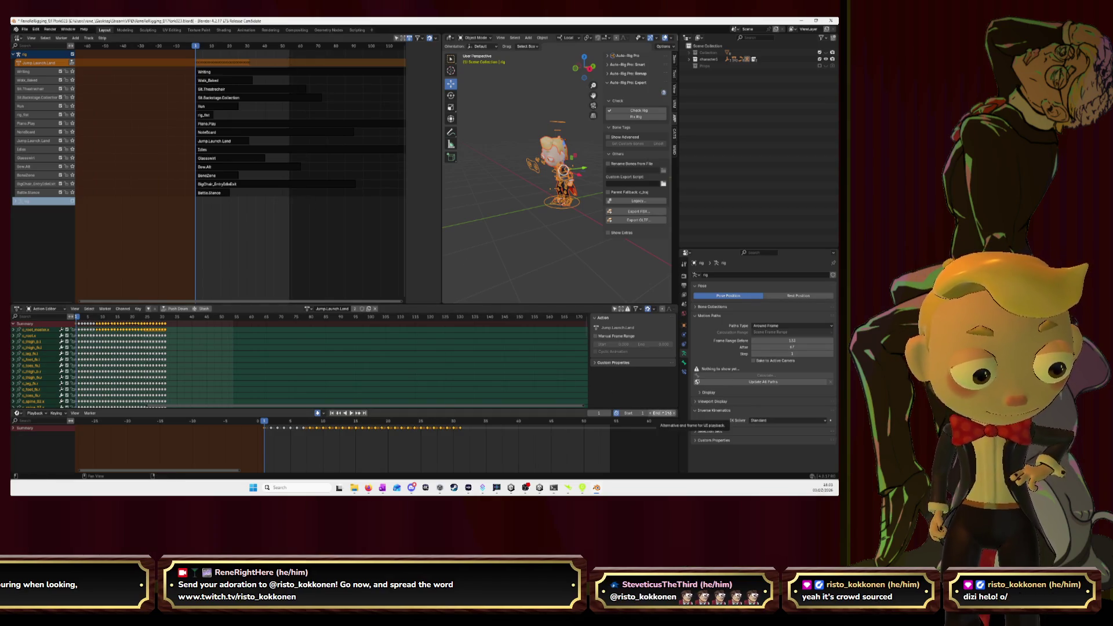
{"action": "left_click", "coordinate": [214, 184]}
{"action": "key", "text": "g"}
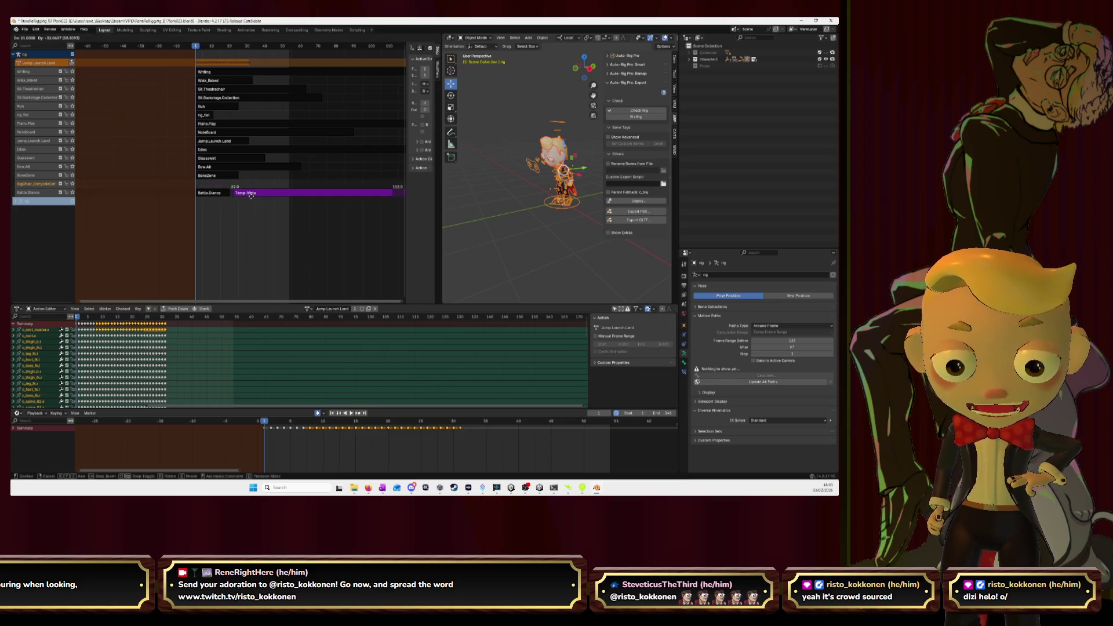
{"action": "left_click", "coordinate": [249, 199]}
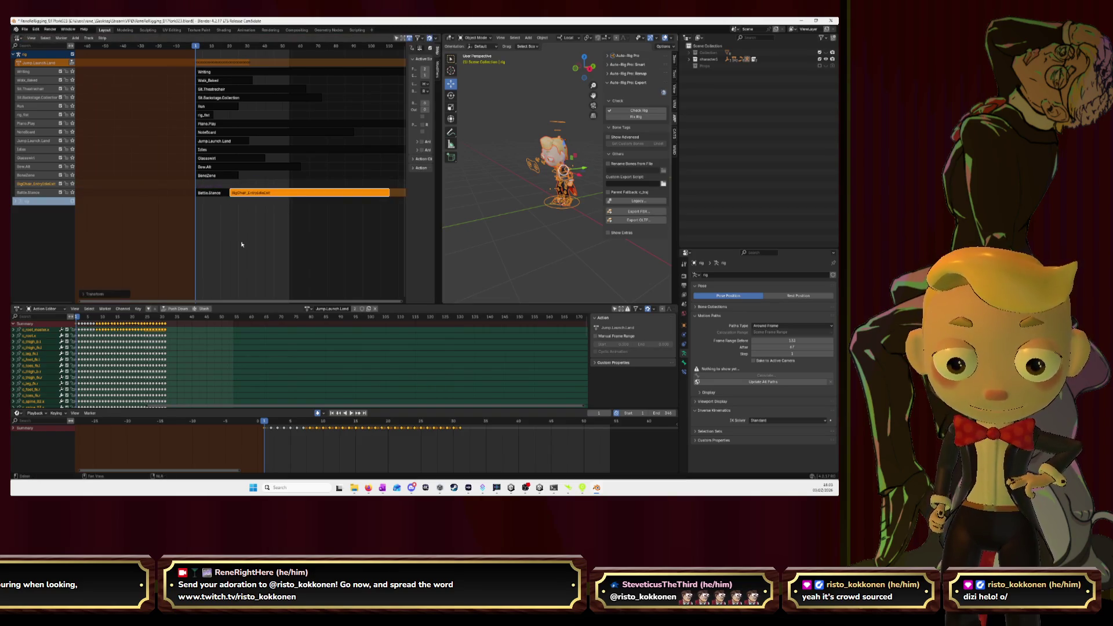
{"action": "left_click", "coordinate": [242, 244]}
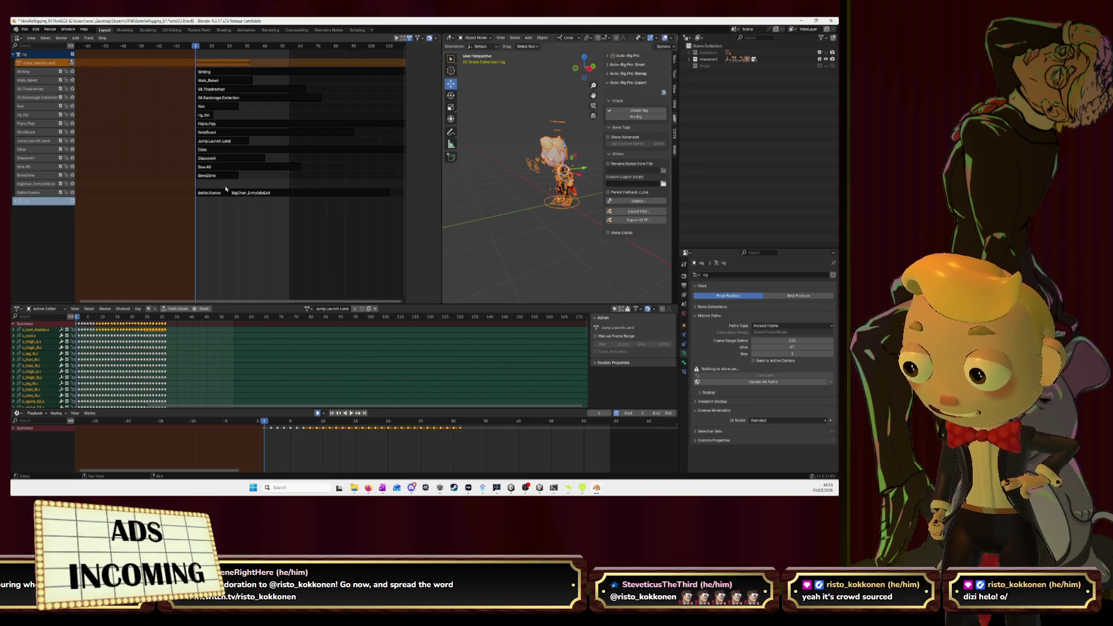
{"action": "left_click", "coordinate": [632, 212]}
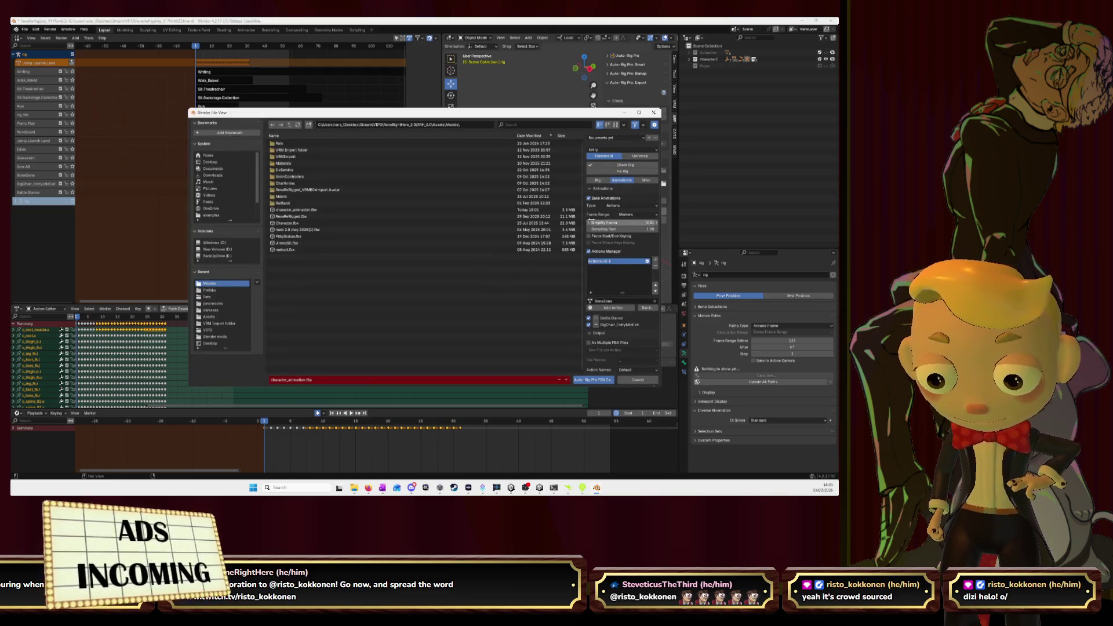
- Overwrite character_animation.fbx with the Auto-Rig Pro export, then switch to Unity
{"action": "left_click", "coordinate": [565, 210]}
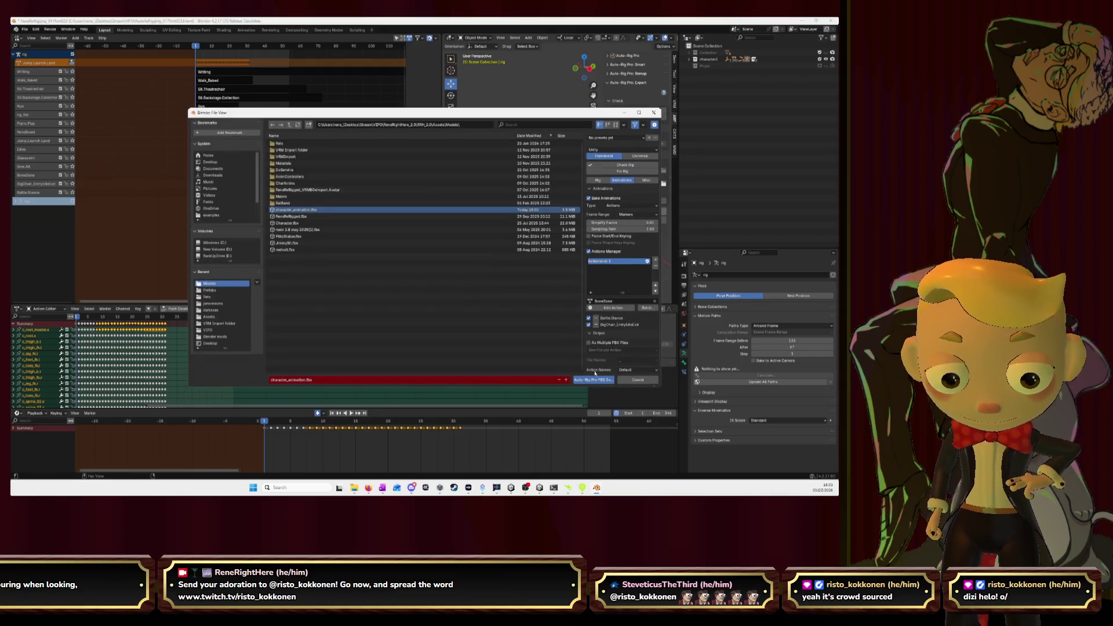
{"action": "left_click", "coordinate": [601, 382]}
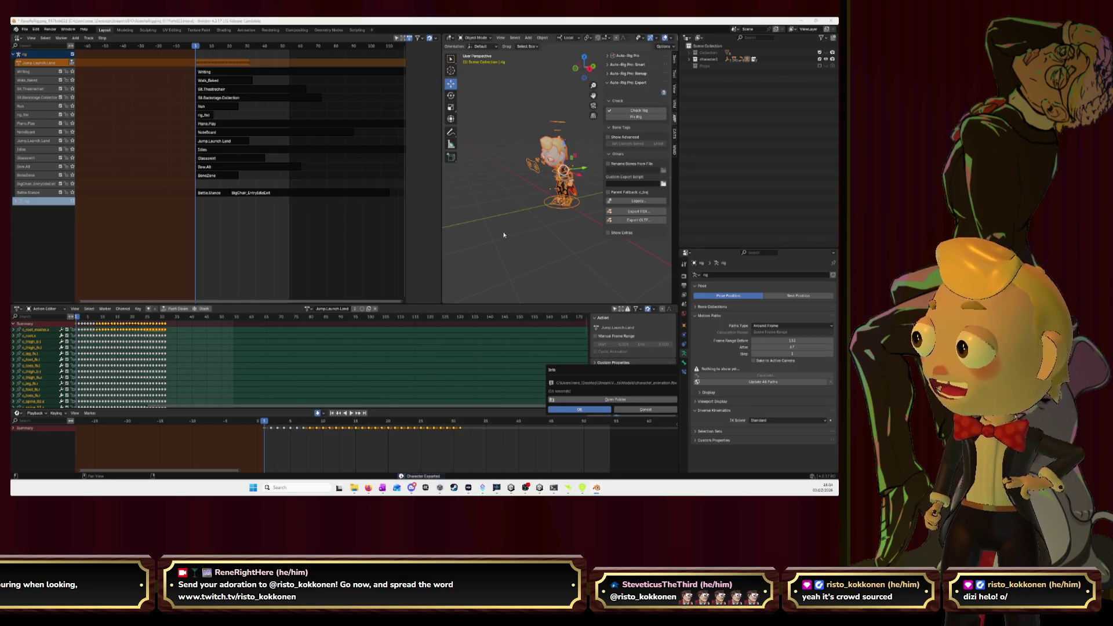
{"action": "key", "text": "alt+Tab"}
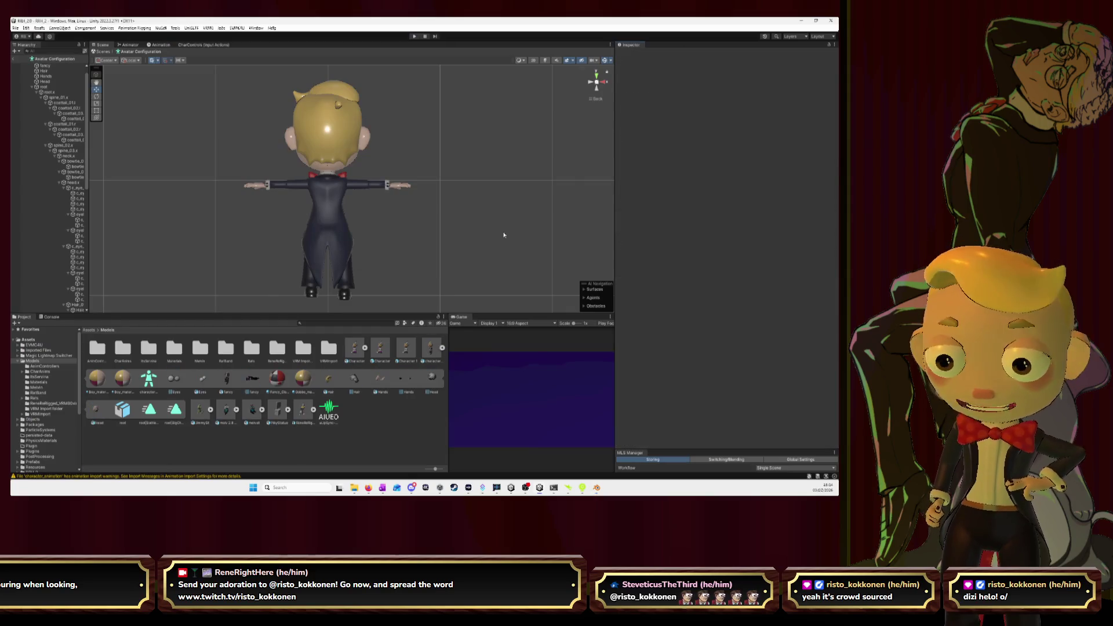
- Preview the BigChair_EntryIdleExit and Battle.Stance clips on the rotated character_animation model, then return to Blender
{"action": "left_click", "coordinate": [446, 348]}
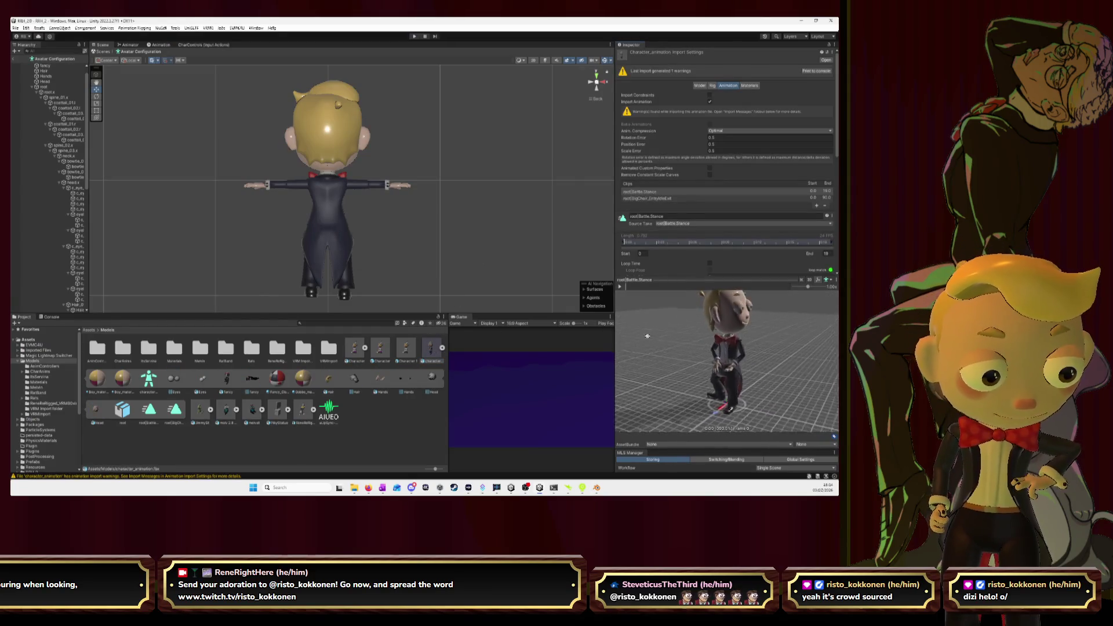
{"action": "left_click_drag", "start_coordinate": [704, 329], "coordinate": [812, 320]}
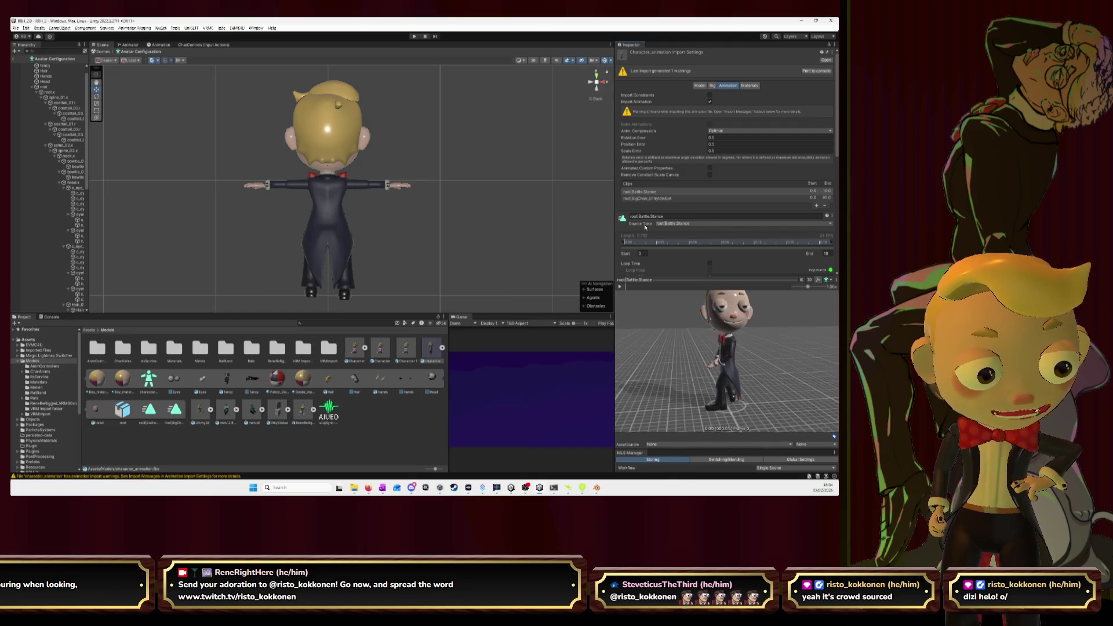
{"action": "left_click", "coordinate": [649, 199]}
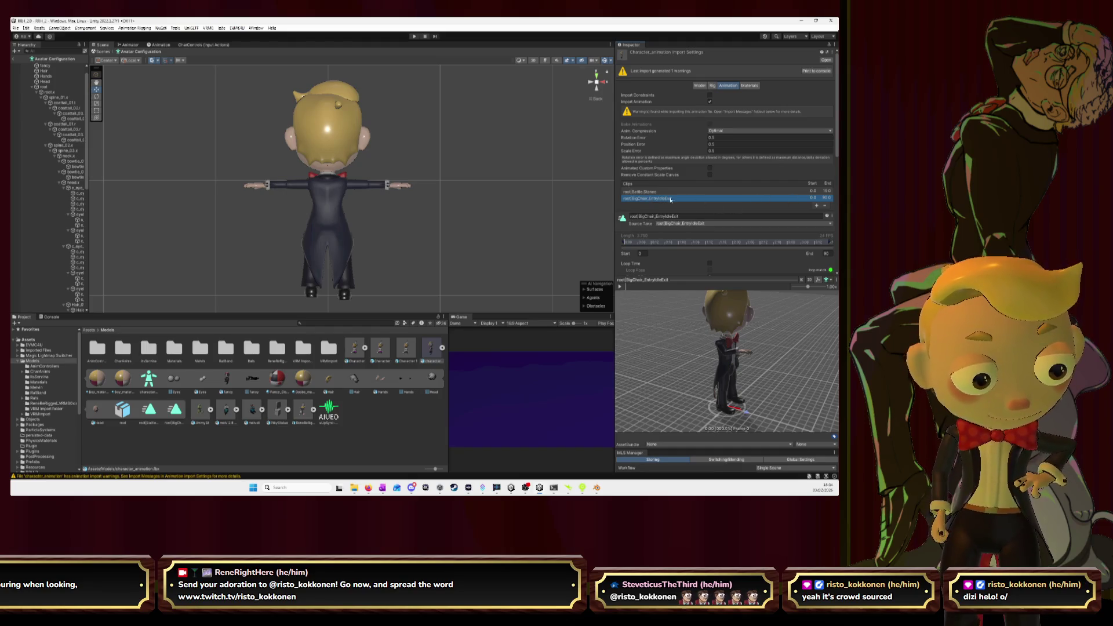
{"action": "left_click", "coordinate": [660, 191]}
{"action": "left_click", "coordinate": [671, 199]}
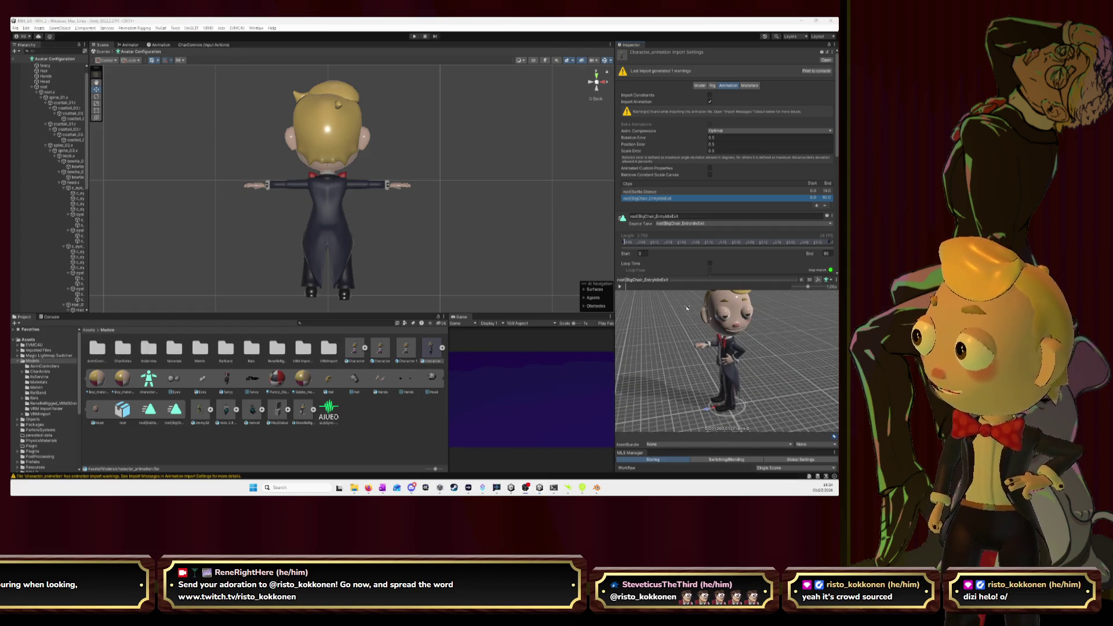
{"action": "key", "text": "alt+Tab"}
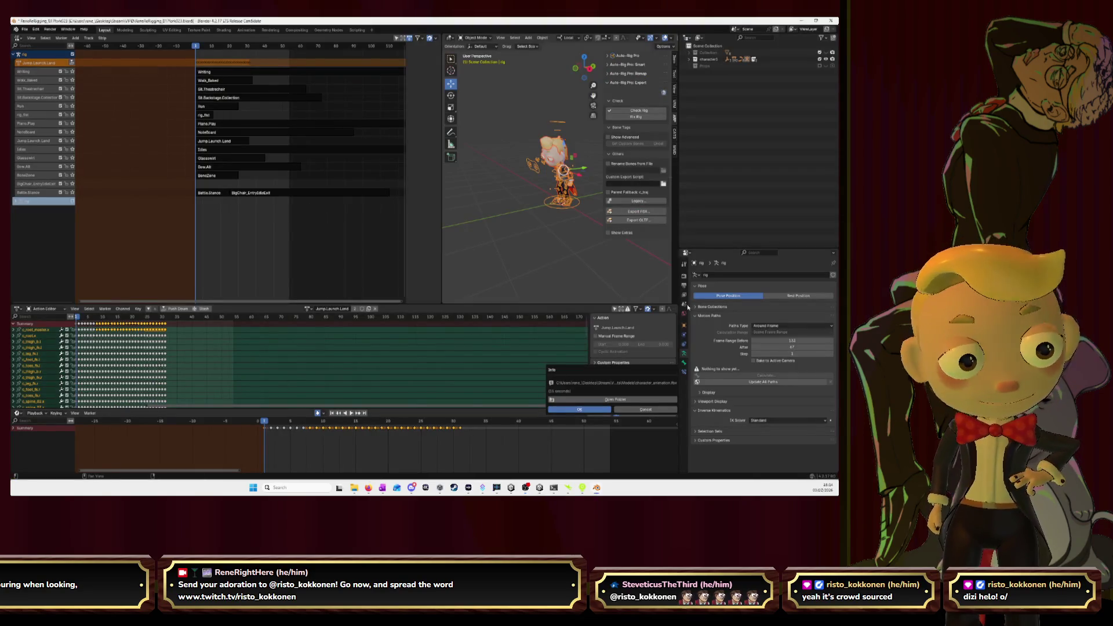
- Re-export the FBX without BigChair_EntryIdleExit, dismiss the finished notice, and switch to Unity
{"action": "left_click", "coordinate": [642, 213]}
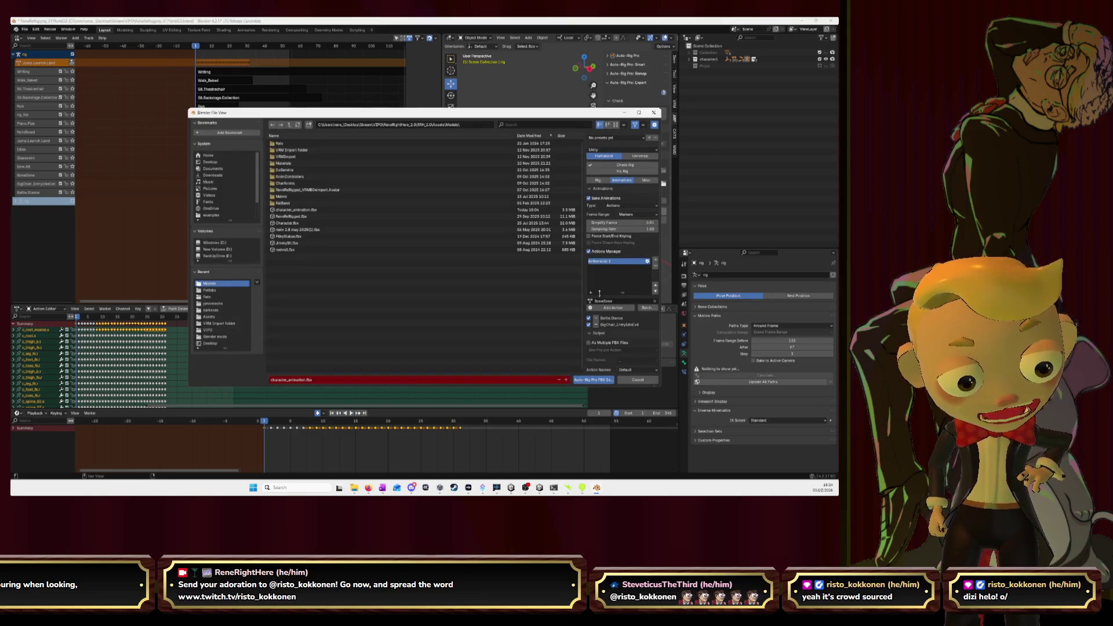
{"action": "left_click", "coordinate": [591, 325]}
{"action": "left_click", "coordinate": [591, 381]}
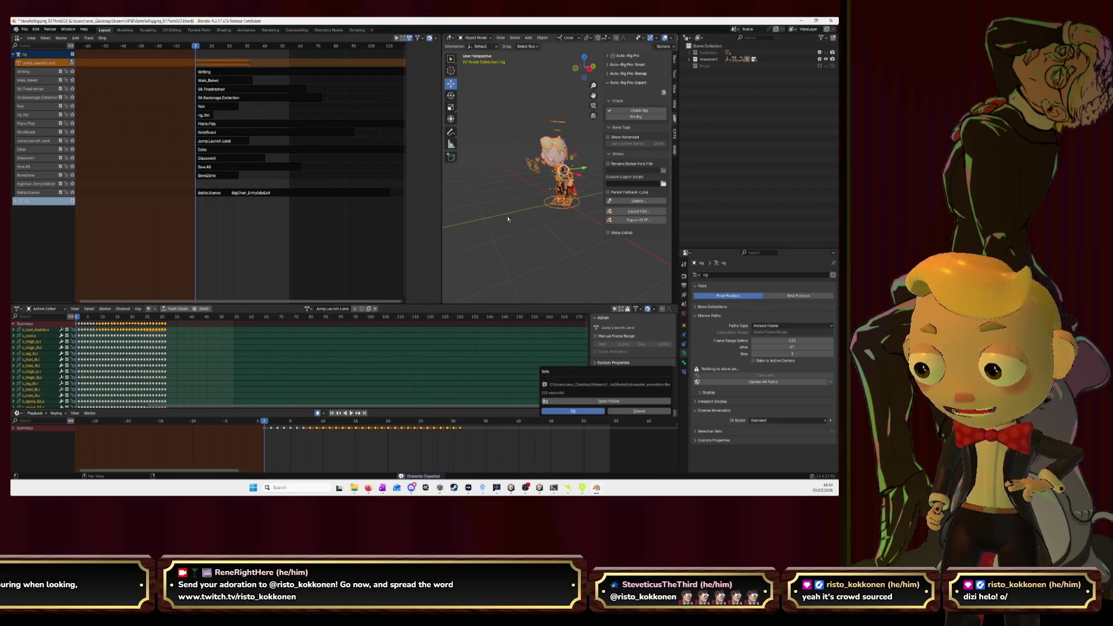
{"action": "left_click", "coordinate": [586, 410]}
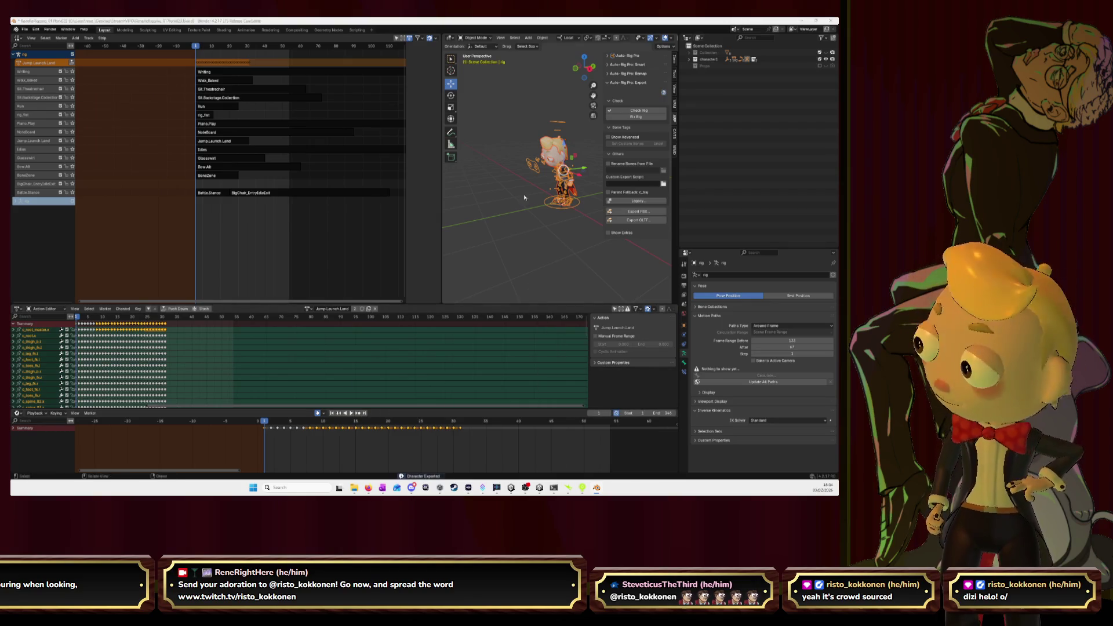
{"action": "key", "text": "alt+Tab"}
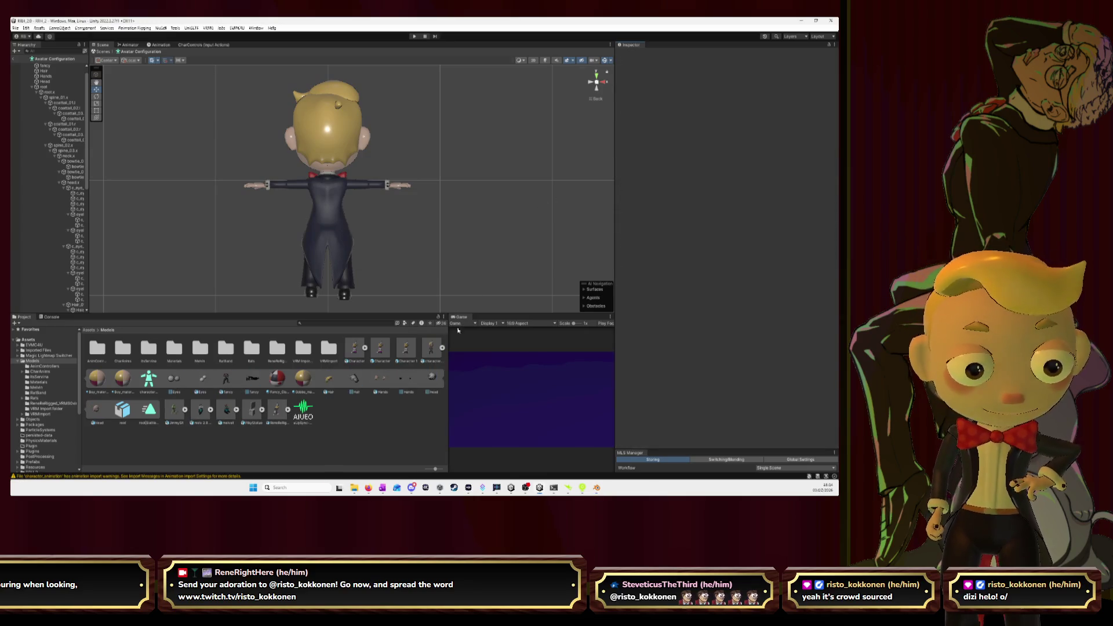
- Play the re-imported character_animation clip in the orbited Inspector preview, then return to Blender
{"action": "left_click", "coordinate": [431, 348]}
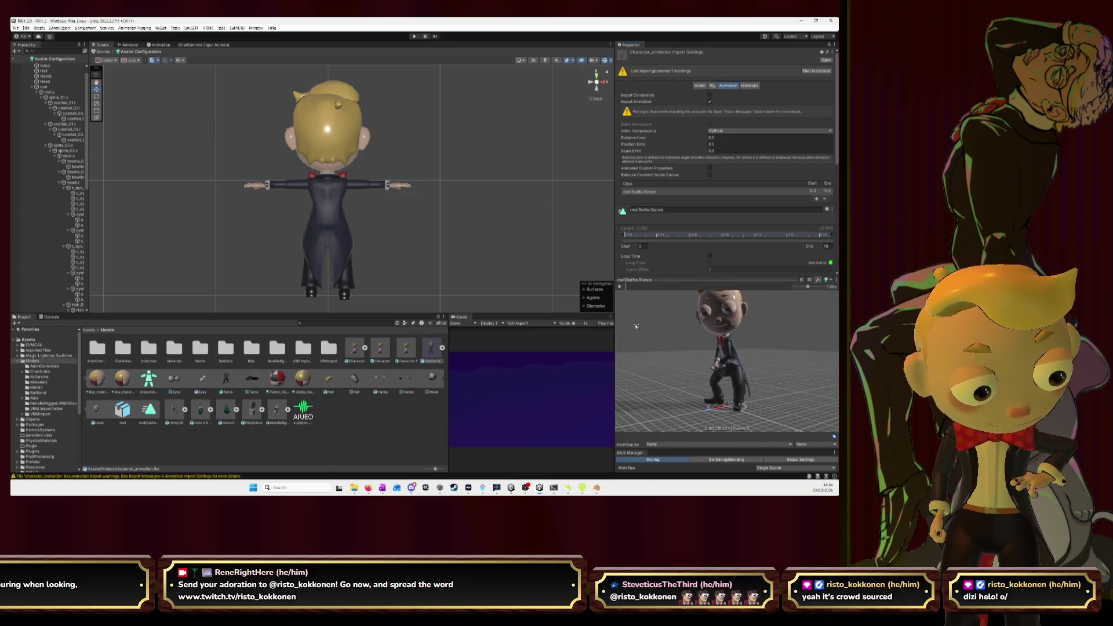
{"action": "mouse_move", "coordinate": [636, 327]}
{"action": "left_mouse_down"}
{"action": "mouse_move", "coordinate": [616, 350]}
{"action": "mouse_move", "coordinate": [623, 344]}
{"action": "left_mouse_up"}
{"action": "left_click", "coordinate": [620, 287]}
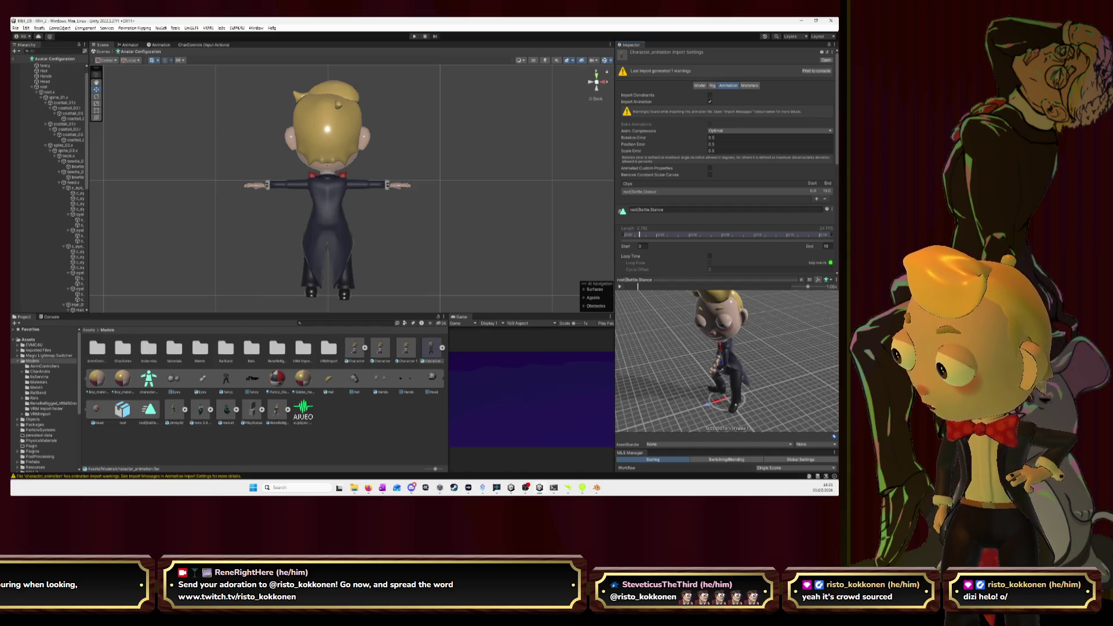
{"action": "key", "text": "alt+Tab"}
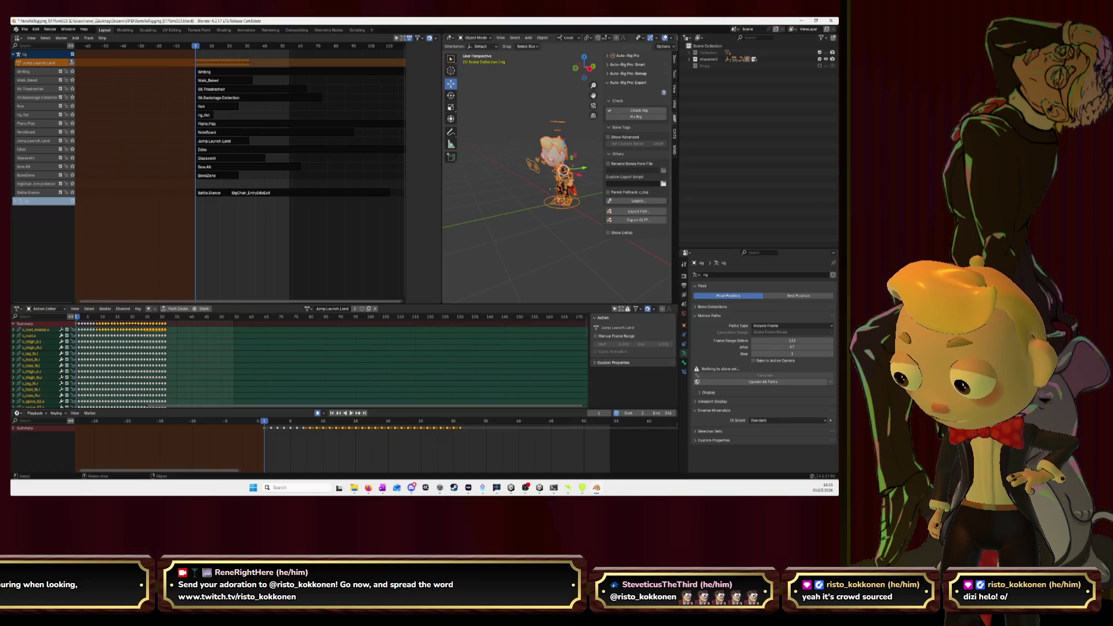
- Show the NLA strip sidebar and select the BigChair_EntryIdleExit strip
{"action": "key", "text": "n"}
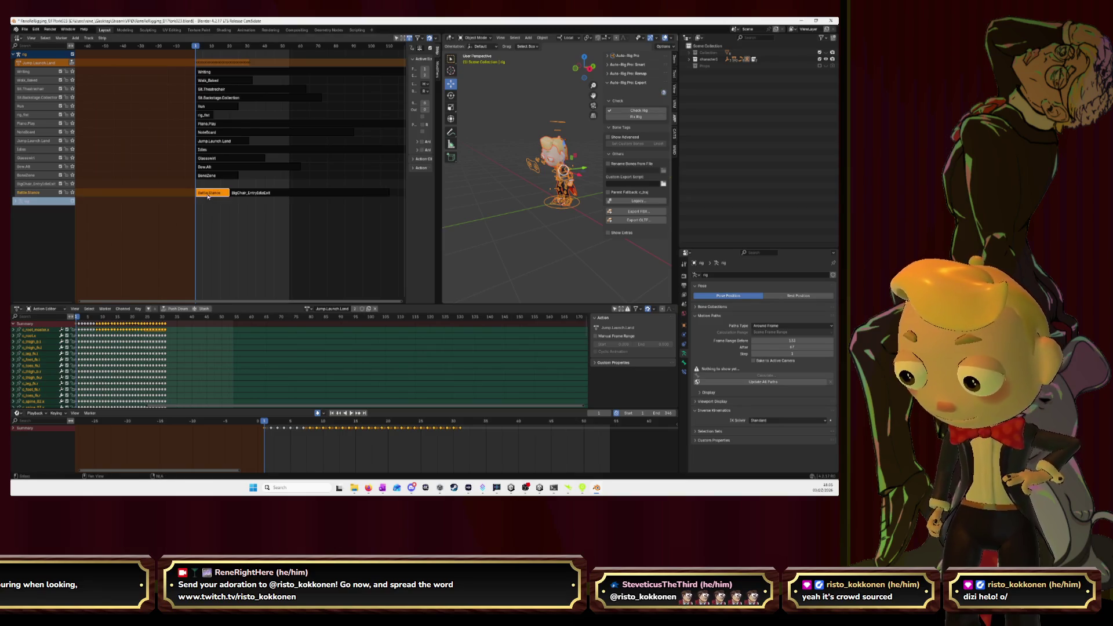
{"action": "left_click", "coordinate": [262, 192]}
{"action": "left_click", "coordinate": [224, 193]}
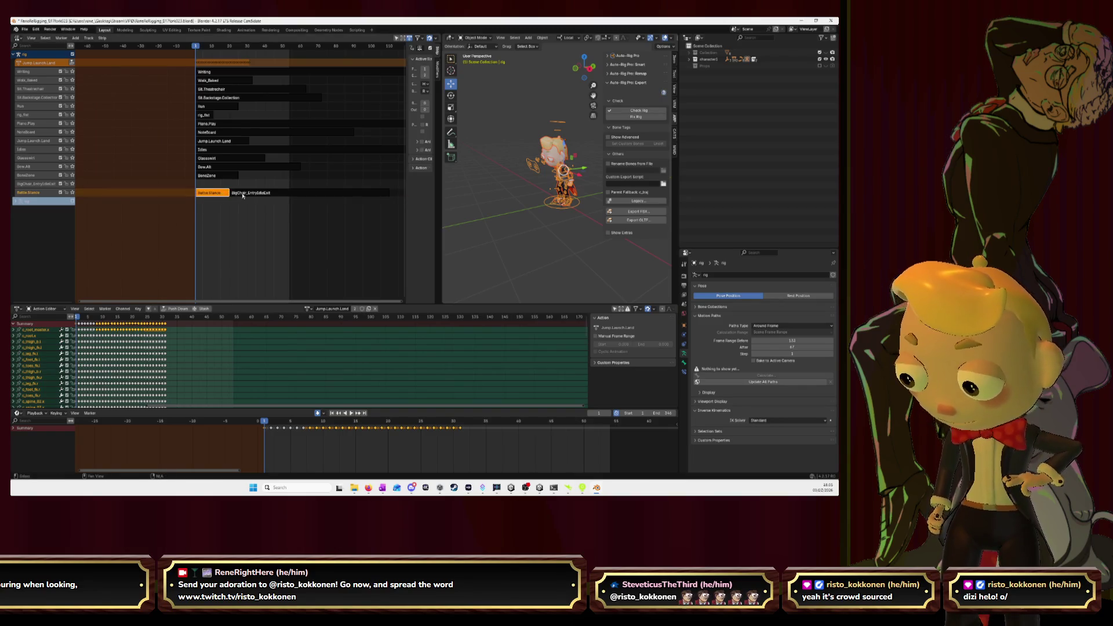
{"action": "left_click", "coordinate": [251, 194]}
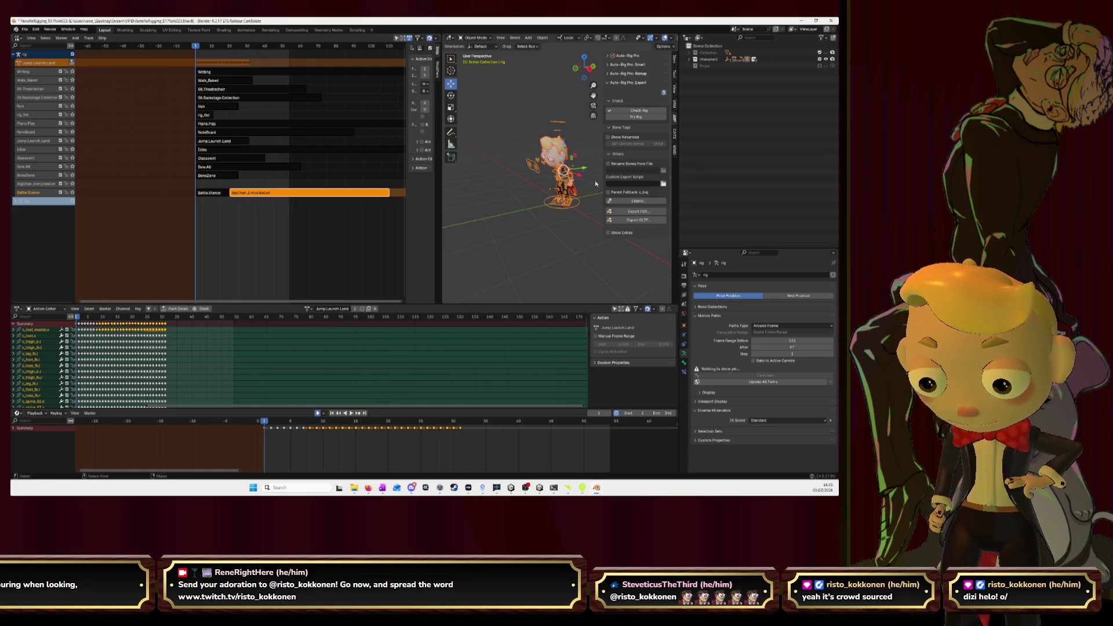
- Review the FBX export options, toggling Actions Manager and the action list's sort and filter, then cancel
{"action": "left_click", "coordinate": [648, 212]}
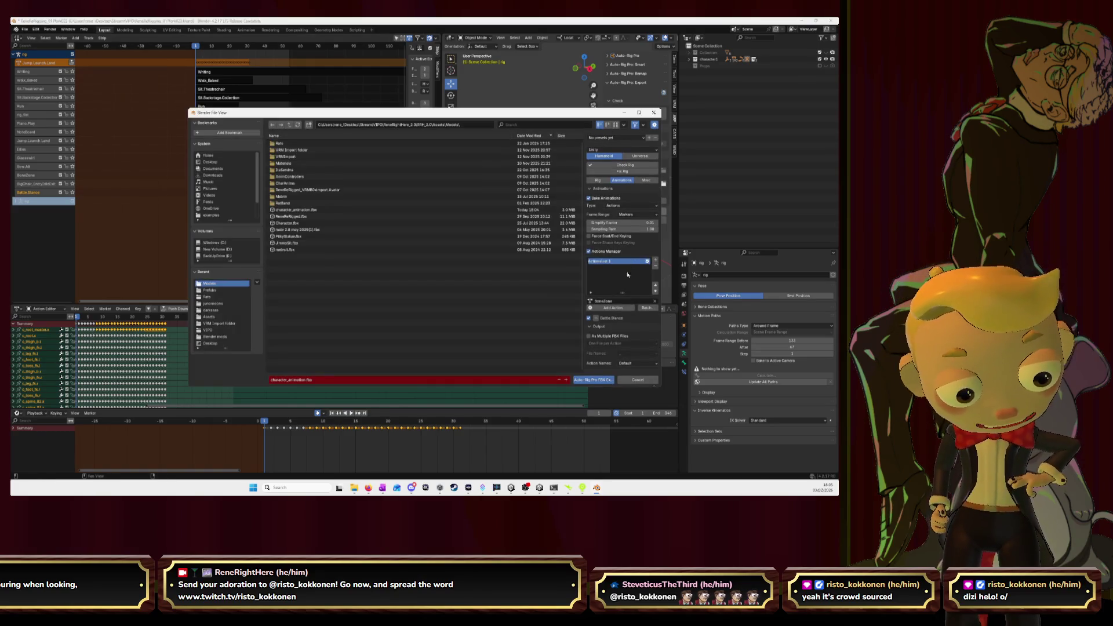
{"action": "left_click", "coordinate": [590, 253]}
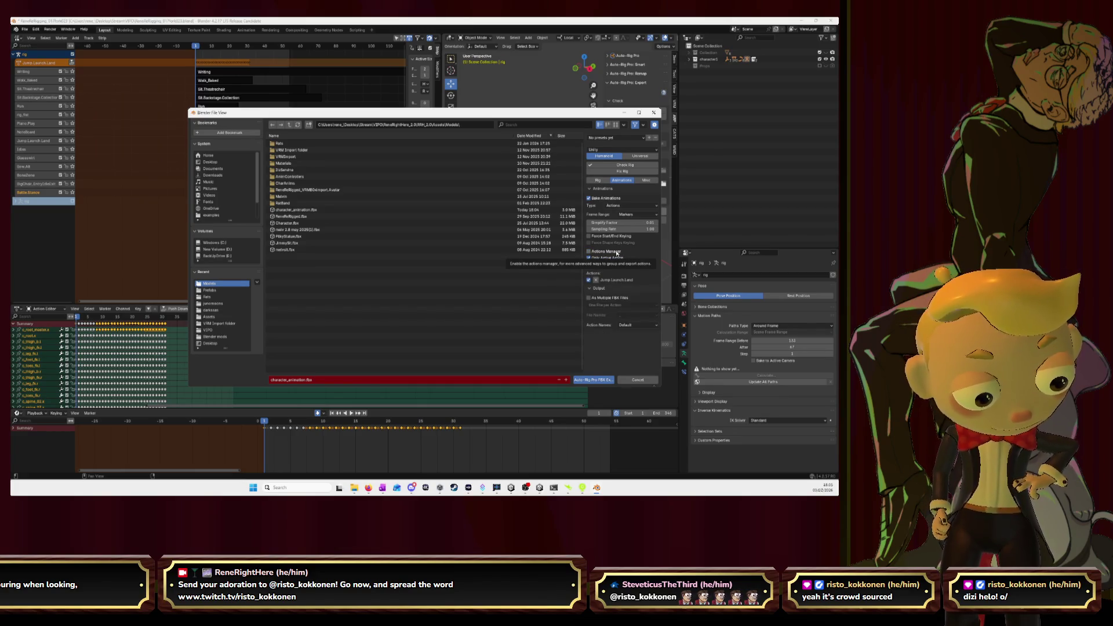
{"action": "left_click", "coordinate": [617, 253]}
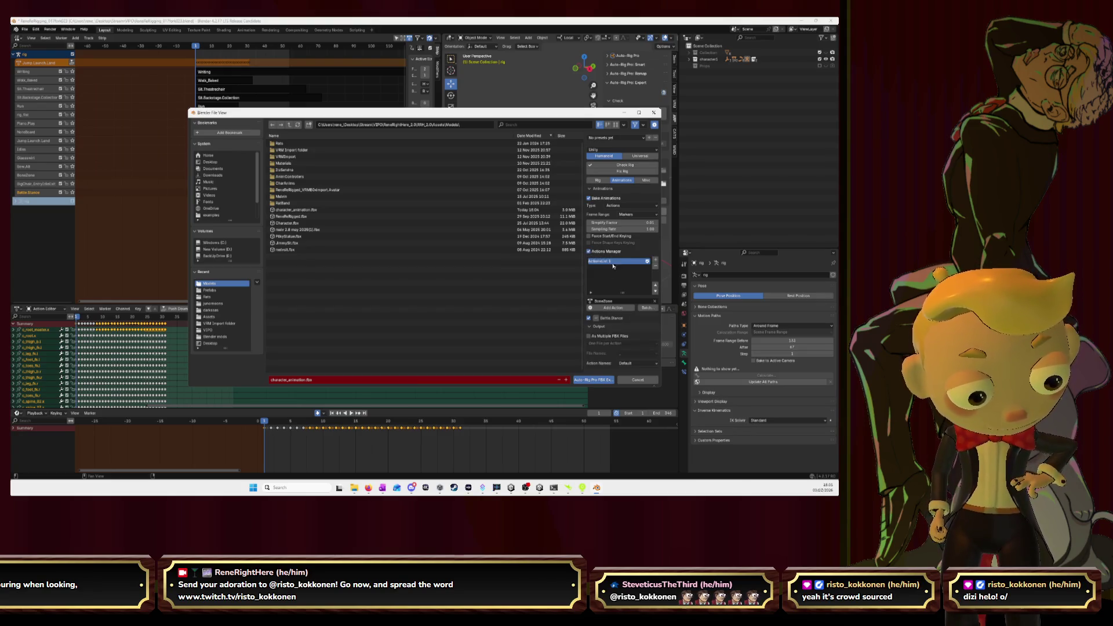
{"action": "left_click", "coordinate": [591, 295]}
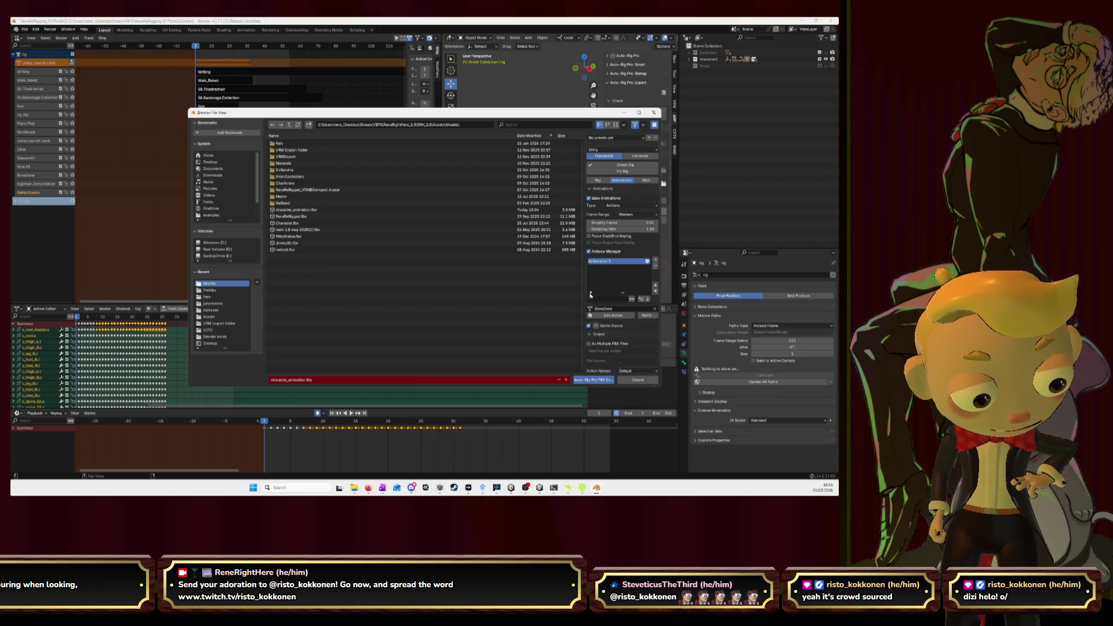
{"action": "left_click", "coordinate": [633, 301]}
{"action": "left_click", "coordinate": [621, 302]}
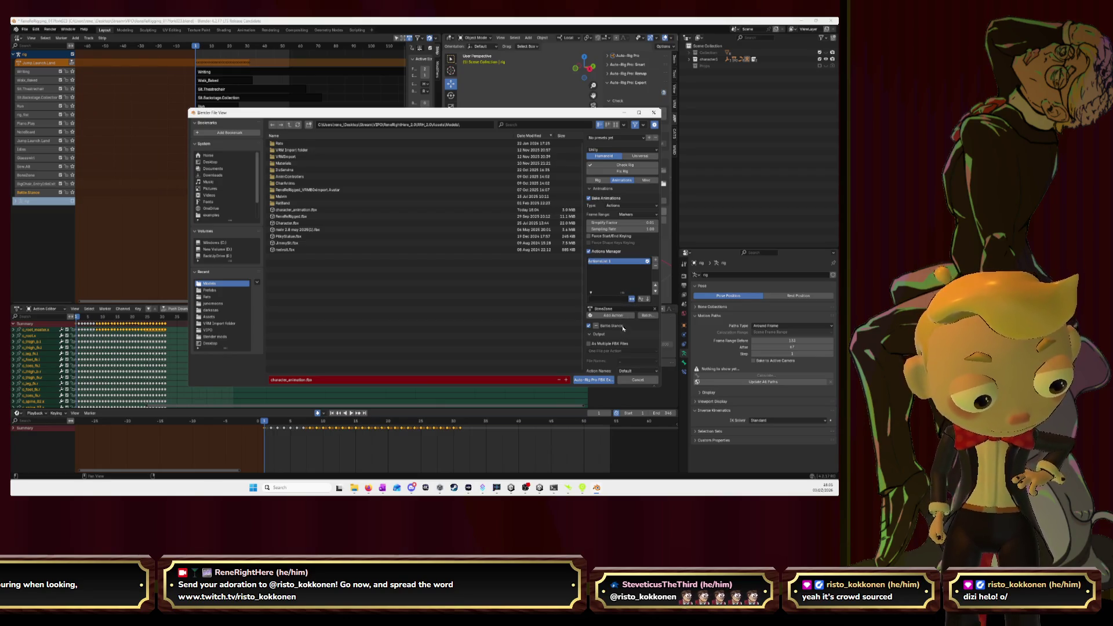
{"action": "left_click", "coordinate": [590, 335]}
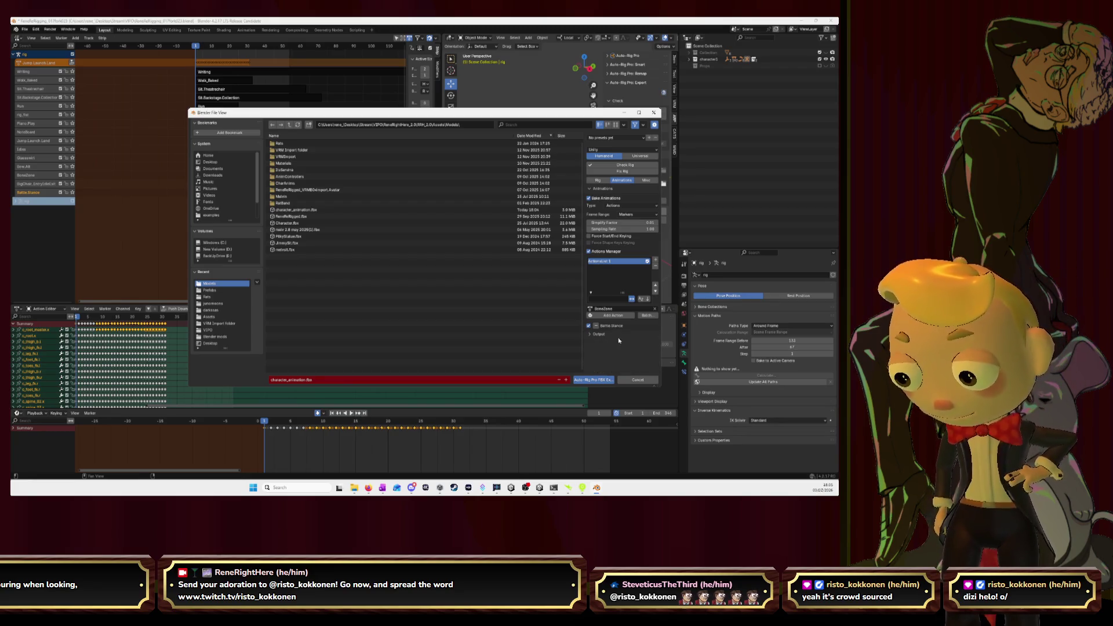
{"action": "left_click", "coordinate": [637, 379]}
- Move the BigChair_EntryIdleExit strip up to its own track above Battle.Stance
{"action": "key", "text": "g"}
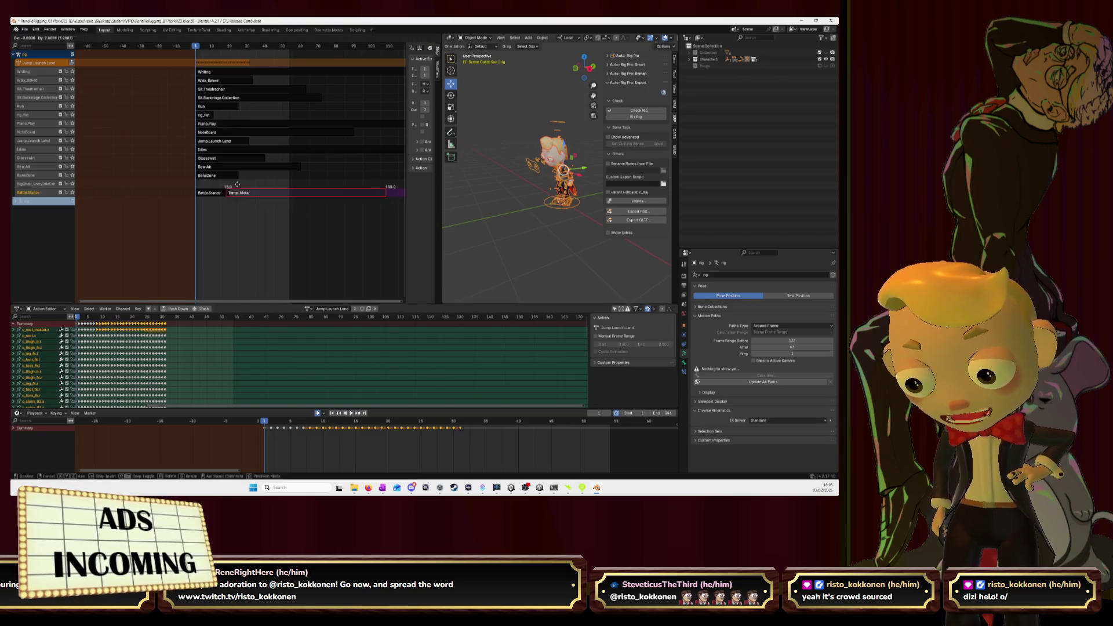
{"action": "left_click", "coordinate": [235, 177]}
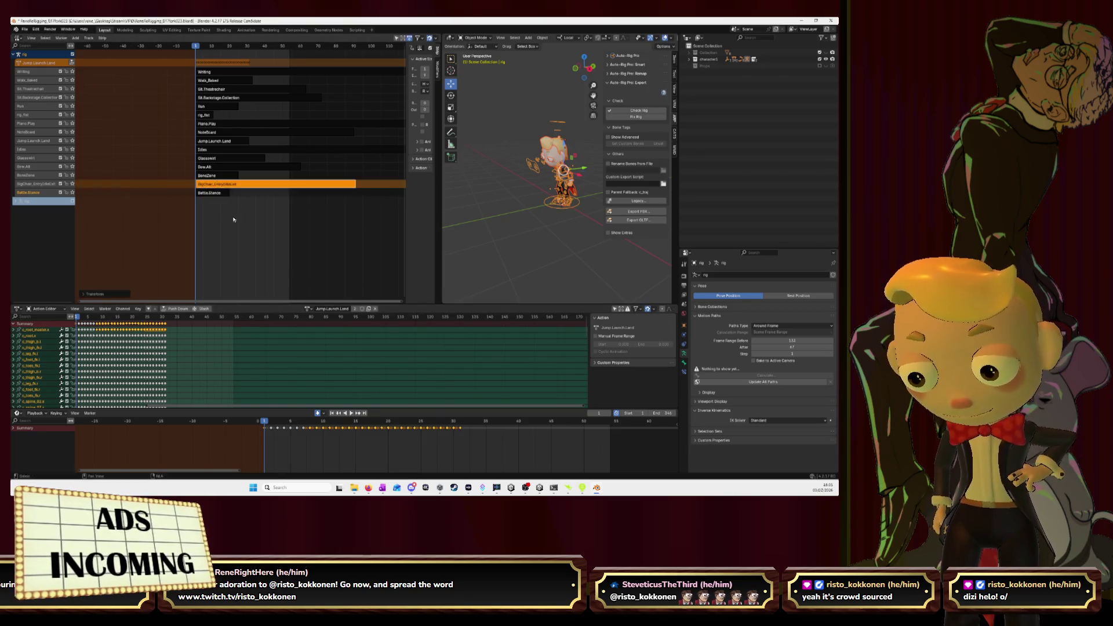
{"action": "left_click", "coordinate": [233, 219]}
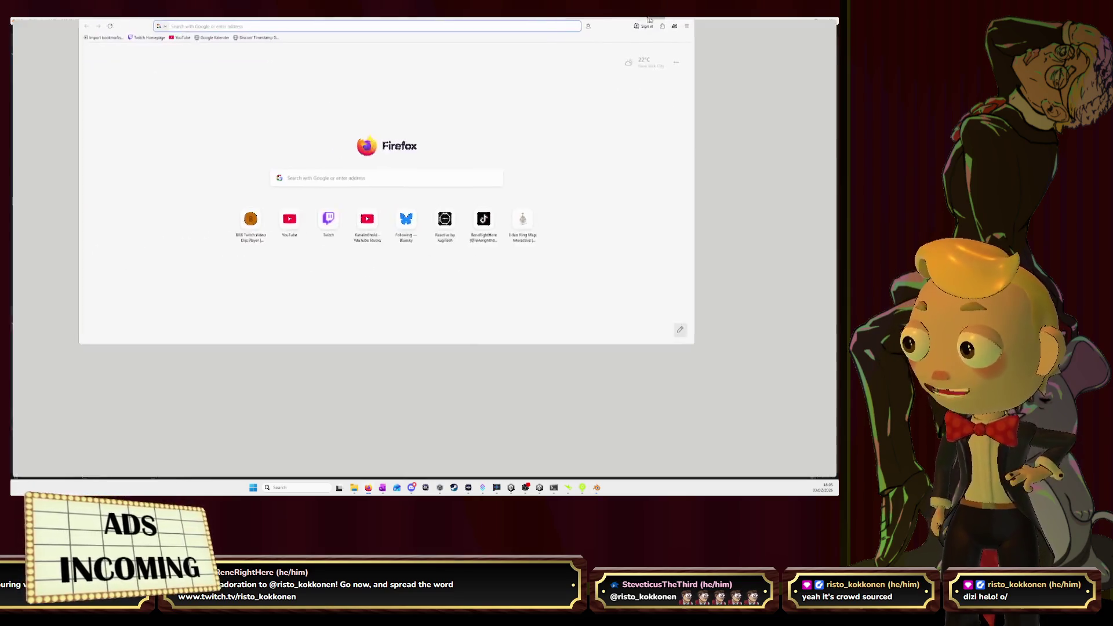
- Search Google for 'blender export unity import NLA strip blends animations together'
{"action": "left_click", "coordinate": [356, 39]}
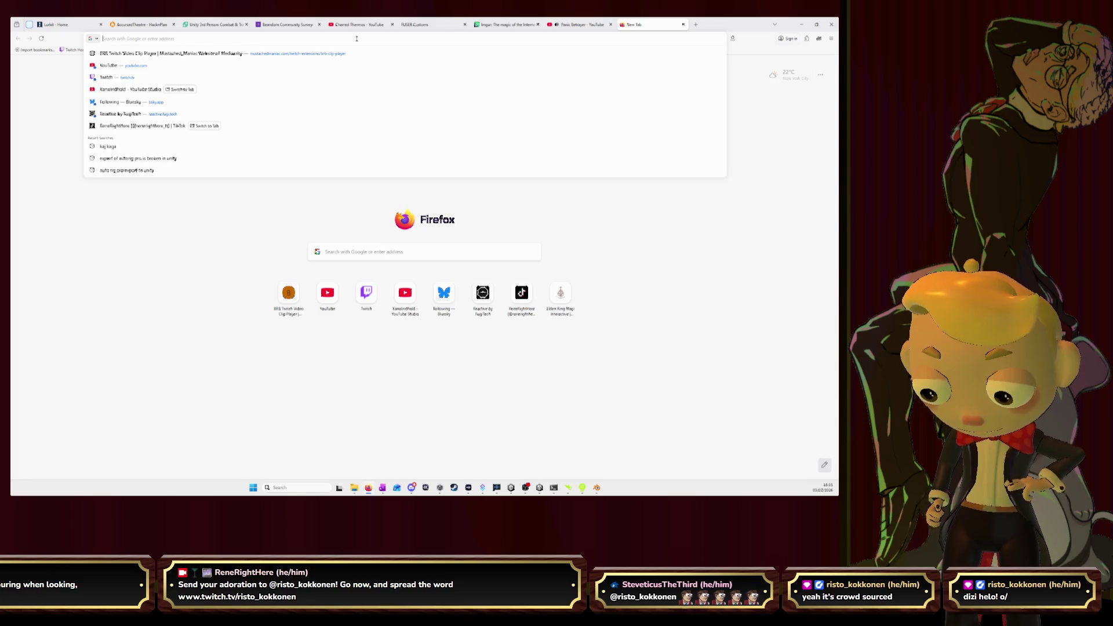
{"action": "type", "text": "blender e"}
{"action": "type", "text": "c"}
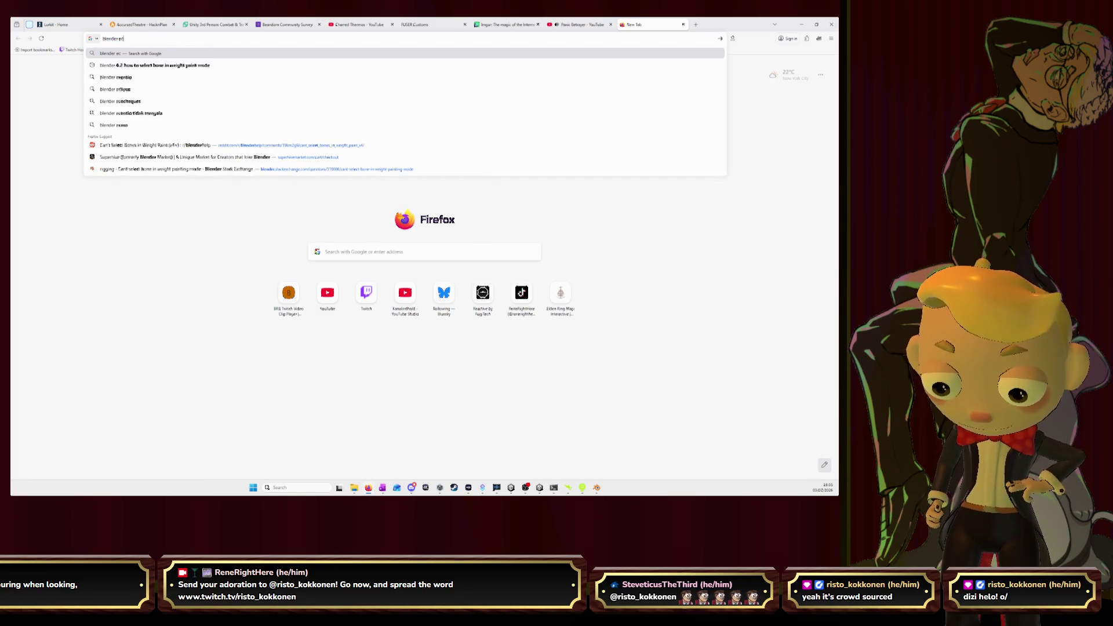
{"action": "key", "text": "BackSpace"}
{"action": "type", "text": "xport un"}
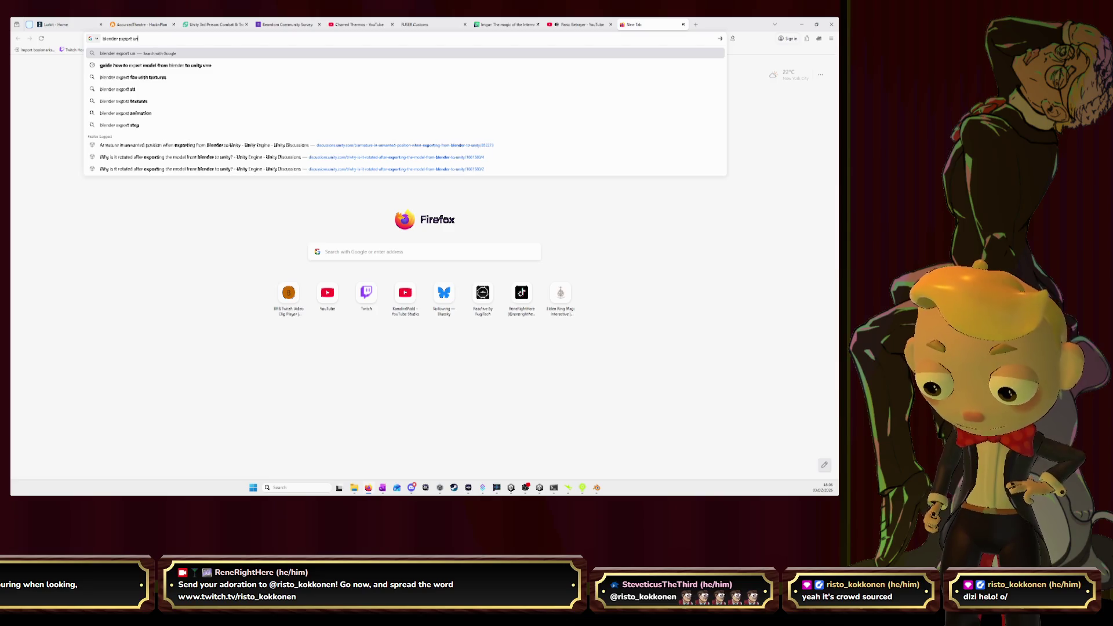
{"action": "type", "text": "ity import N"}
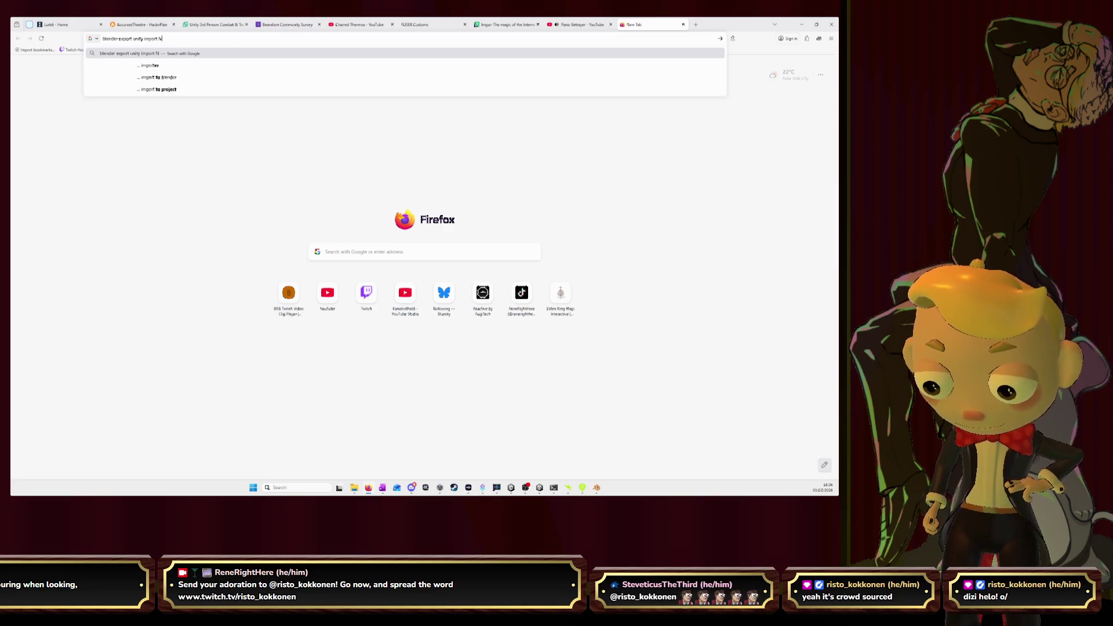
{"action": "type", "text": "LA strip merges"}
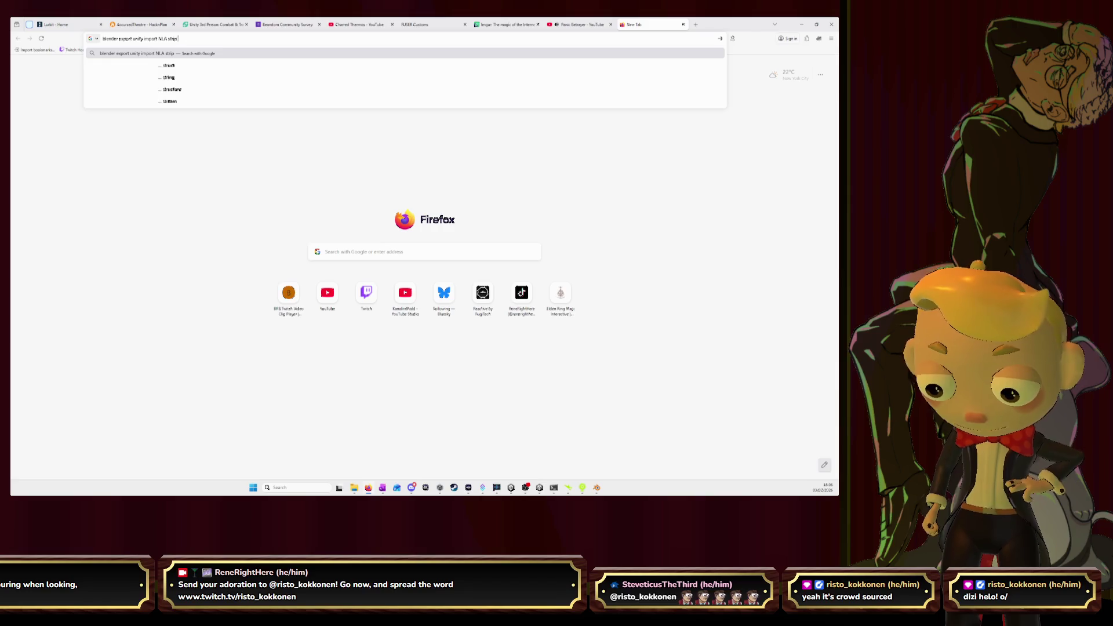
{"action": "key", "text": "BackSpace"}
{"action": "key", "text": "BackSpace"}
{"action": "key", "text": "BackSpace"}
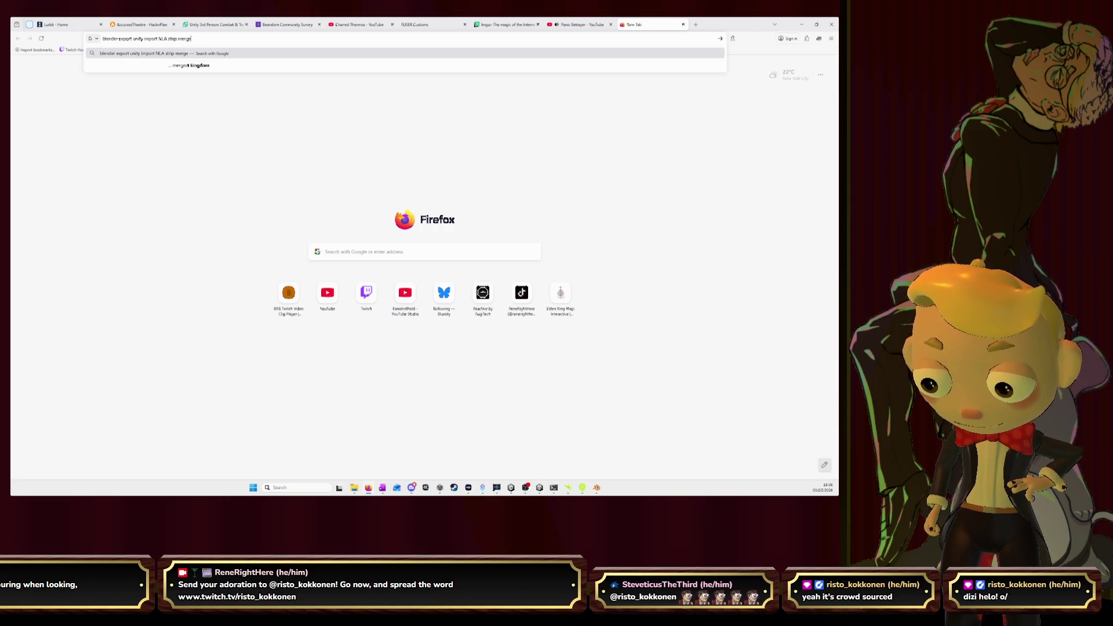
{"action": "type", "text": "blends "}
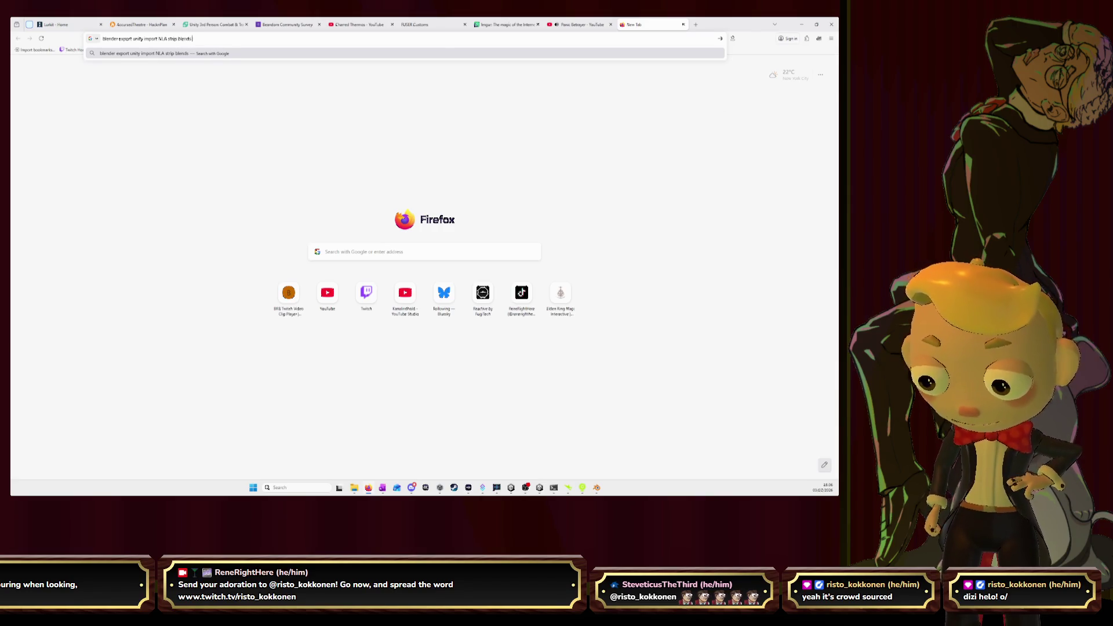
{"action": "type", "text": "animations to"}
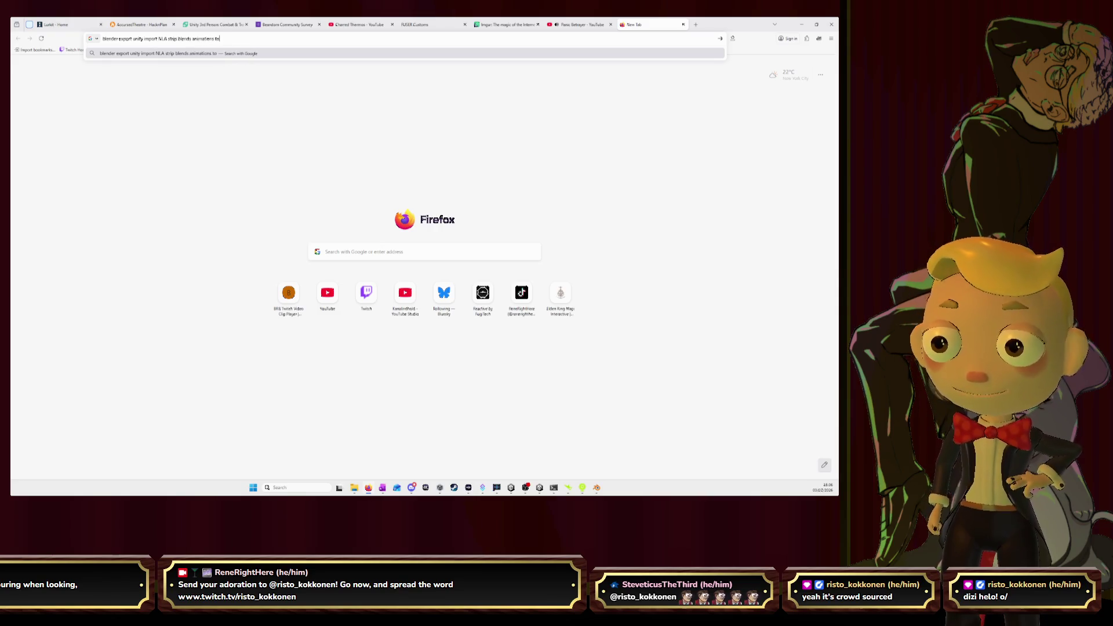
{"action": "type", "text": "gether"}
{"action": "key", "text": "Return"}
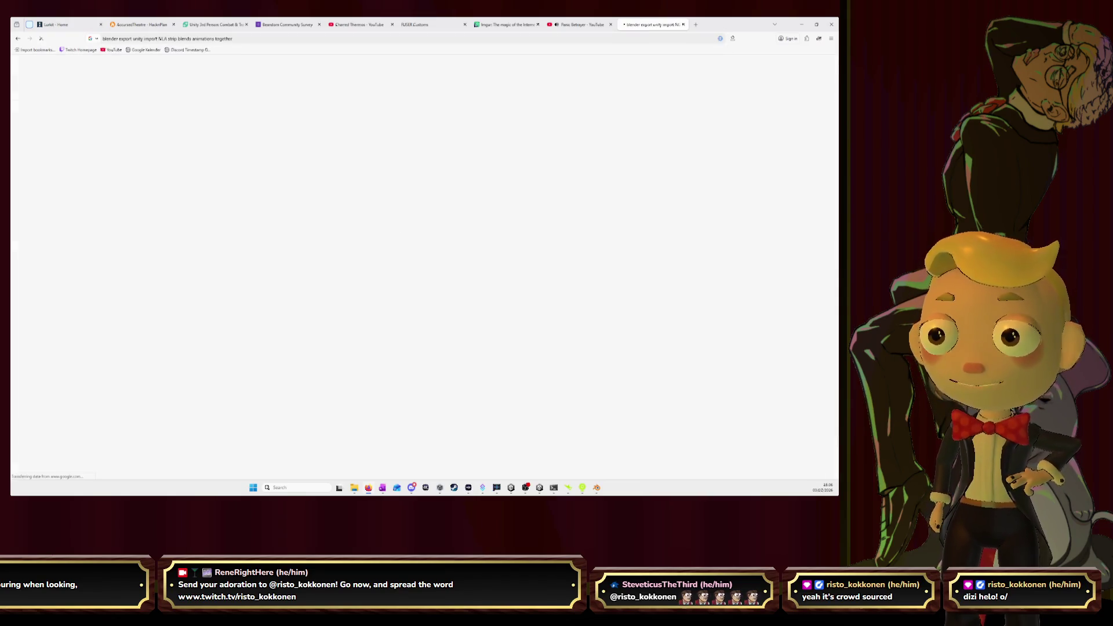
{"action": "scroll", "coordinate": [263, 213], "scroll_direction": "down", "scroll_amount": 5}
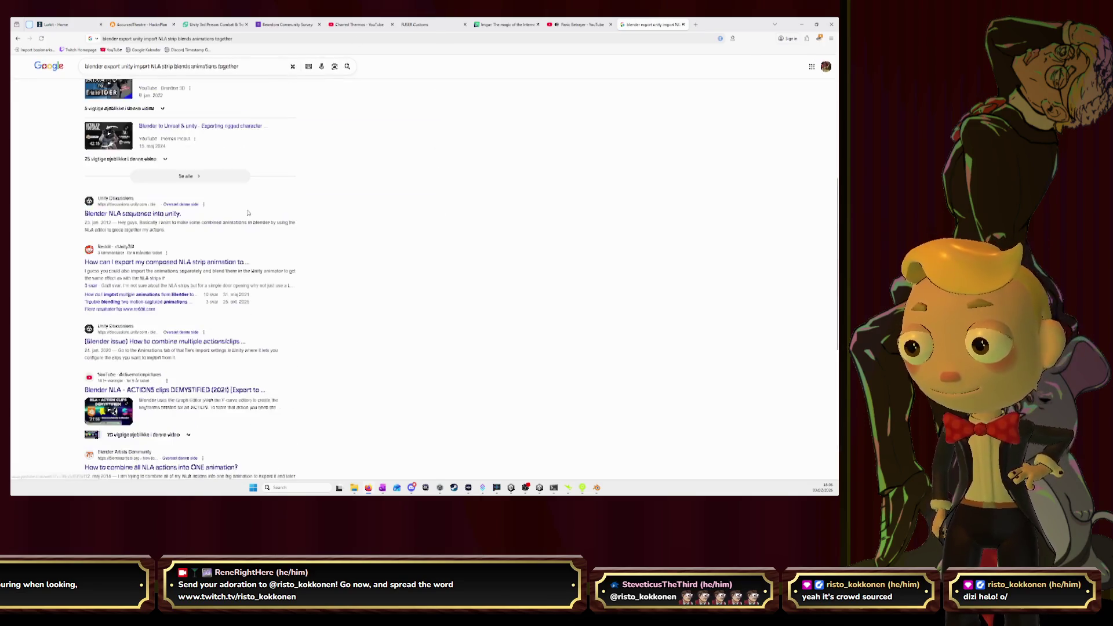
- Skim a Reddit thread, then open the Blender Artists 'How to combine all NLA actions into ONE animation?' result
{"action": "scroll", "coordinate": [262, 213], "scroll_direction": "down", "scroll_amount": 1}
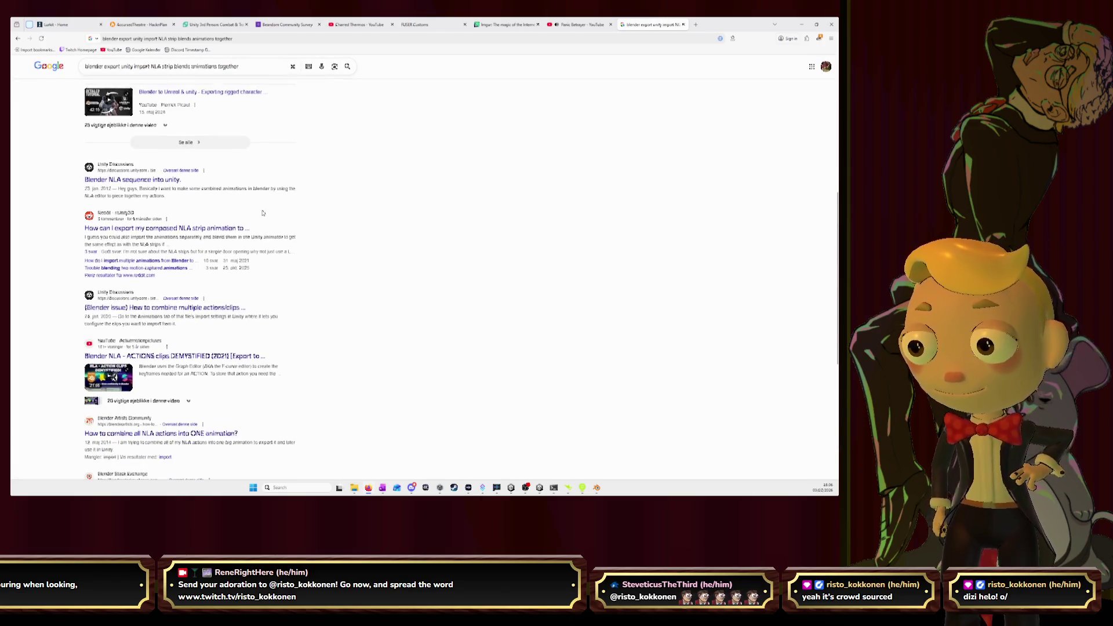
{"action": "left_click", "coordinate": [244, 229]}
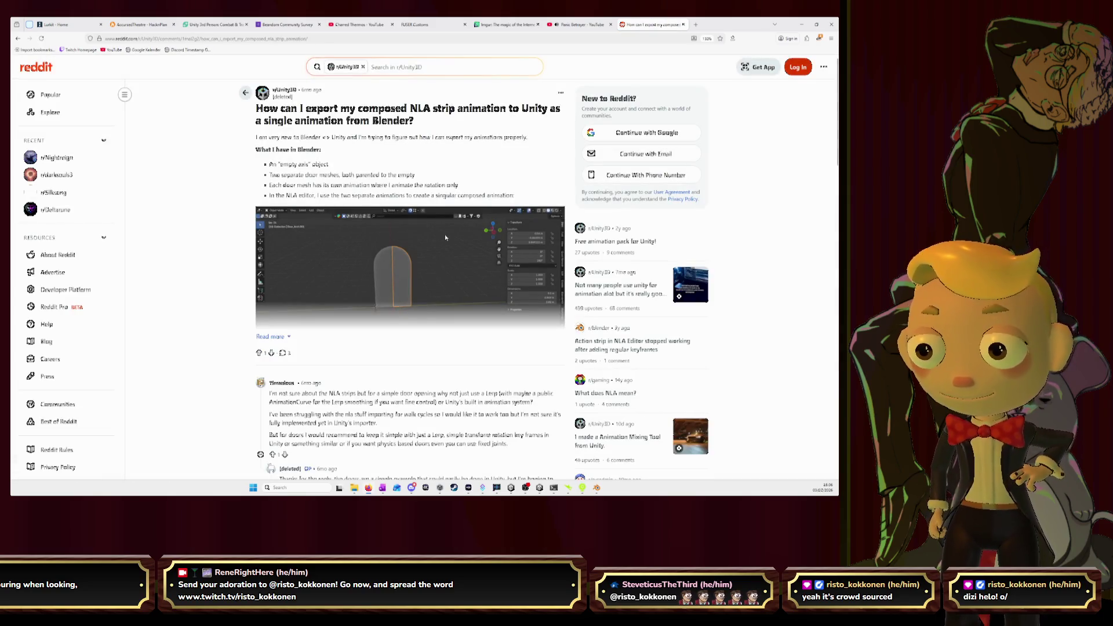
{"action": "scroll", "coordinate": [446, 238], "scroll_direction": "down", "scroll_amount": 4}
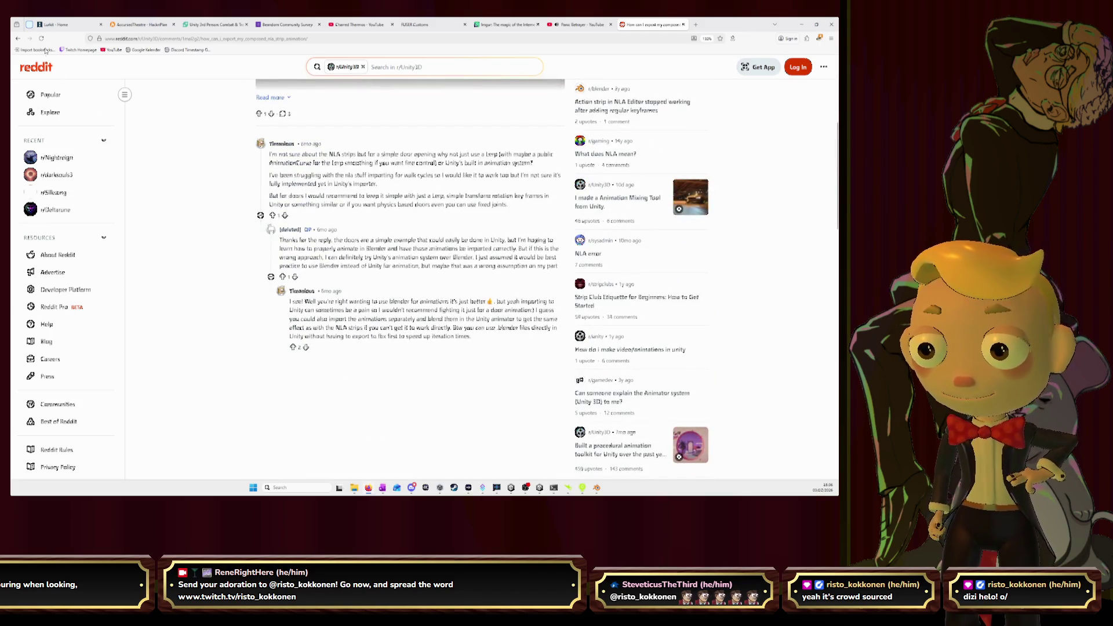
{"action": "left_click", "coordinate": [18, 39]}
{"action": "scroll", "coordinate": [325, 199], "scroll_direction": "down", "scroll_amount": 2}
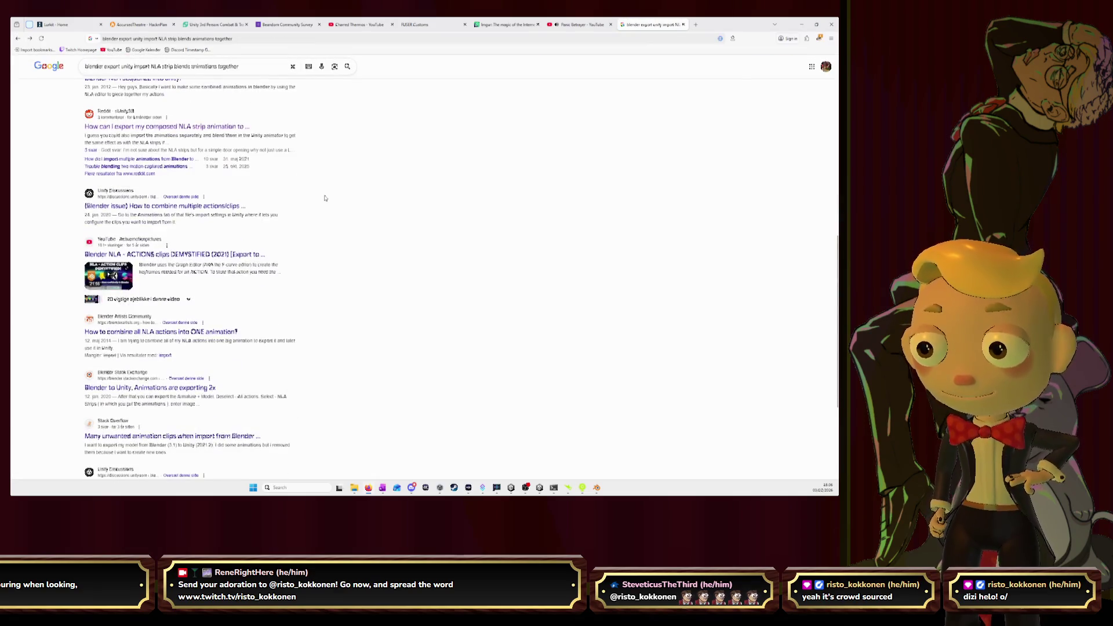
{"action": "scroll", "coordinate": [325, 198], "scroll_direction": "down", "scroll_amount": 2}
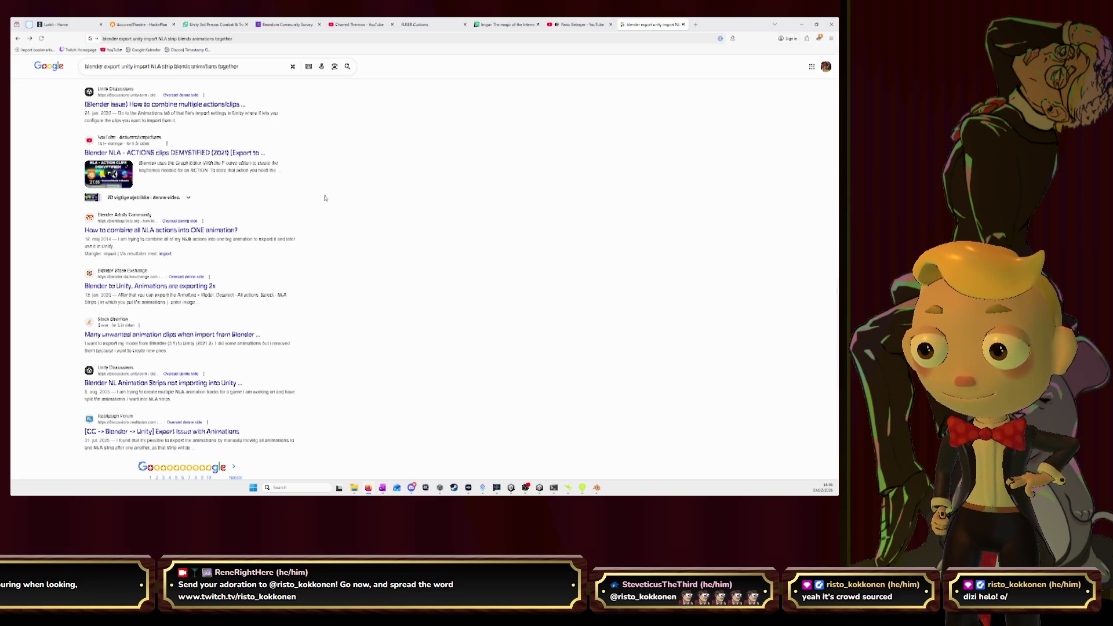
{"action": "left_click", "coordinate": [226, 229]}
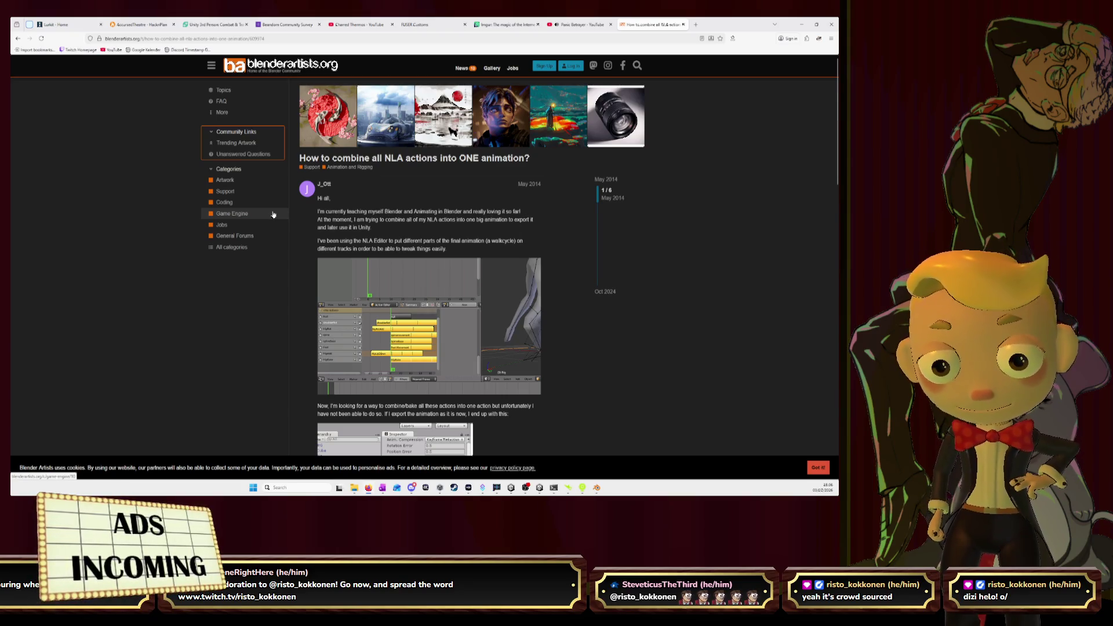
- Read the thread's replies on baking the actions, then minimize Firefox to return to Blender
{"action": "scroll", "coordinate": [273, 215], "scroll_direction": "down", "scroll_amount": 4}
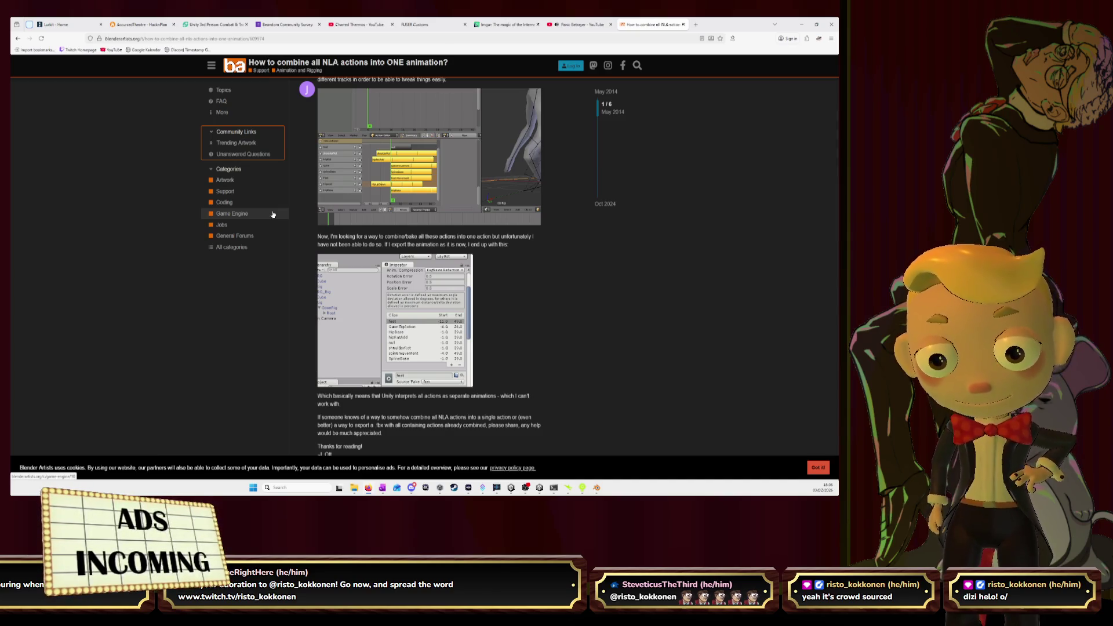
{"action": "scroll", "coordinate": [635, 285], "scroll_direction": "down", "scroll_amount": 1}
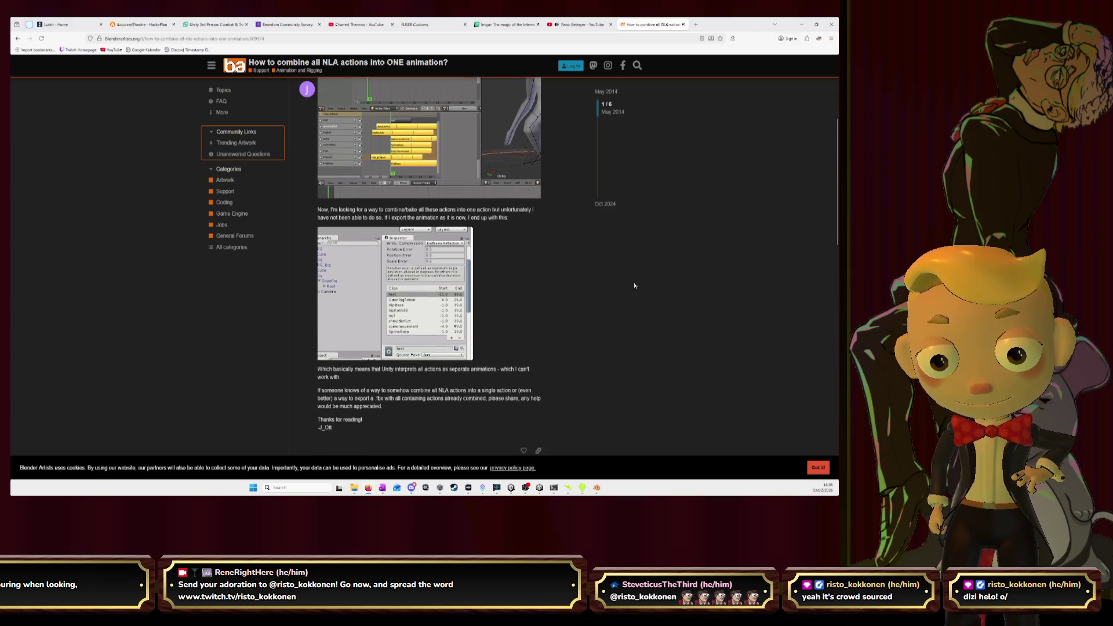
{"action": "scroll", "coordinate": [616, 313], "scroll_direction": "down", "scroll_amount": 4}
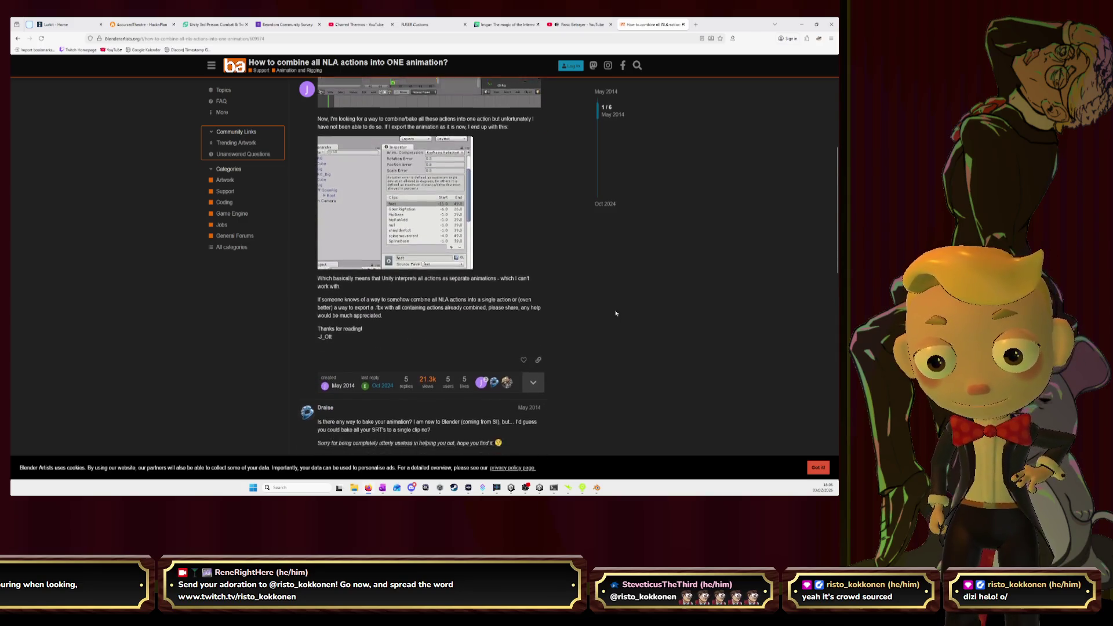
{"action": "scroll", "coordinate": [616, 313], "scroll_direction": "down", "scroll_amount": 1}
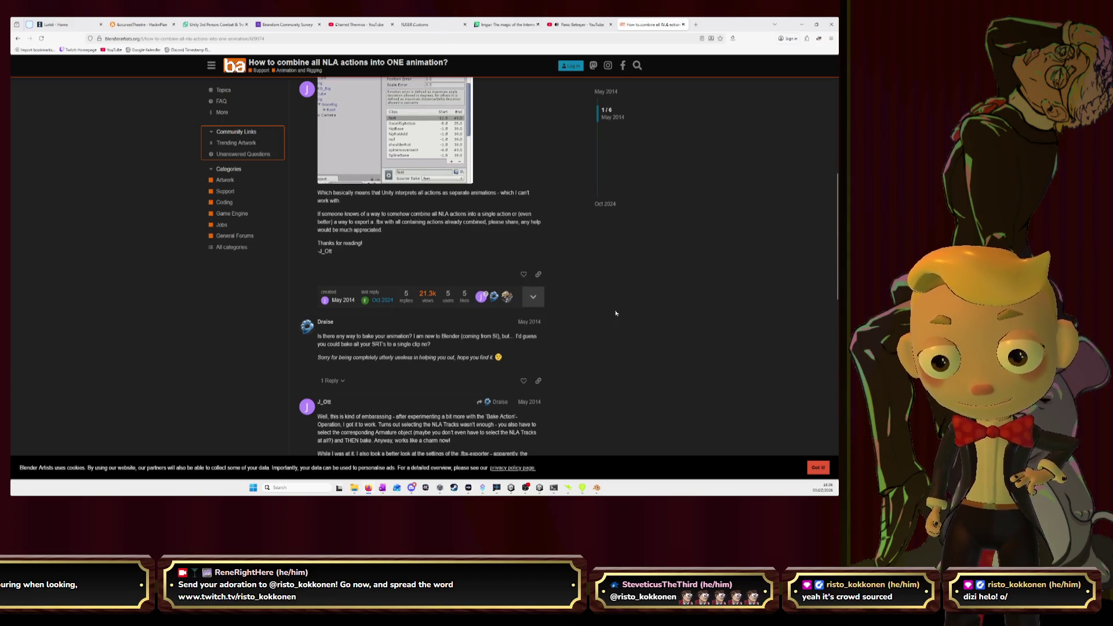
{"action": "scroll", "coordinate": [616, 313], "scroll_direction": "down", "scroll_amount": 4}
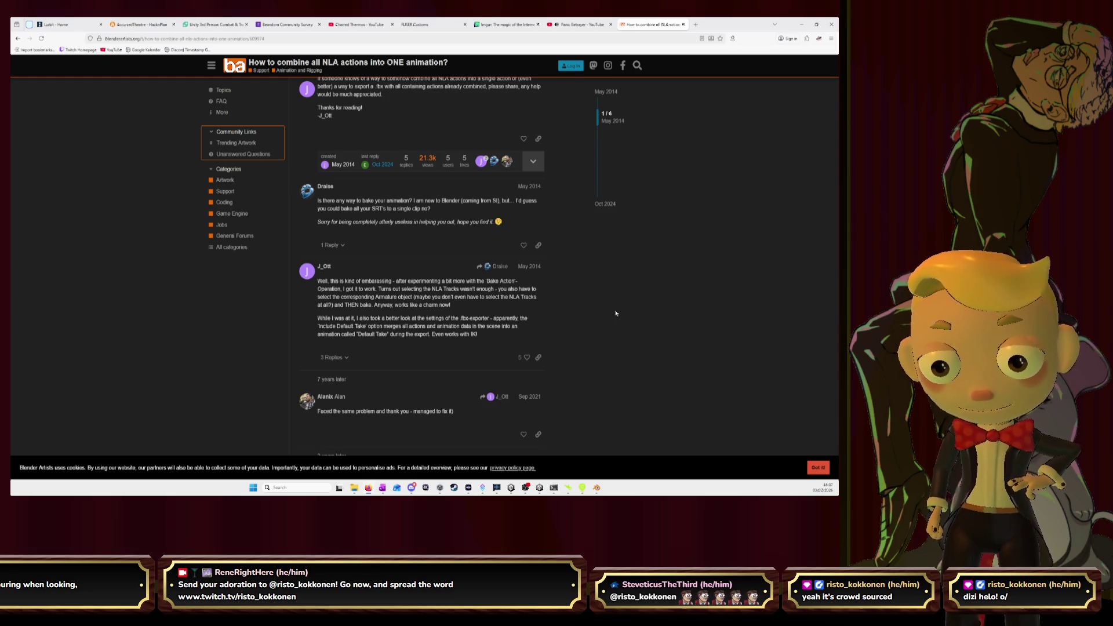
{"action": "scroll", "coordinate": [615, 313], "scroll_direction": "down", "scroll_amount": 5}
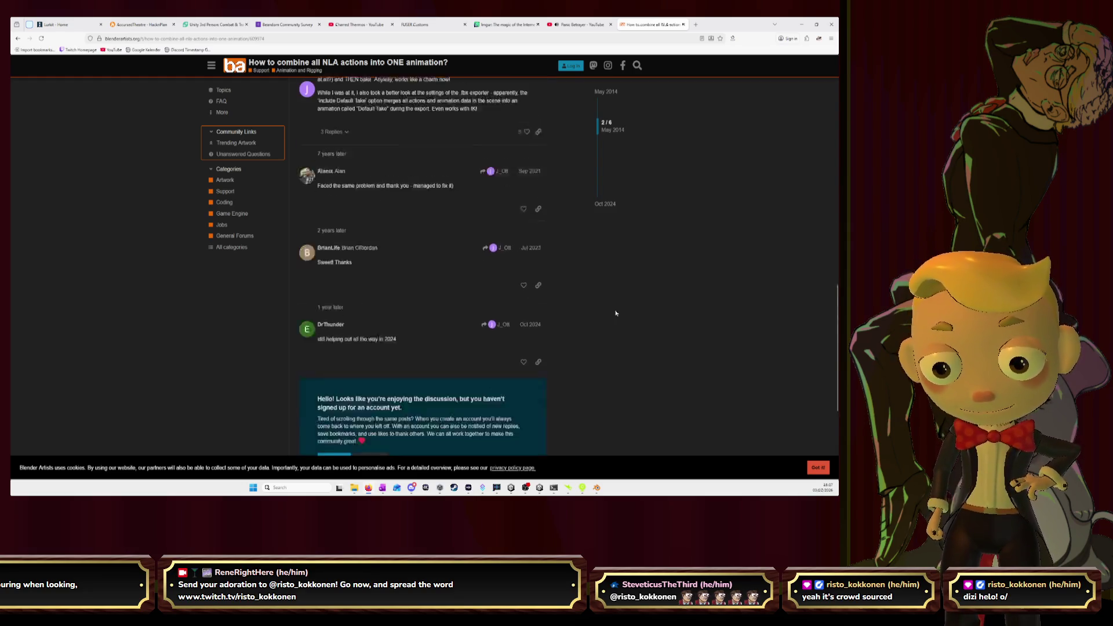
{"action": "scroll", "coordinate": [615, 313], "scroll_direction": "down", "scroll_amount": 1}
{"action": "scroll", "coordinate": [615, 312], "scroll_direction": "up", "scroll_amount": 5}
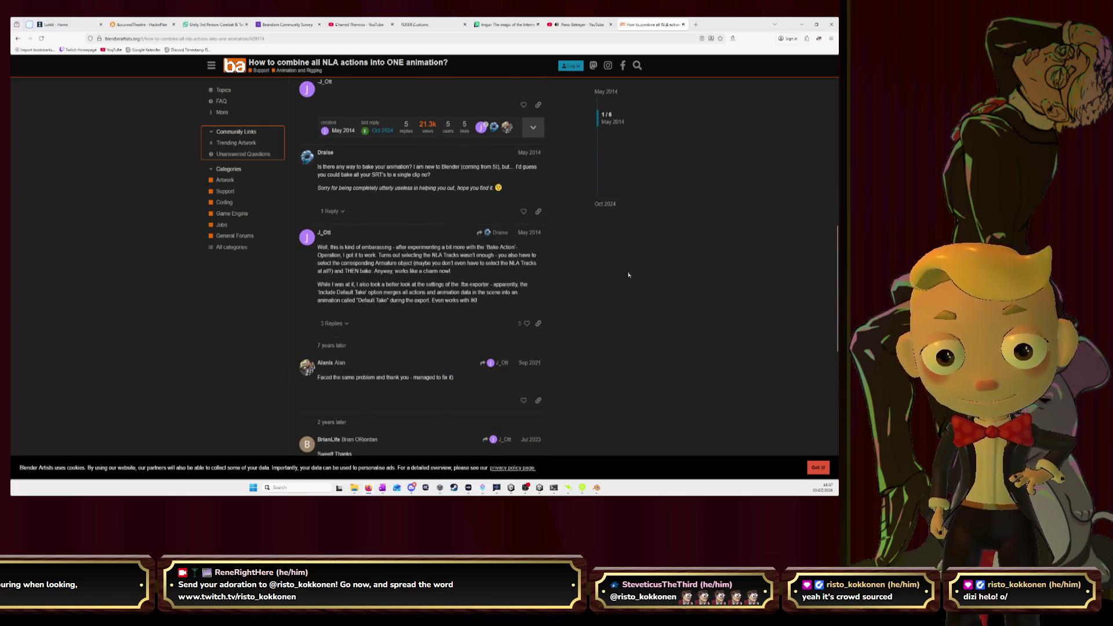
{"action": "left_click", "coordinate": [801, 24]}
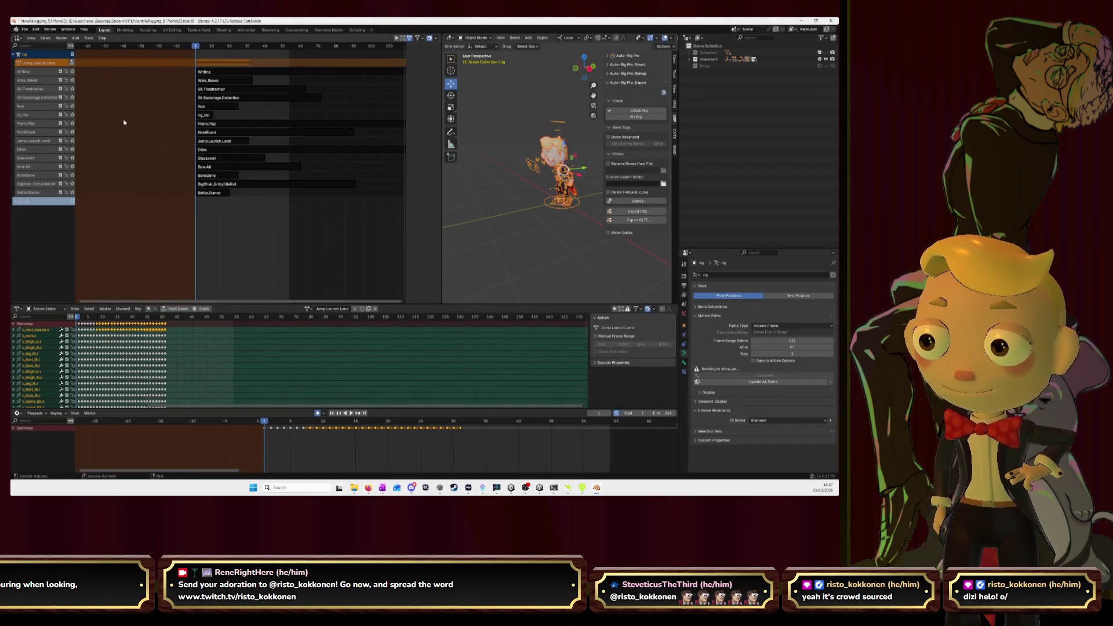
- Select the Battle.Stance strip and show a widened strip properties sidebar
{"action": "scroll", "coordinate": [124, 121], "scroll_direction": "up", "scroll_amount": 5}
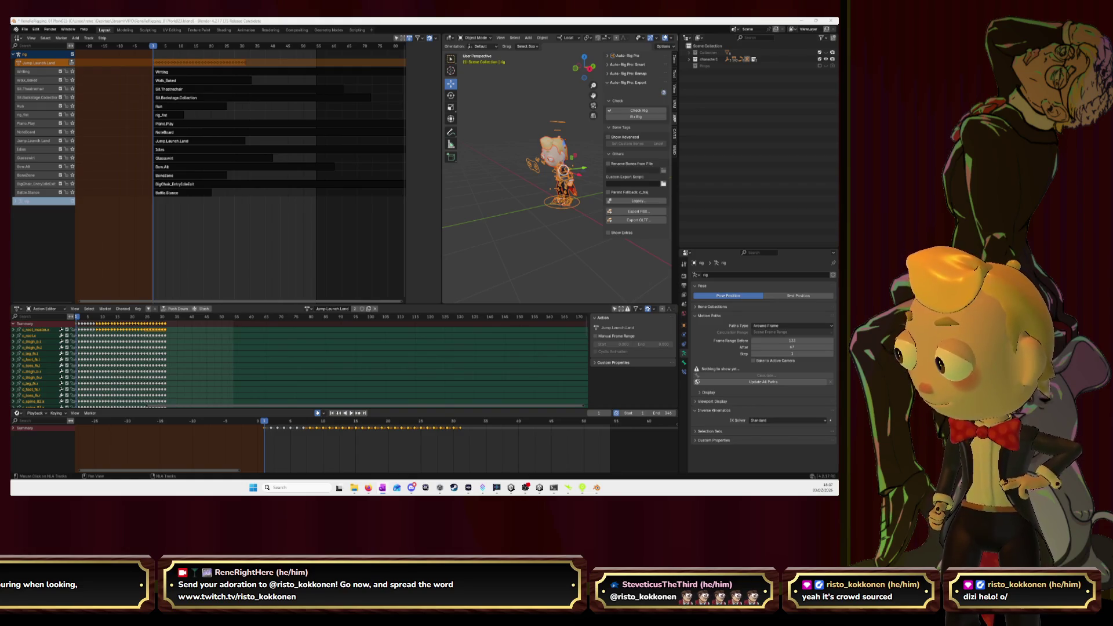
{"action": "left_click", "coordinate": [198, 192]}
{"action": "key", "text": "n"}
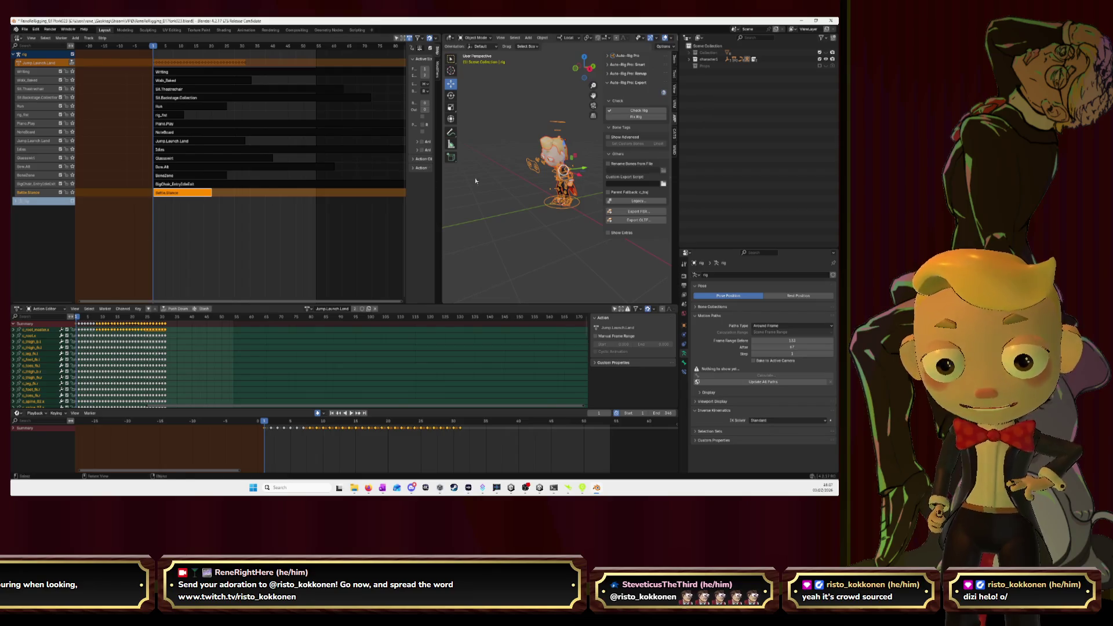
{"action": "left_click_drag", "start_coordinate": [407, 181], "coordinate": [335, 181]}
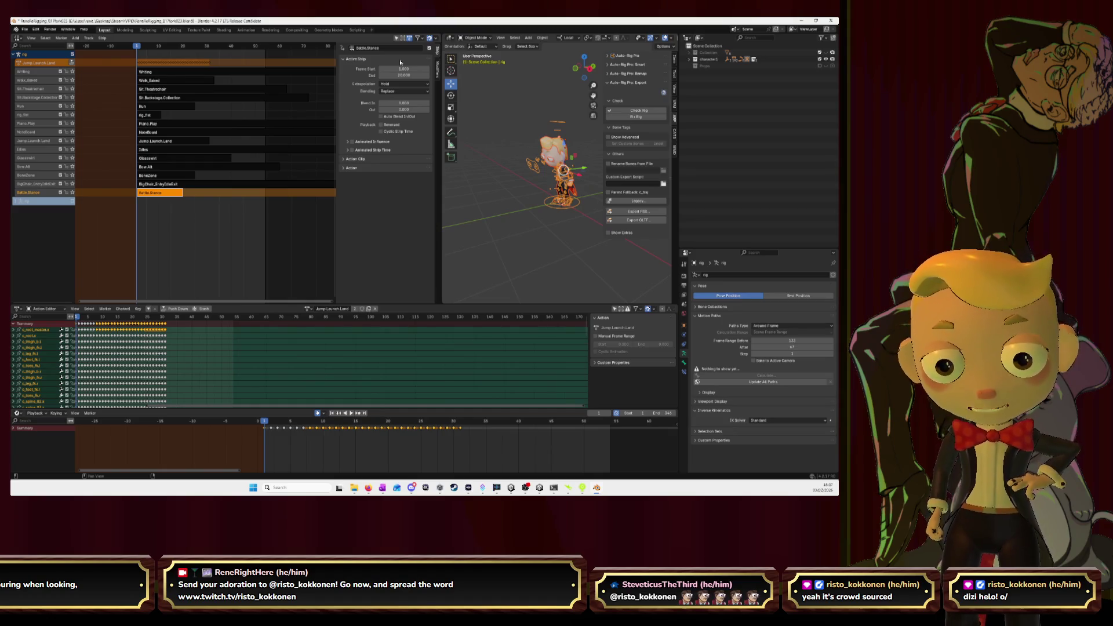
- Drag the BigChair_EntryIdleExit strip onto its own track starting at frame 1
{"action": "left_click_drag", "start_coordinate": [184, 185], "coordinate": [231, 198]}
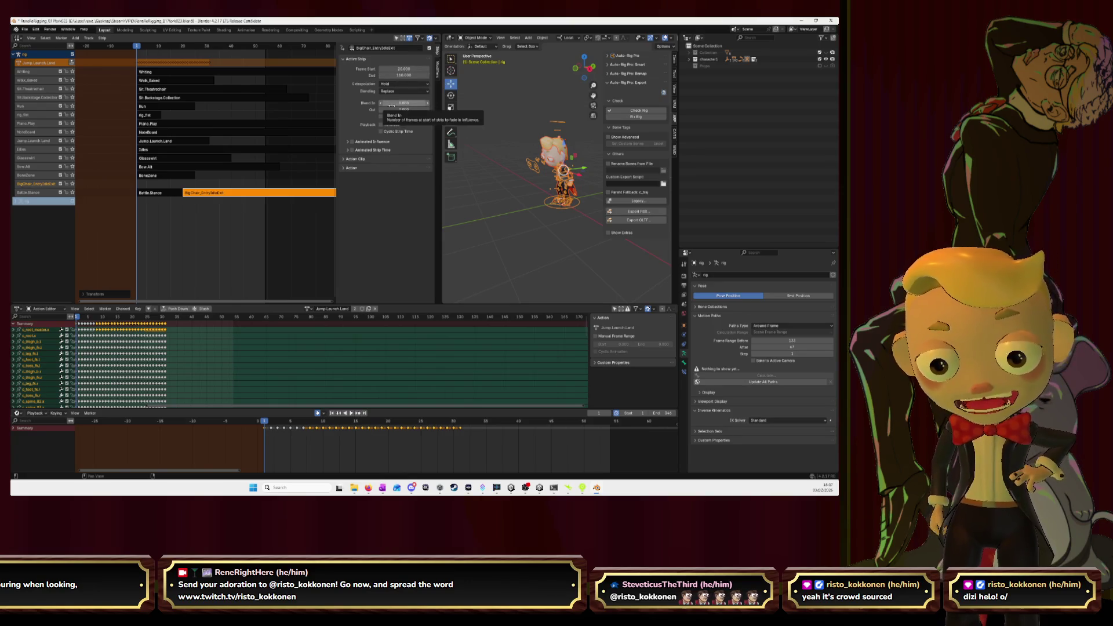
{"action": "left_click_drag", "start_coordinate": [213, 193], "coordinate": [168, 179]}
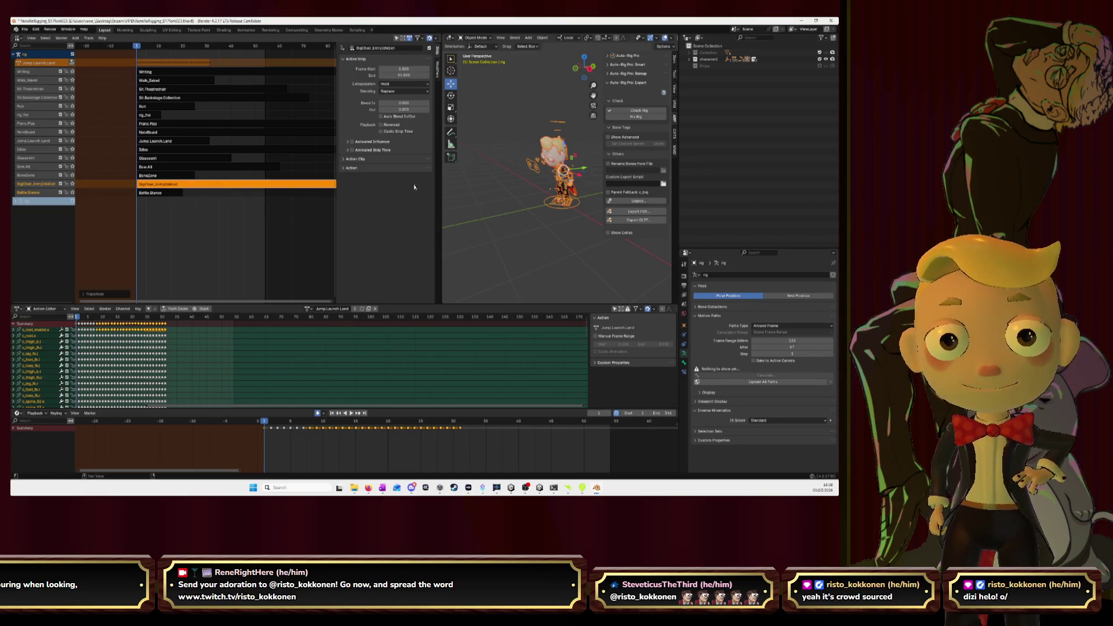
{"action": "left_click", "coordinate": [386, 160]}
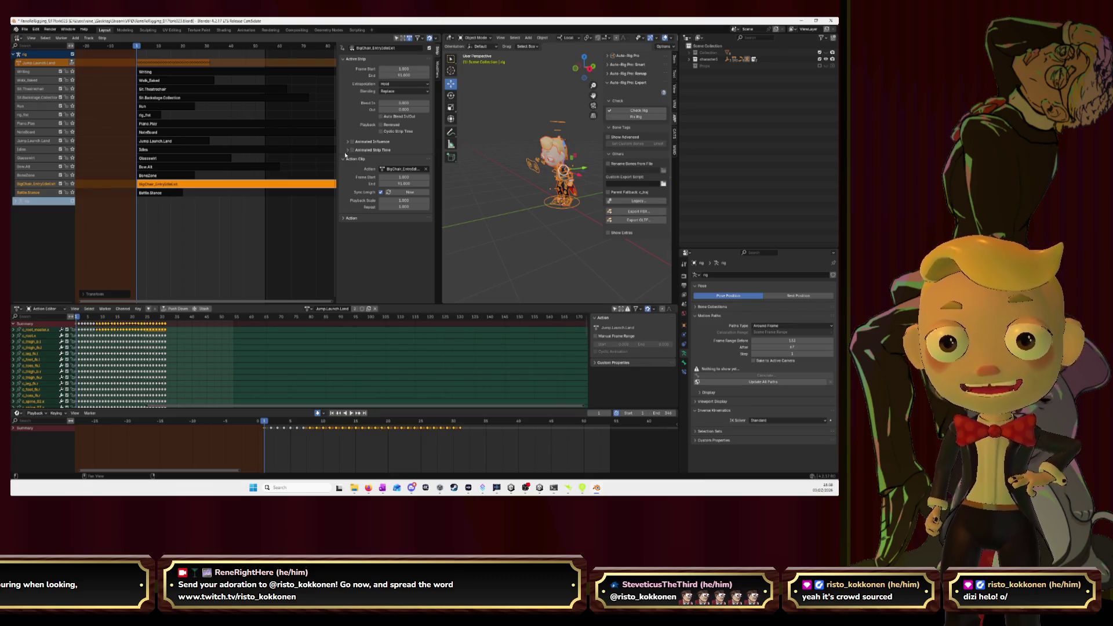
{"action": "left_click", "coordinate": [344, 159]}
{"action": "left_click", "coordinate": [342, 168]}
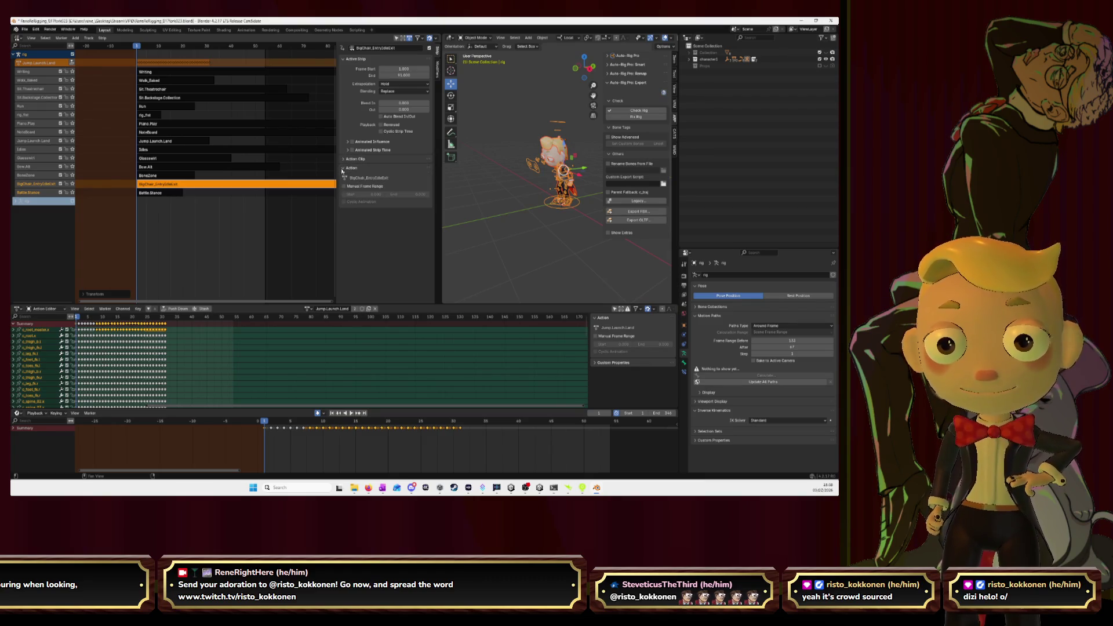
{"action": "left_click", "coordinate": [343, 169]}
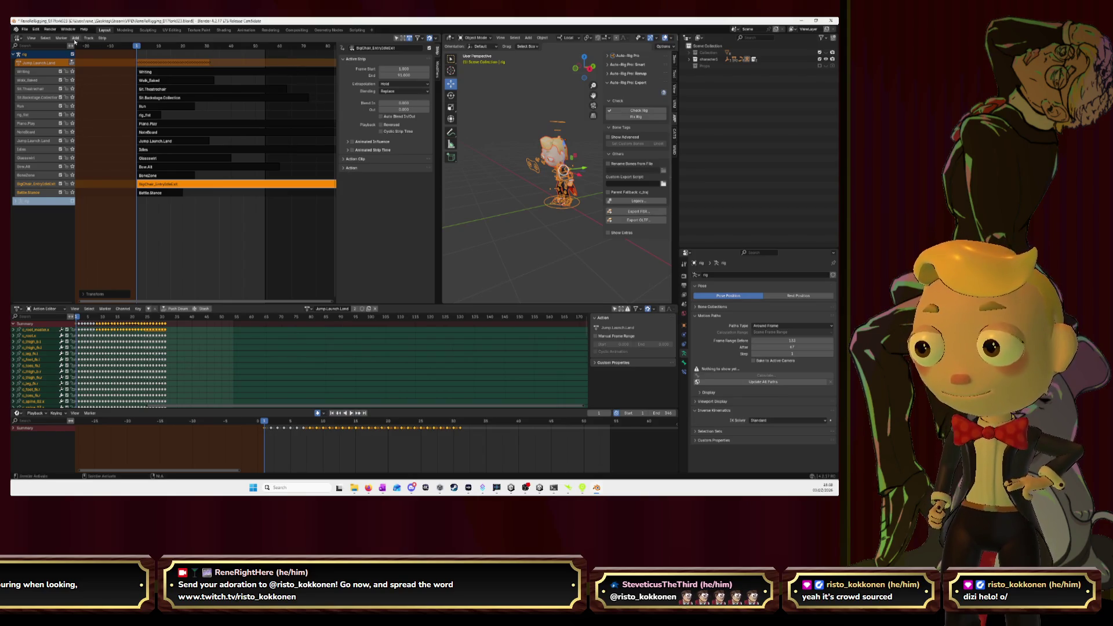
{"action": "left_click", "coordinate": [89, 38]}
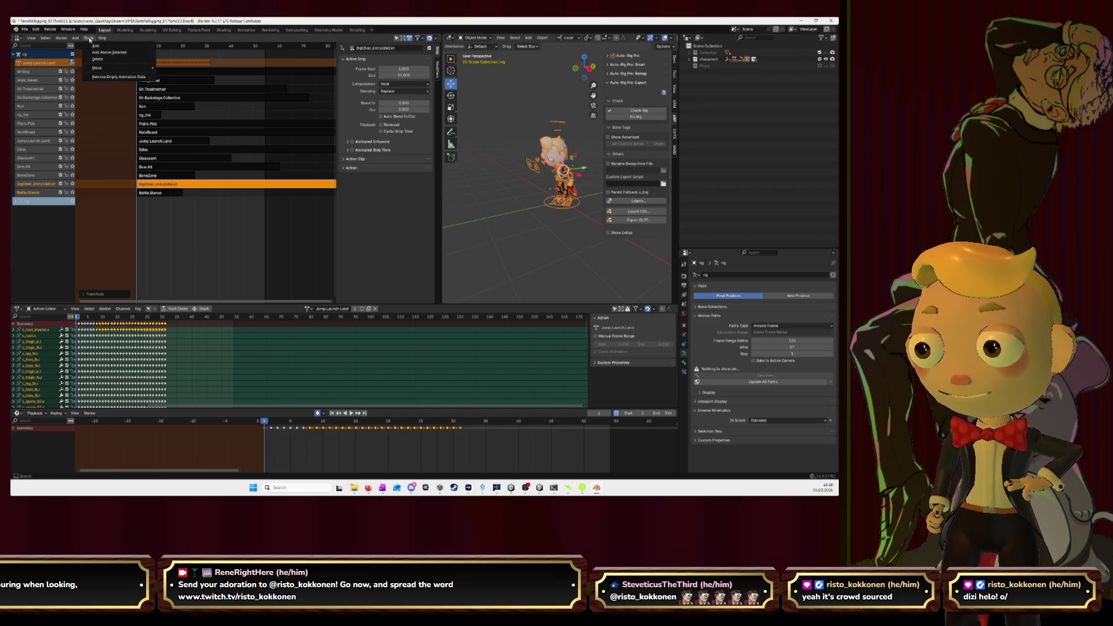
{"action": "left_click", "coordinate": [102, 38]}
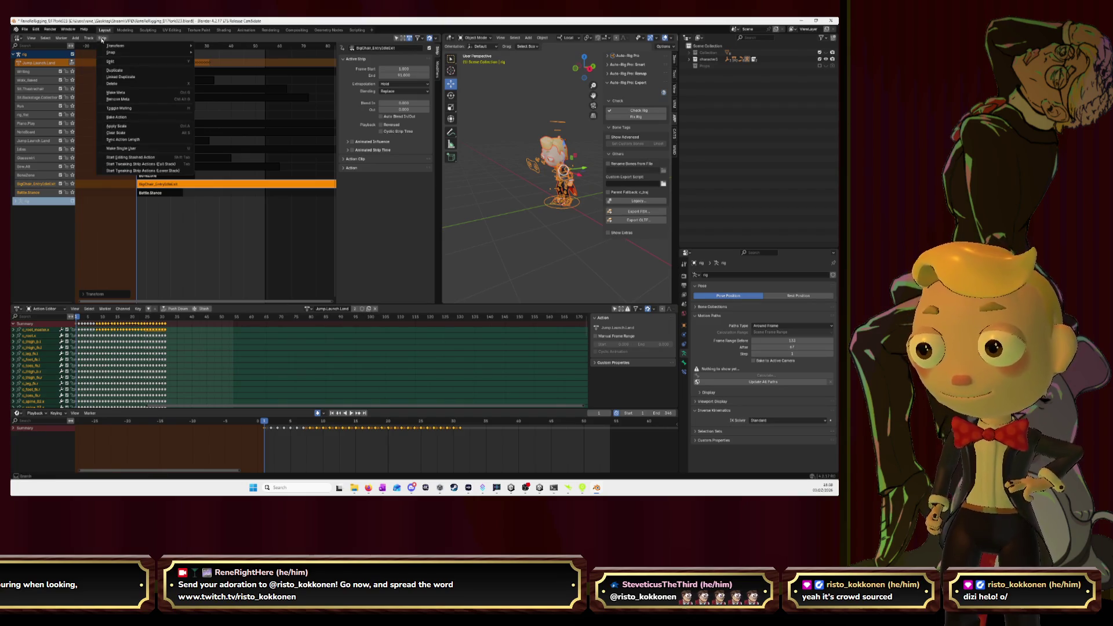
{"action": "left_click", "coordinate": [102, 39]}
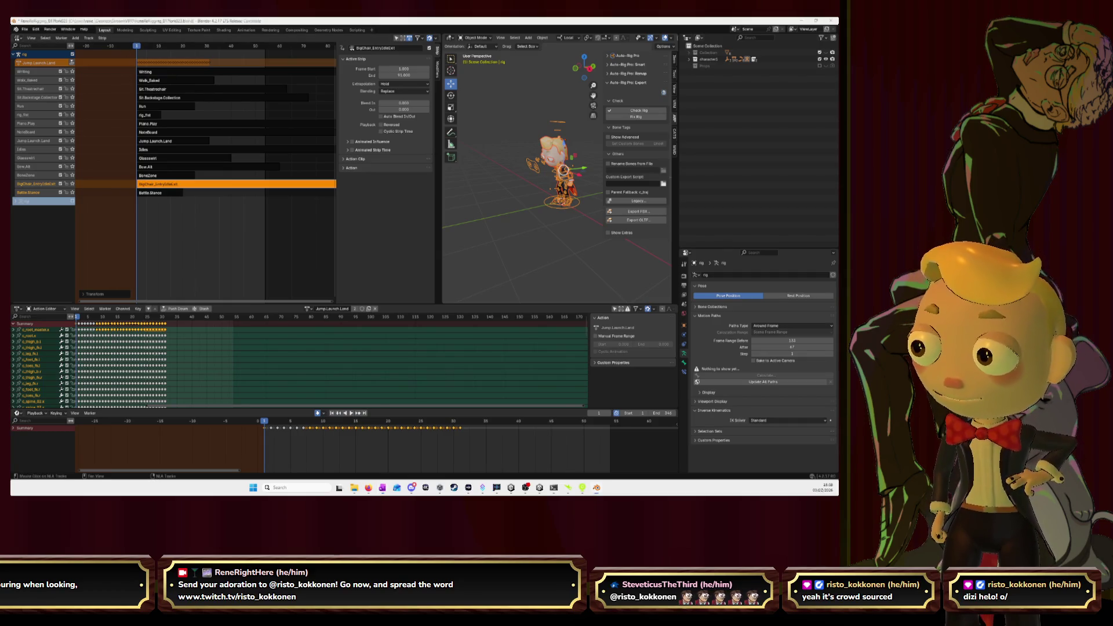
{"action": "left_click", "coordinate": [173, 194]}
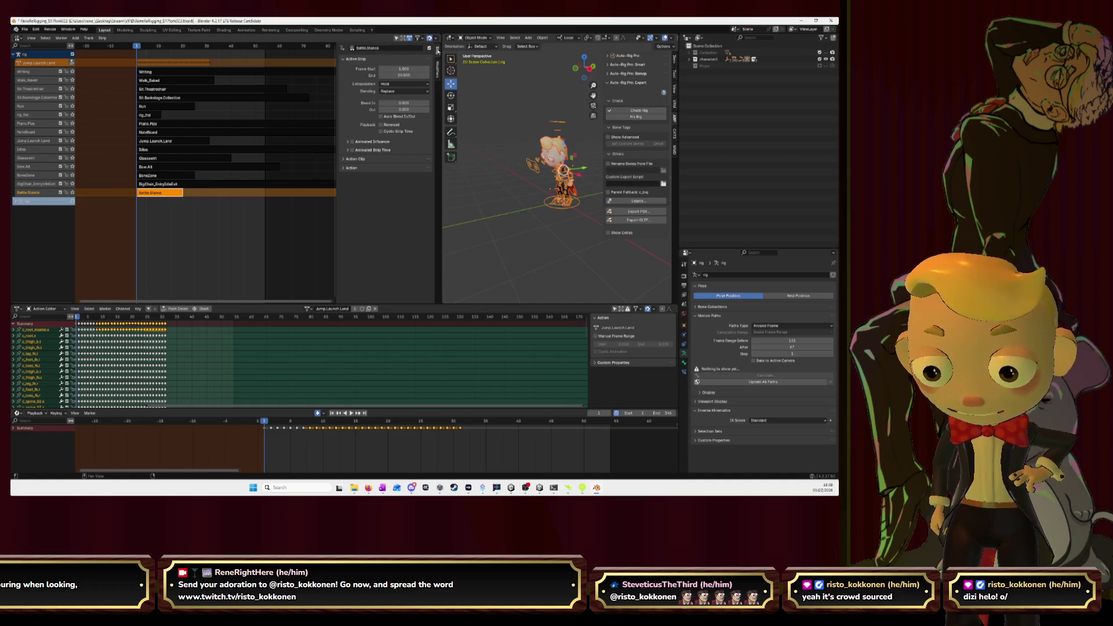
- Remove empty animation data from the NLA tracks and collapse the Action Editor
{"action": "right_click", "coordinate": [42, 194]}
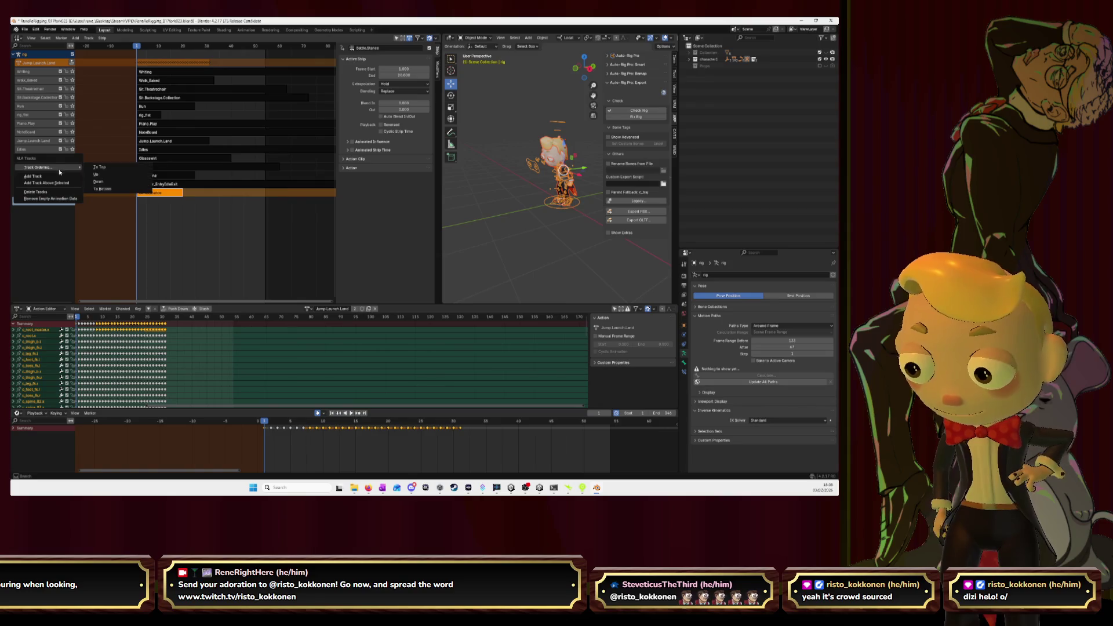
{"action": "left_click", "coordinate": [58, 200]}
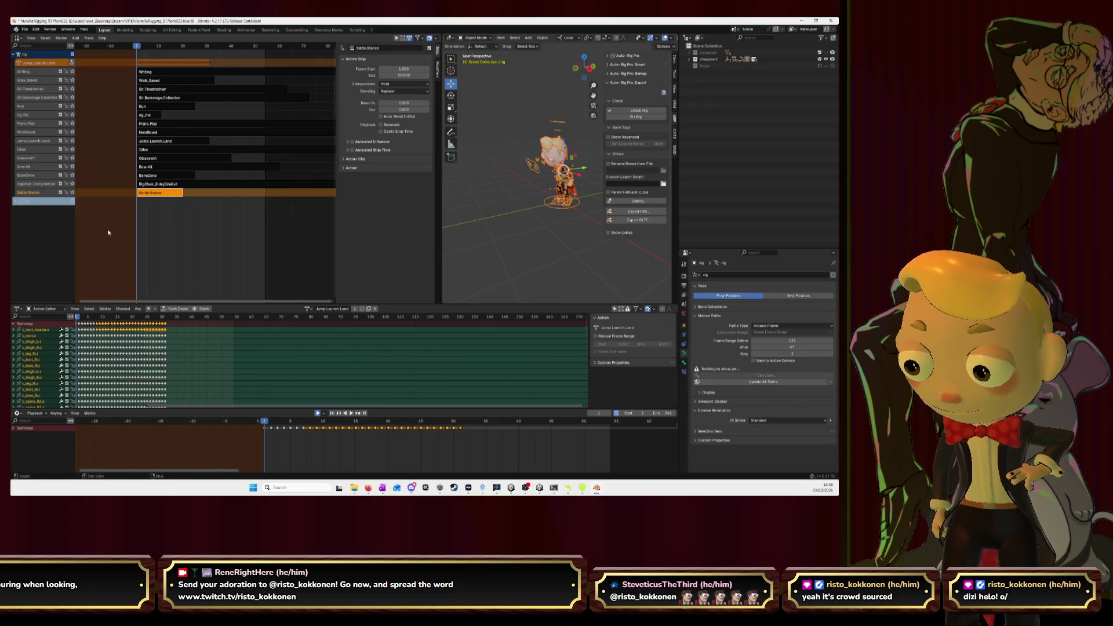
{"action": "left_click", "coordinate": [14, 201]}
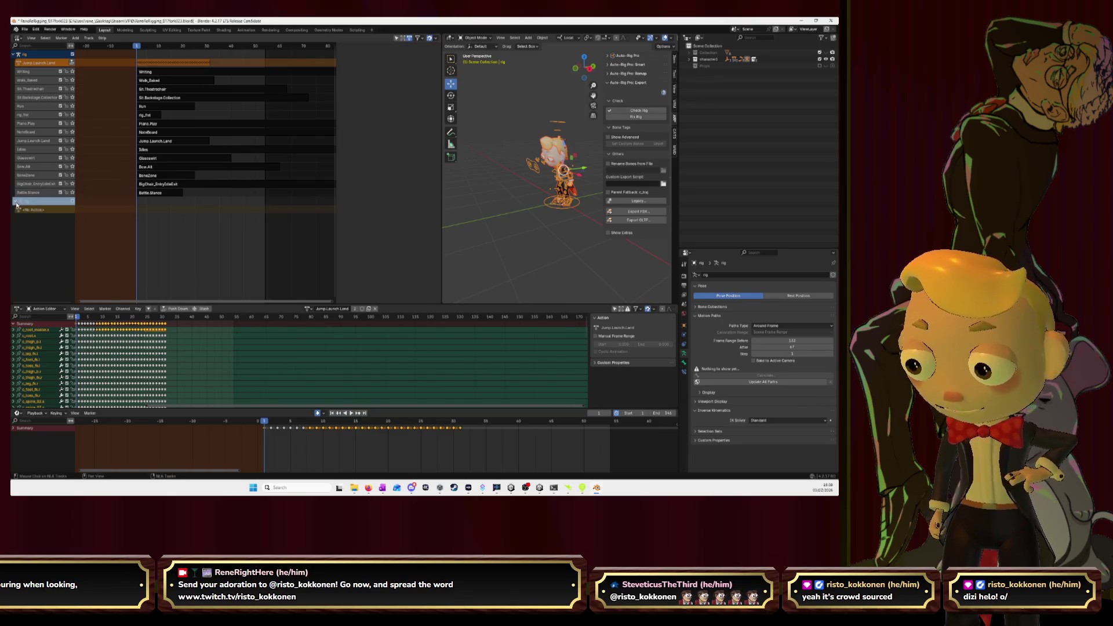
{"action": "left_click", "coordinate": [18, 211]}
{"action": "left_click", "coordinate": [16, 201]}
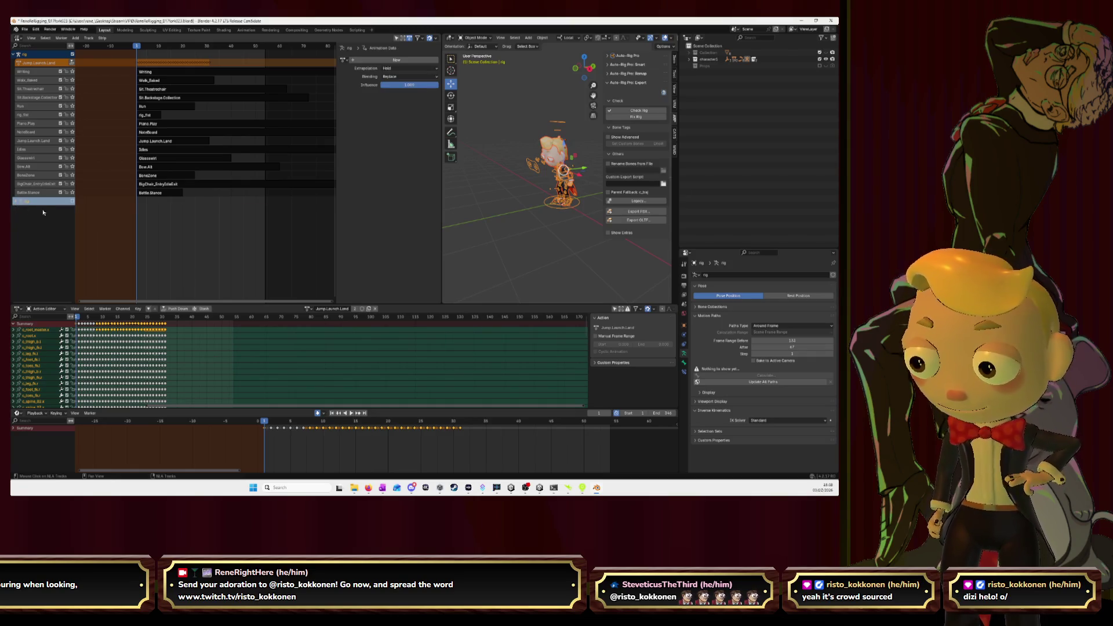
{"action": "left_click", "coordinate": [29, 72]}
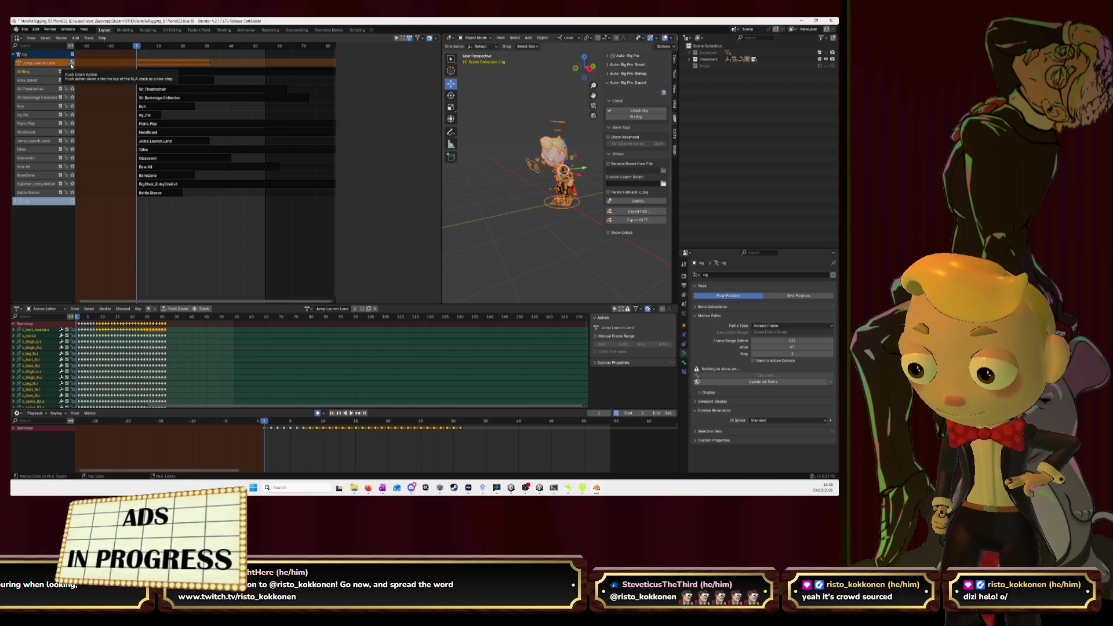
{"action": "left_click_drag", "start_coordinate": [228, 303], "coordinate": [334, 450]}
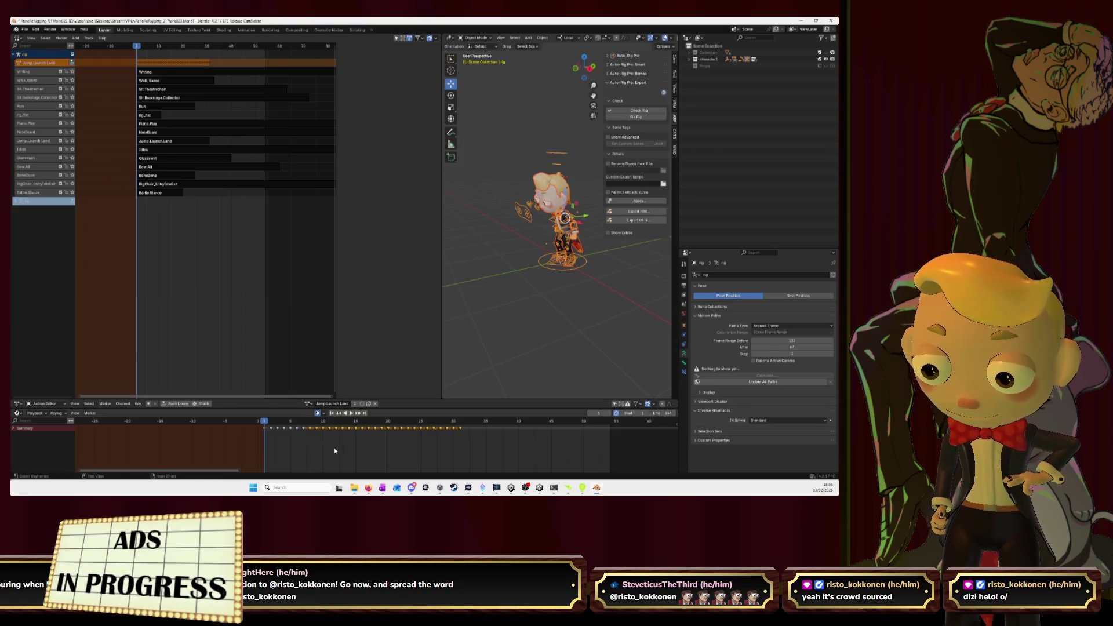
- Widen and zoom out the NLA strip view, and extend the scene end frame to 391
{"action": "scroll", "coordinate": [334, 450], "scroll_direction": "down", "scroll_amount": 3}
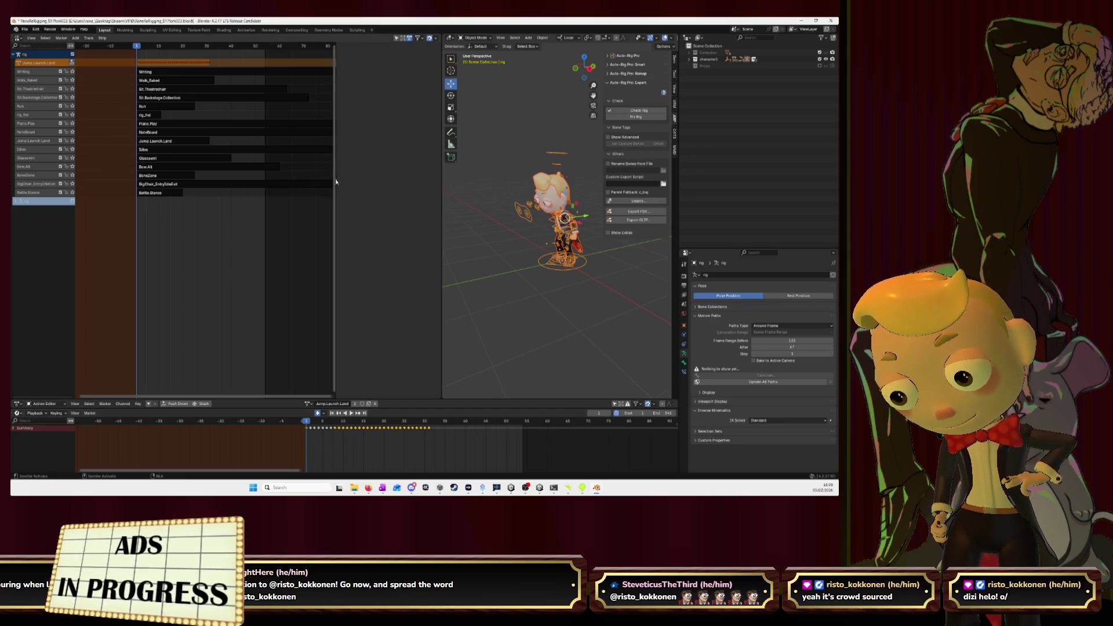
{"action": "left_click_drag", "start_coordinate": [337, 177], "coordinate": [529, 173]}
{"action": "scroll", "coordinate": [167, 134], "scroll_direction": "right", "scroll_amount": 5, "text": "ctrl"}
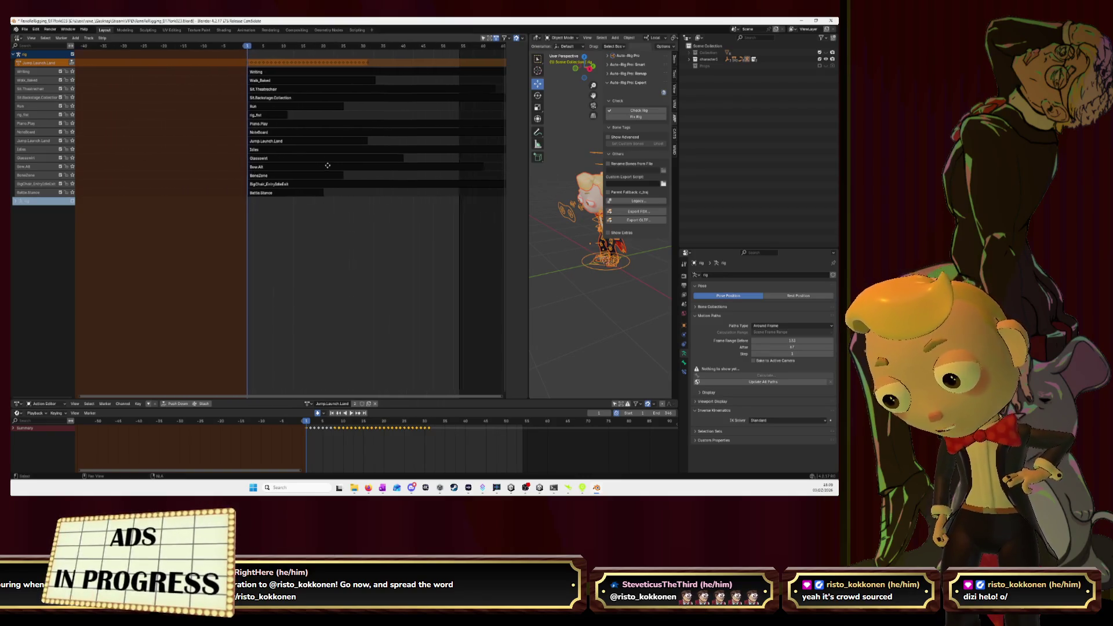
{"action": "mouse_move", "coordinate": [478, 217]}
{"action": "middle_mouse_down", "text": "ctrl"}
{"action": "mouse_move", "coordinate": [408, 206]}
{"action": "mouse_move", "coordinate": [473, 204]}
{"action": "mouse_move", "coordinate": [378, 187]}
{"action": "mouse_move", "coordinate": [385, 196]}
{"action": "mouse_move", "coordinate": [351, 196]}
{"action": "mouse_move", "coordinate": [406, 208]}
{"action": "mouse_move", "coordinate": [333, 200]}
{"action": "middle_mouse_up", "text": "ctrl"}
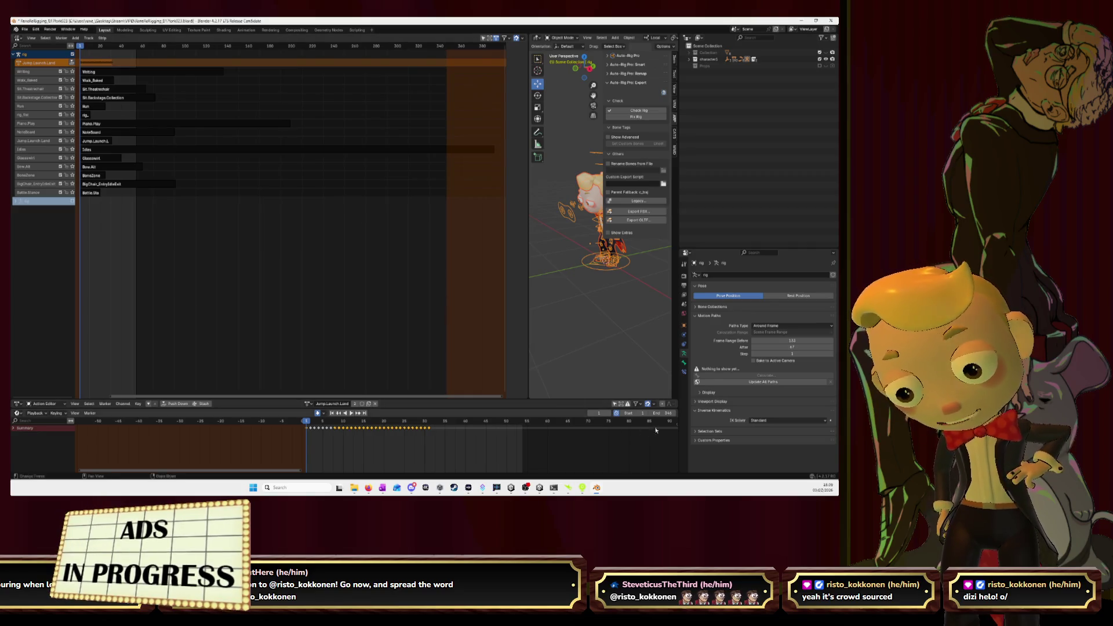
{"action": "left_click", "coordinate": [674, 413]}
{"action": "left_click_drag", "start_coordinate": [667, 413], "coordinate": [691, 413]}
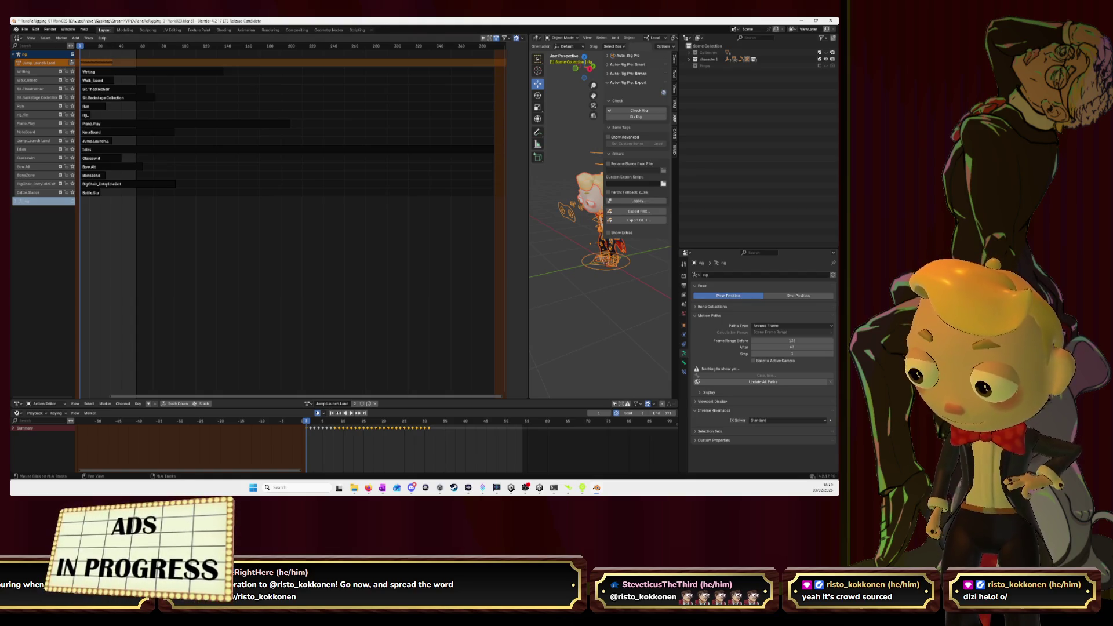
- Check the animation preview in Unity, then pick Battle.Stance as the rig's active action
{"action": "key", "text": "alt+Tab"}
{"action": "mouse_move", "coordinate": [694, 347]}
{"action": "left_mouse_down"}
{"action": "mouse_move", "coordinate": [690, 359]}
{"action": "mouse_move", "coordinate": [682, 336]}
{"action": "mouse_move", "coordinate": [677, 345]}
{"action": "mouse_move", "coordinate": [724, 366]}
{"action": "mouse_move", "coordinate": [513, 353]}
{"action": "left_mouse_up"}
{"action": "scroll", "coordinate": [724, 366], "scroll_direction": "up", "scroll_amount": 5}
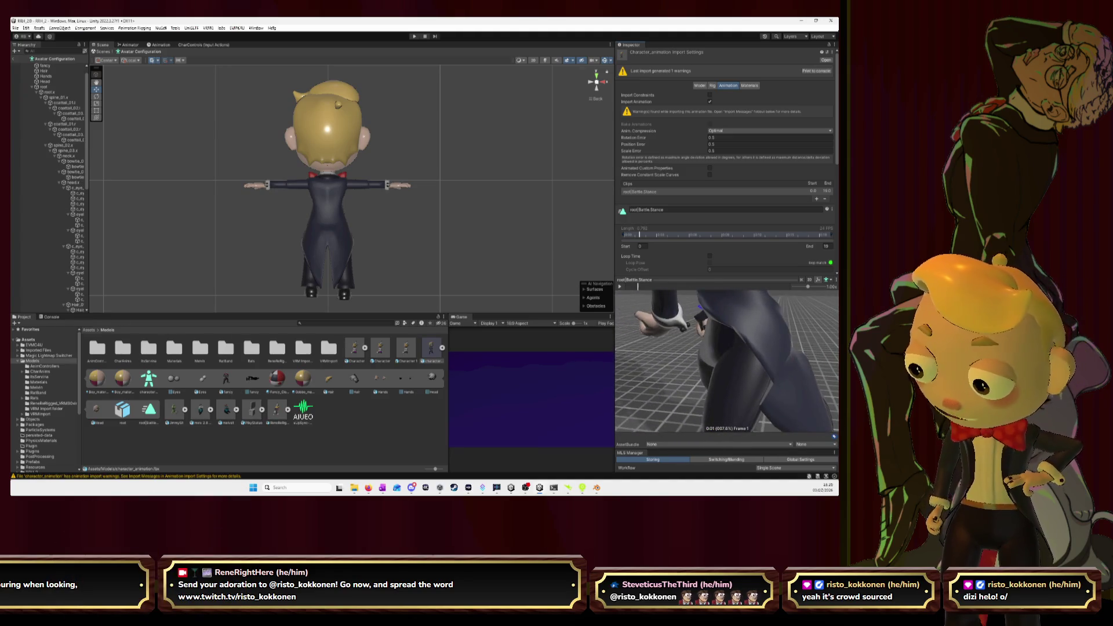
{"action": "key", "text": "alt+Tab"}
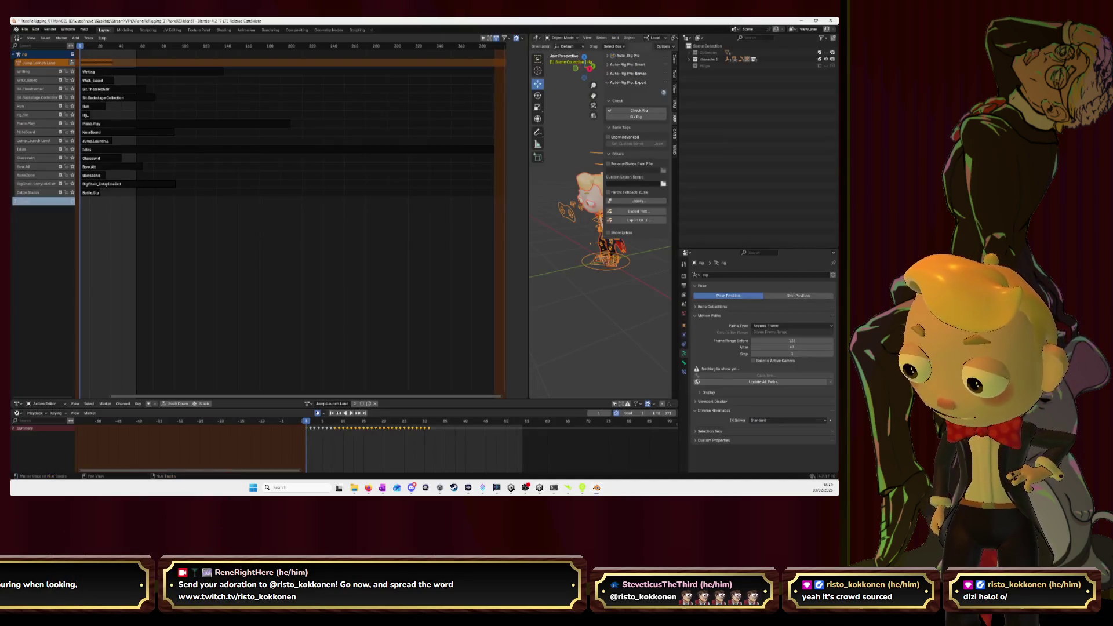
{"action": "left_click", "coordinate": [308, 404]}
{"action": "left_click", "coordinate": [328, 326]}
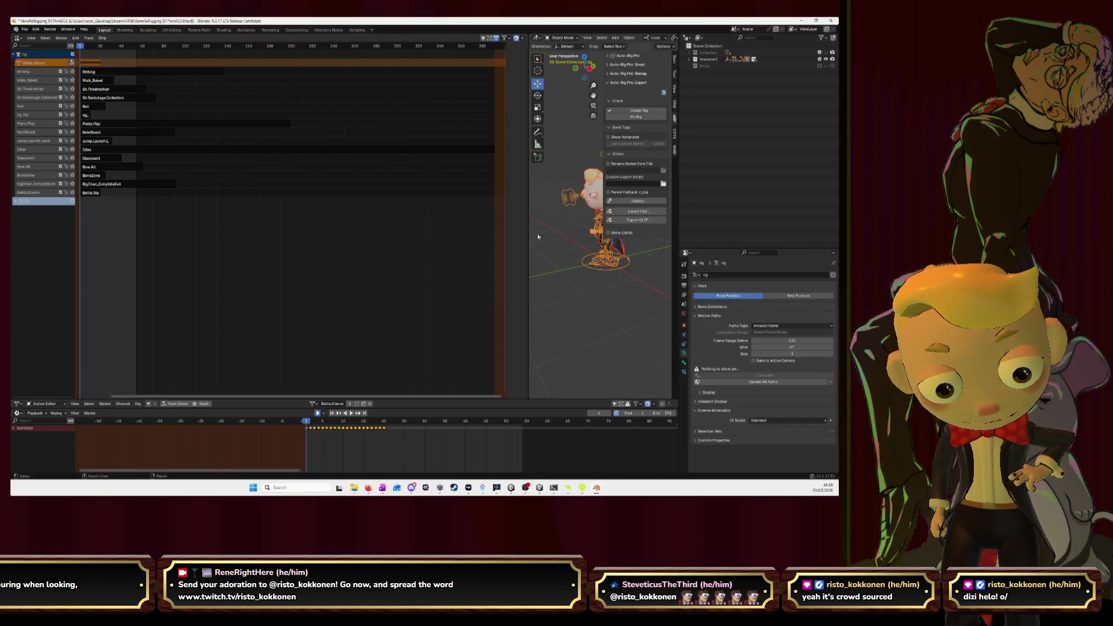
{"action": "left_click_drag", "start_coordinate": [529, 210], "coordinate": [145, 212]}
{"action": "middle_click_drag", "start_coordinate": [341, 264], "coordinate": [371, 261]}
{"action": "left_click", "coordinate": [520, 172]}
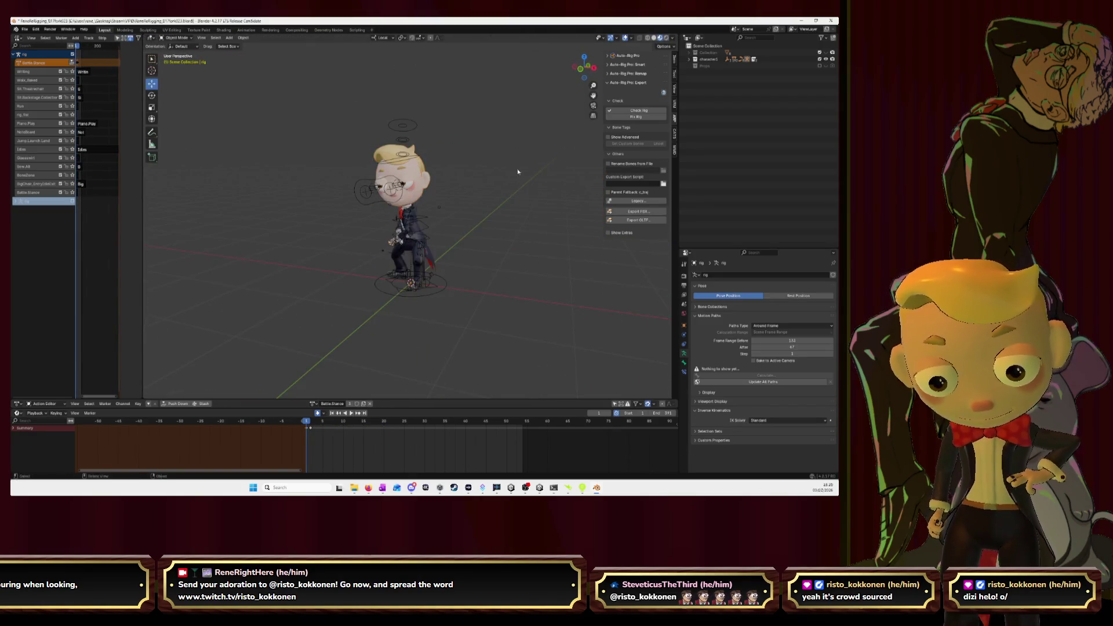
{"action": "scroll", "coordinate": [484, 272], "scroll_direction": "up", "scroll_amount": 6}
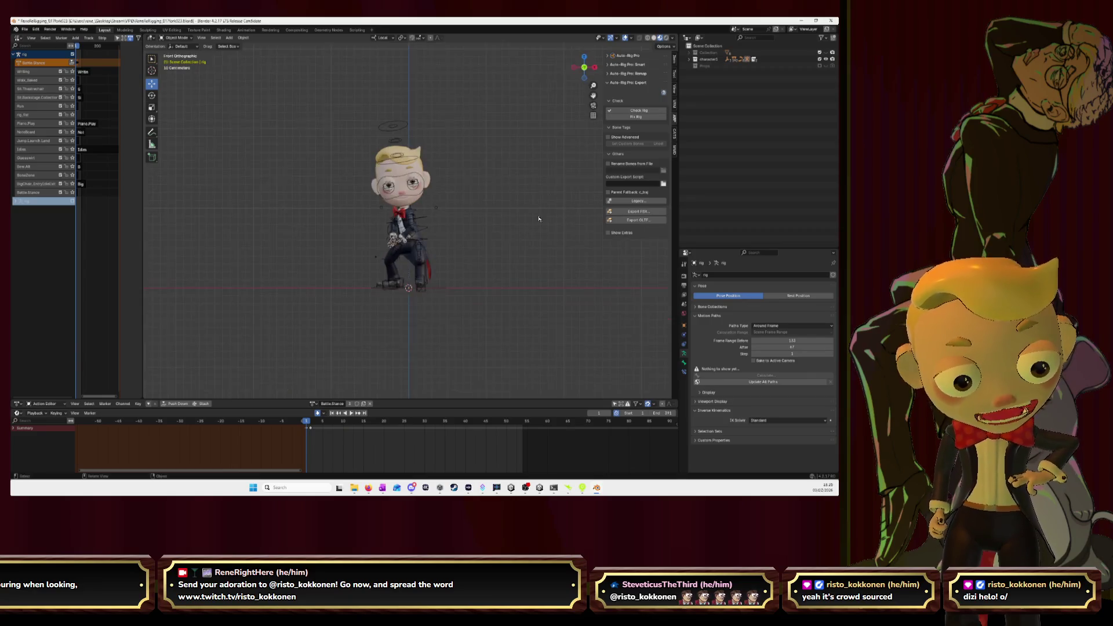
{"action": "mouse_move", "coordinate": [484, 272]}
{"action": "middle_mouse_down"}
{"action": "mouse_move", "coordinate": [495, 259]}
{"action": "mouse_move", "coordinate": [540, 304]}
{"action": "mouse_move", "coordinate": [441, 291]}
{"action": "mouse_move", "coordinate": [521, 275]}
{"action": "mouse_move", "coordinate": [355, 279]}
{"action": "mouse_move", "coordinate": [491, 293]}
{"action": "middle_mouse_up"}
{"action": "scroll", "coordinate": [495, 259], "scroll_direction": "down", "scroll_amount": 5}
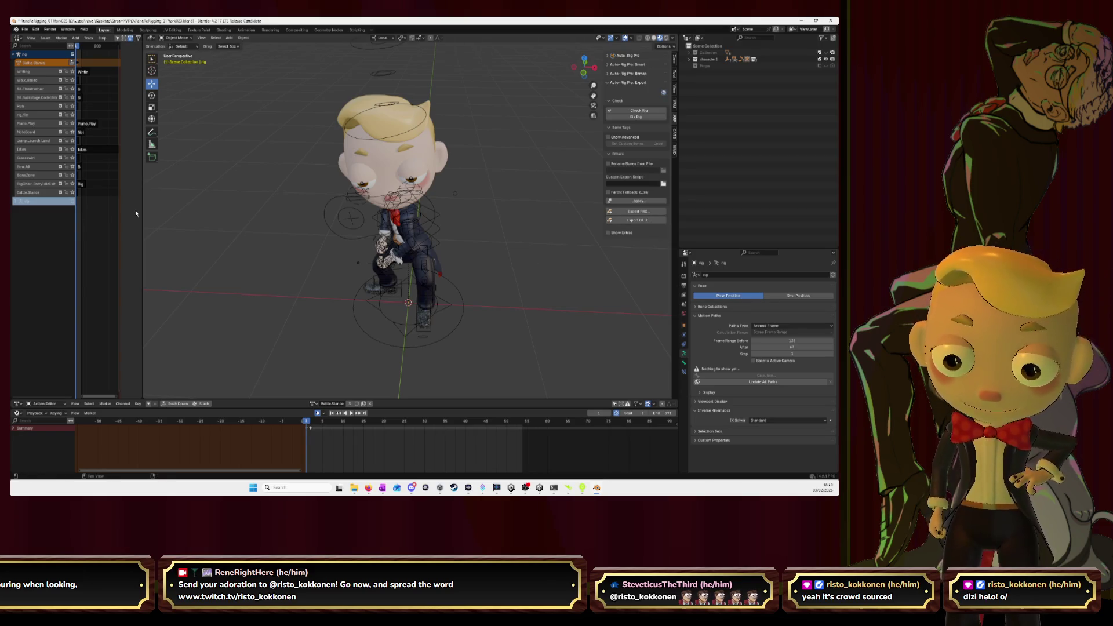
{"action": "left_click_drag", "start_coordinate": [143, 207], "coordinate": [328, 207]}
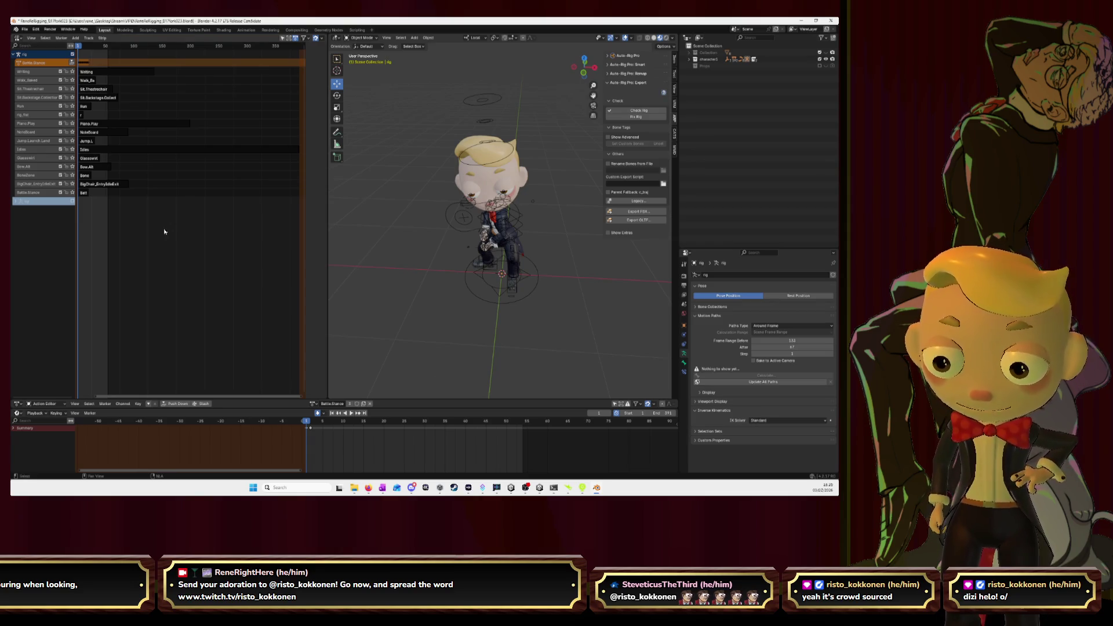
{"action": "left_click", "coordinate": [100, 185]}
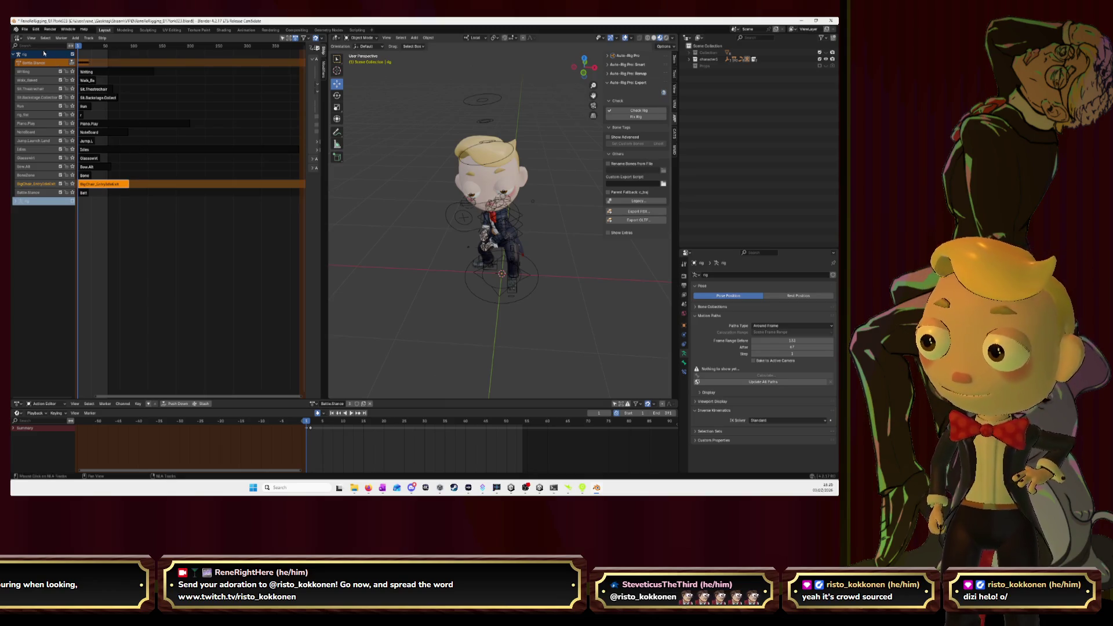
{"action": "left_click", "coordinate": [32, 38]}
{"action": "mouse_move", "coordinate": [45, 39]}
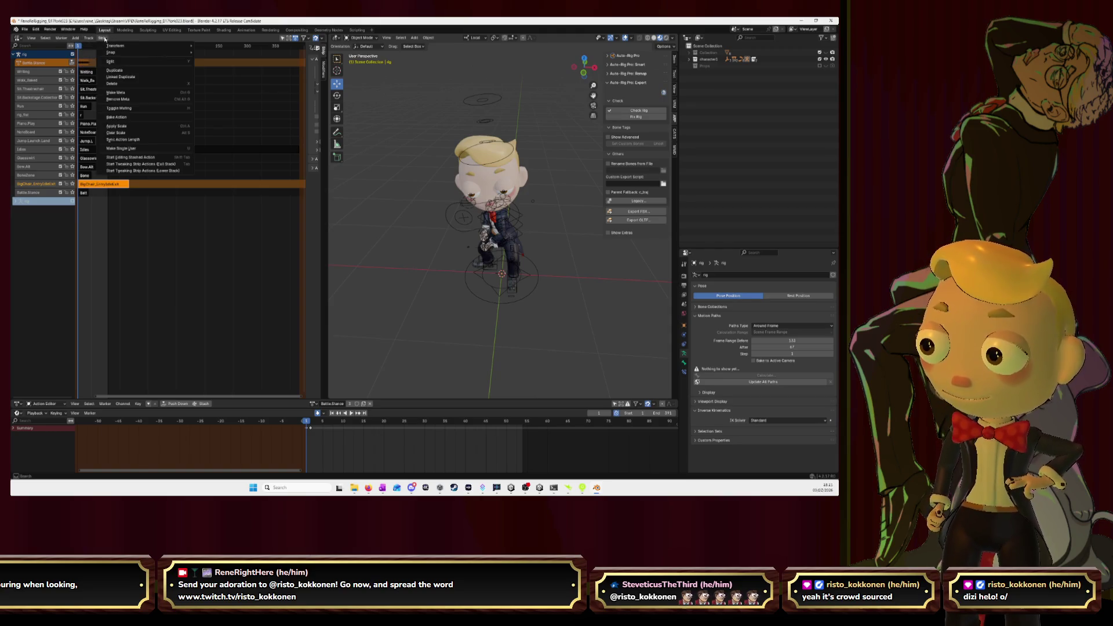
{"action": "left_click", "coordinate": [121, 117]}
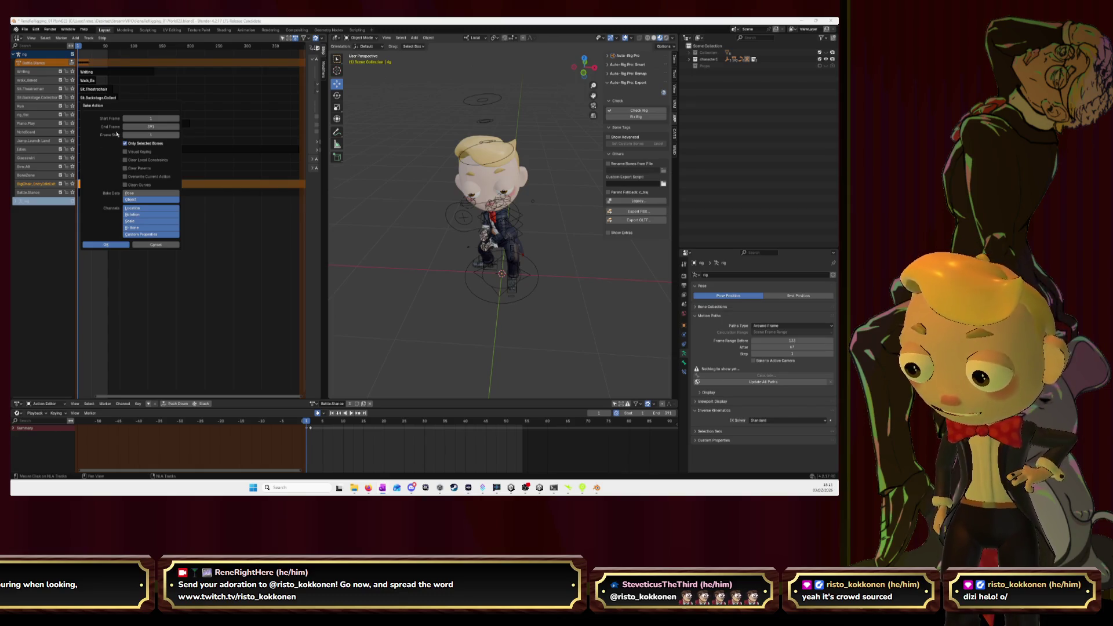
{"action": "left_click", "coordinate": [125, 143]}
{"action": "left_click", "coordinate": [125, 177]}
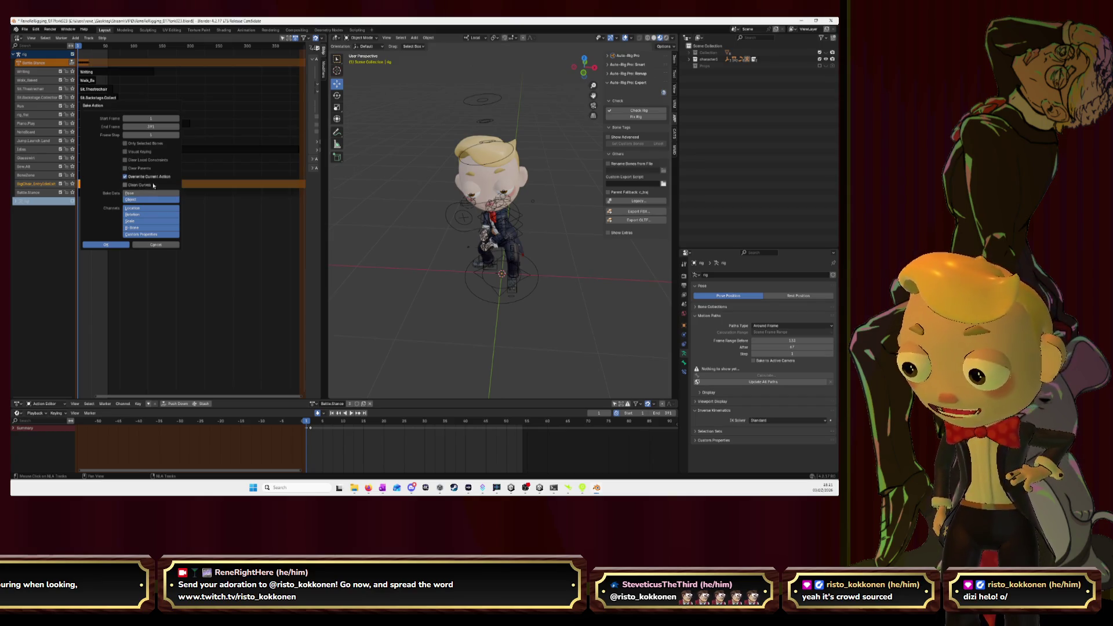
{"action": "left_click", "coordinate": [156, 195]}
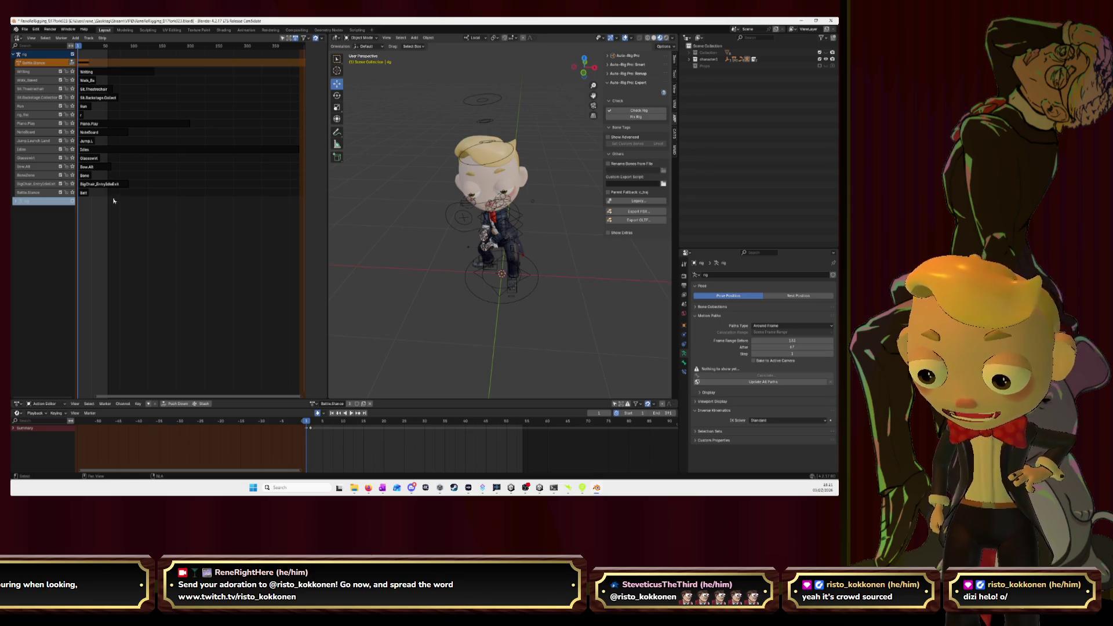
{"action": "key", "text": "ctrl+s"}
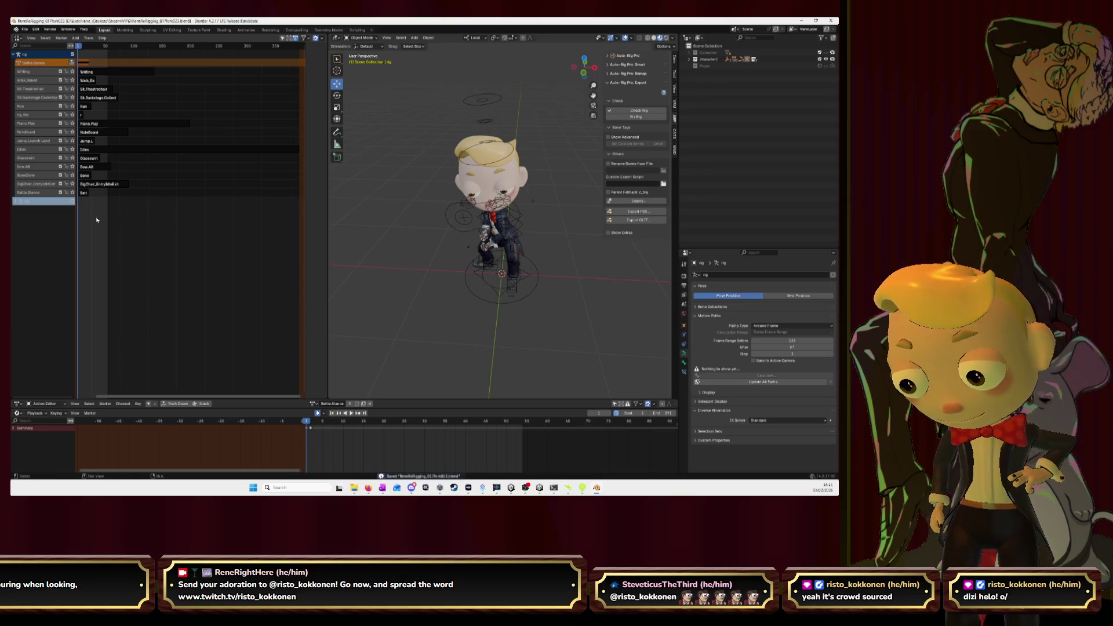
- Bake the BigChair_EntryIdleExit strip with Overwrite Current Action, all bones, and Pose data
{"action": "left_click", "coordinate": [94, 184]}
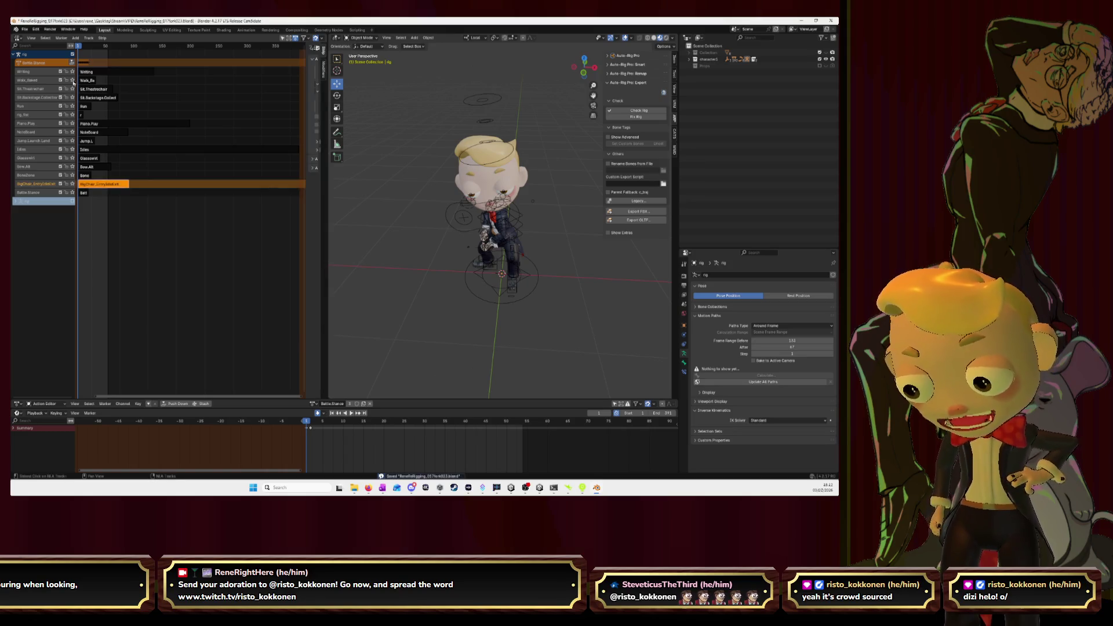
{"action": "left_click", "coordinate": [62, 38]}
{"action": "mouse_move", "coordinate": [76, 40]}
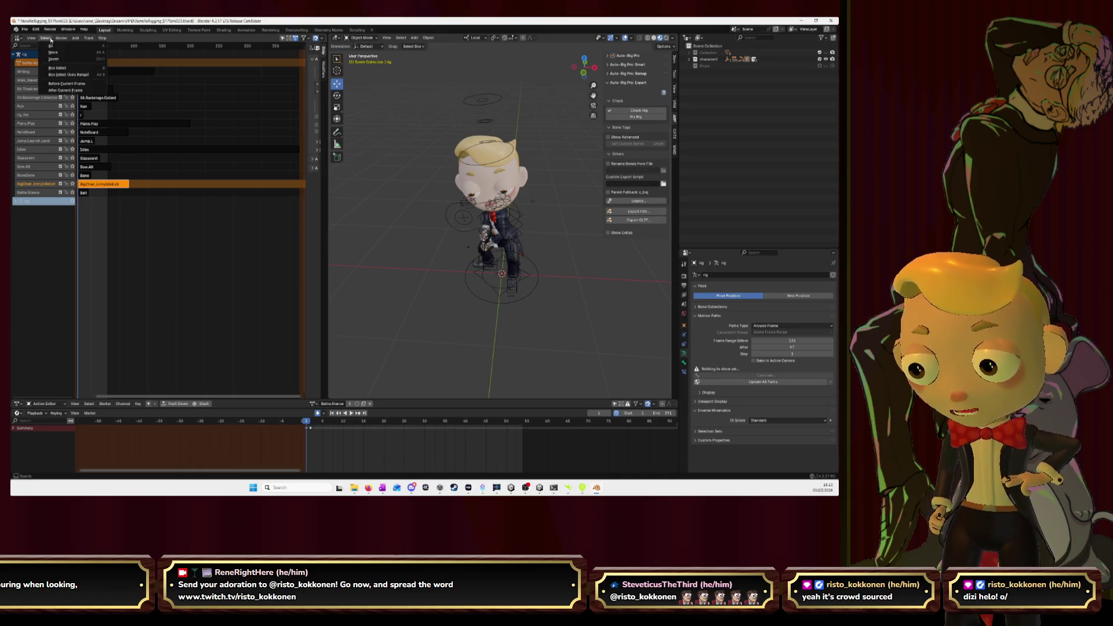
{"action": "mouse_move", "coordinate": [42, 38]}
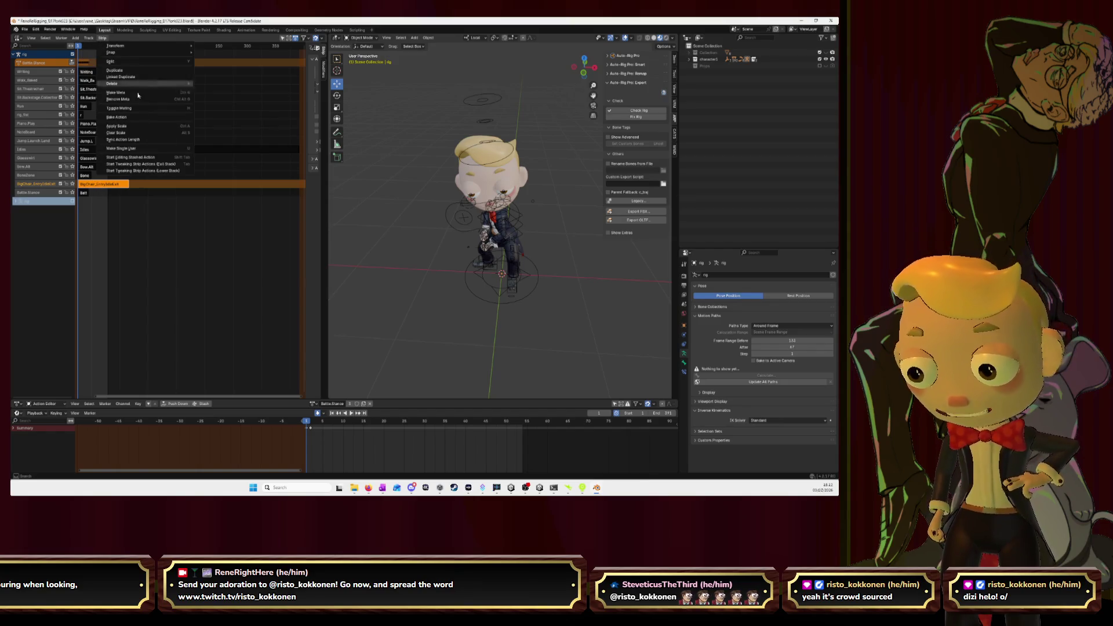
{"action": "left_click", "coordinate": [116, 117]}
{"action": "left_click", "coordinate": [145, 176]}
{"action": "left_click", "coordinate": [152, 144]}
{"action": "left_click", "coordinate": [147, 194]}
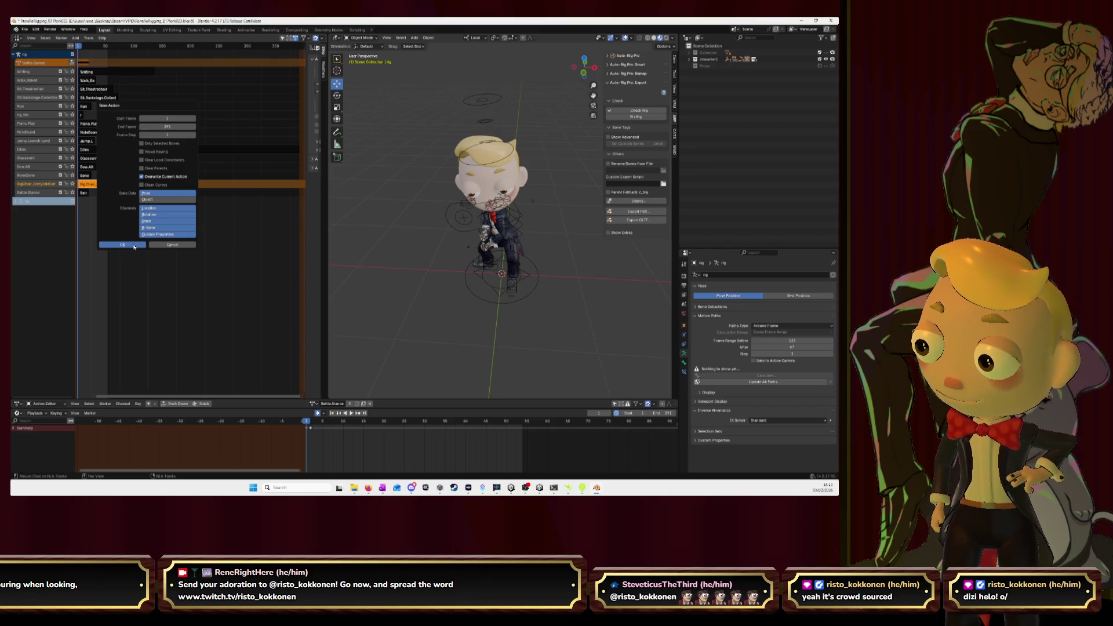
{"action": "left_click", "coordinate": [134, 246]}
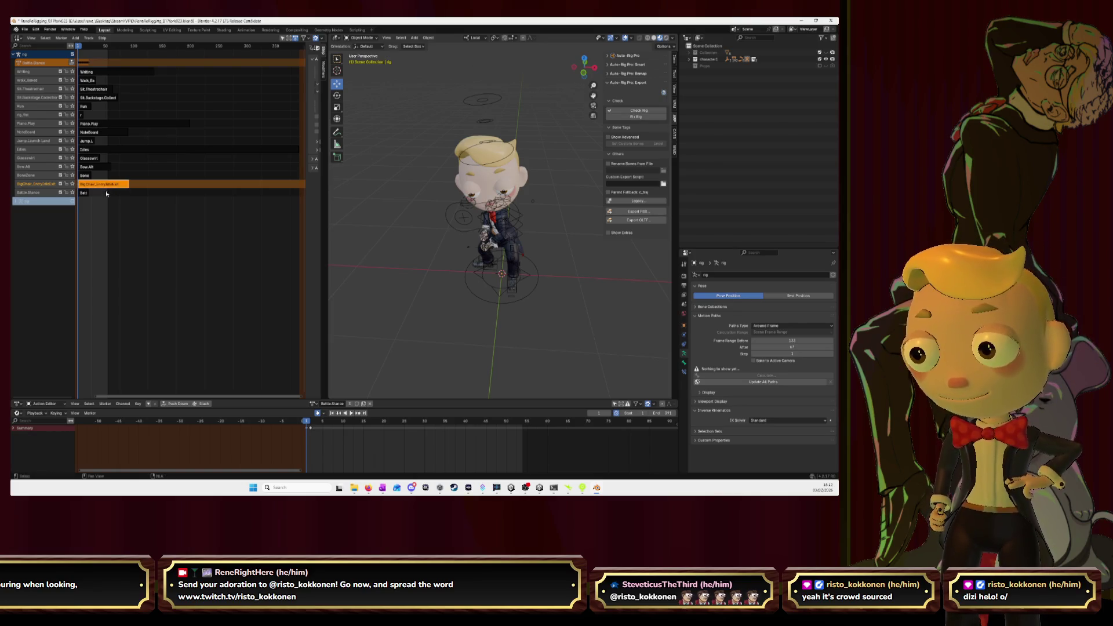
- Start moving the BigChair strip down onto the Battle.Stance track
{"action": "mouse_move", "coordinate": [100, 186]}
{"action": "left_mouse_down"}
{"action": "mouse_move", "coordinate": [111, 198]}
{"action": "mouse_move", "coordinate": [100, 184]}
{"action": "left_mouse_up"}
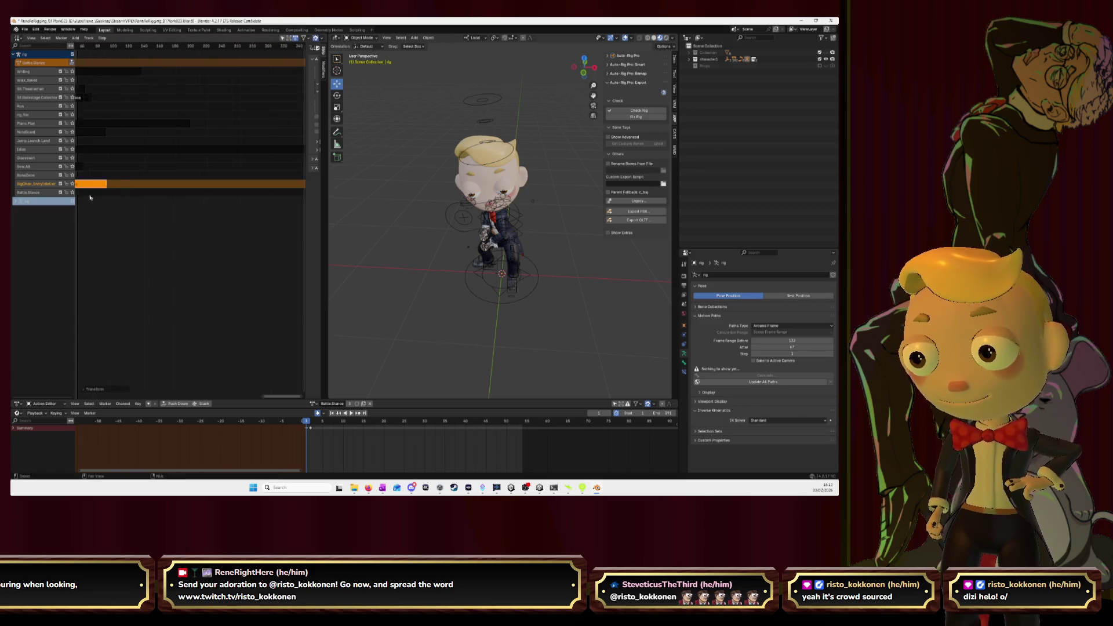
{"action": "key", "text": "Home"}
{"action": "mouse_move", "coordinate": [222, 221]}
{"action": "middle_mouse_down", "text": "ctrl"}
{"action": "mouse_move", "coordinate": [169, 214]}
{"action": "mouse_move", "coordinate": [131, 184]}
{"action": "middle_mouse_up", "text": "ctrl"}
- Drop the BigChair strip after Battle.Stance on its track, then select both strips
{"action": "key", "text": "g"}
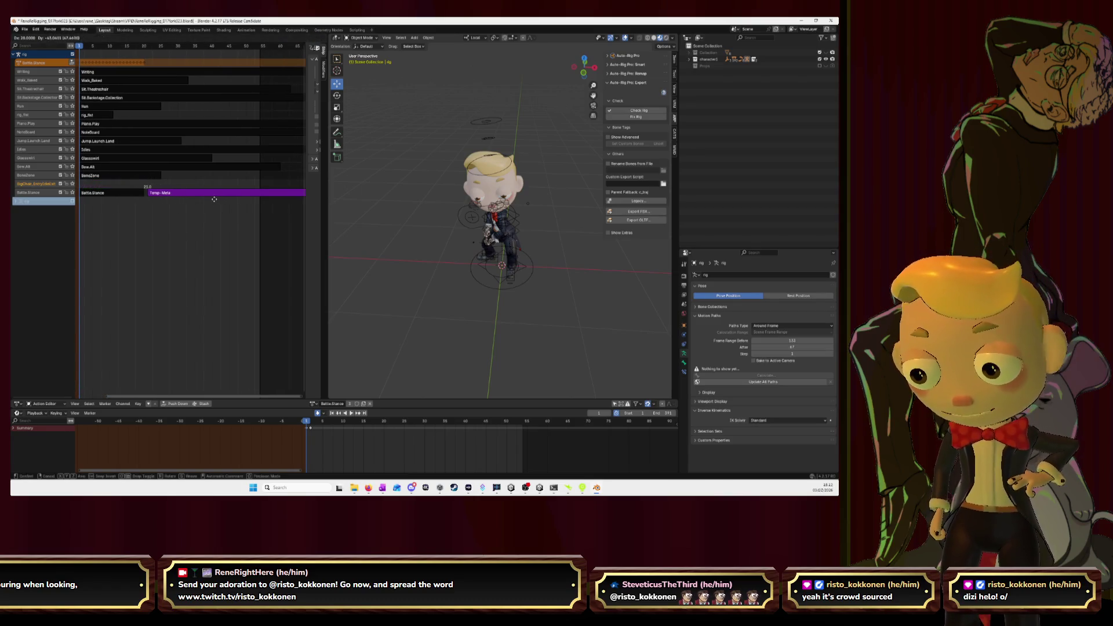
{"action": "left_click", "coordinate": [216, 200]}
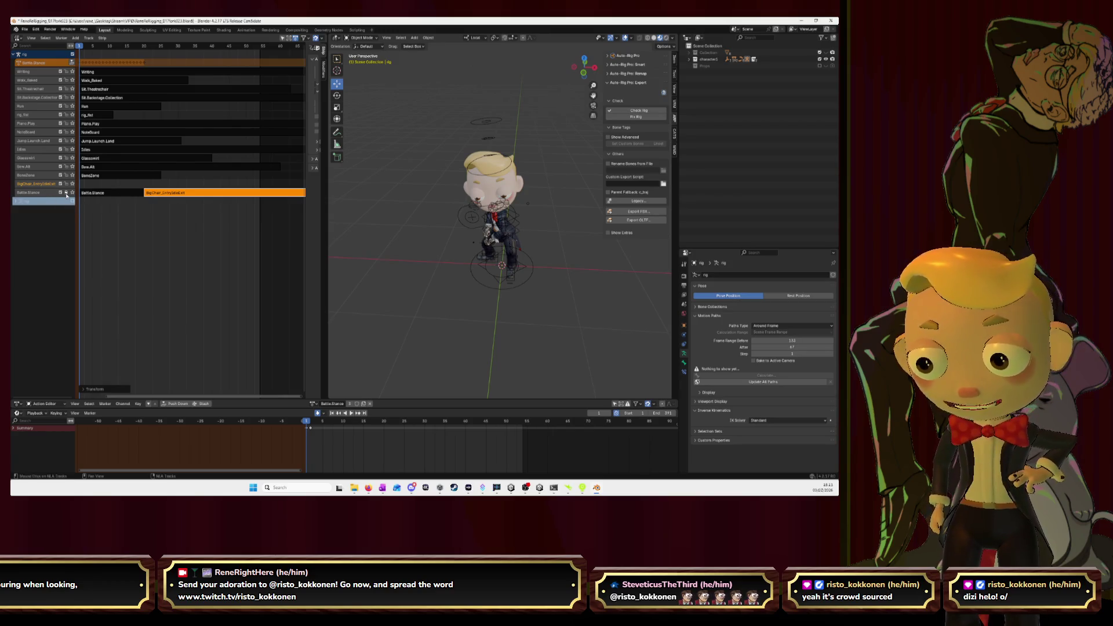
{"action": "left_click", "coordinate": [103, 197]}
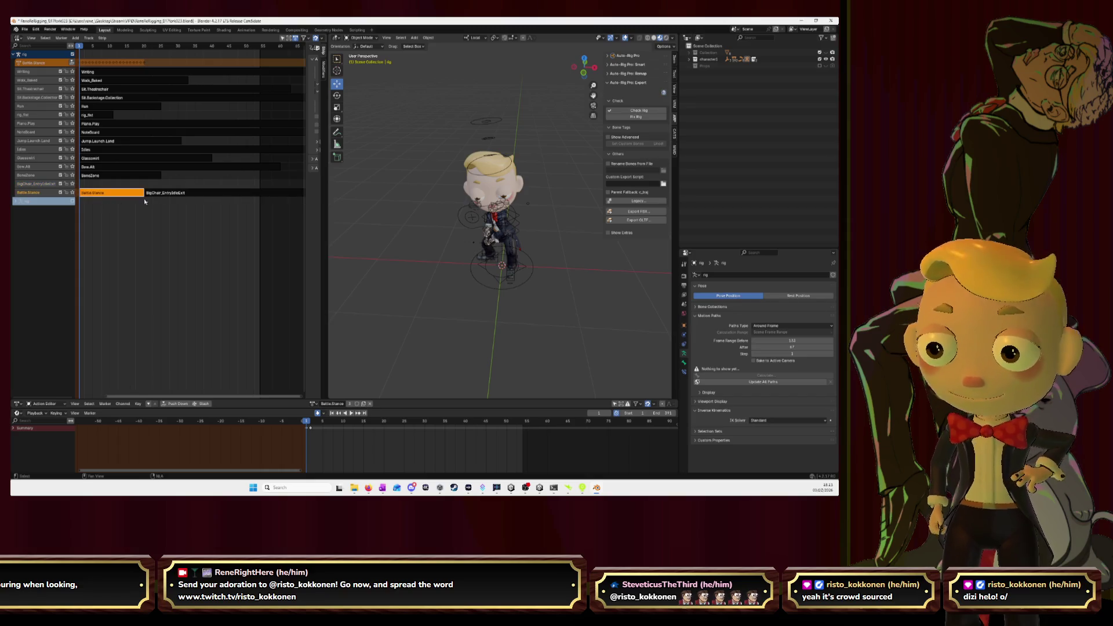
{"action": "key", "text": "a"}
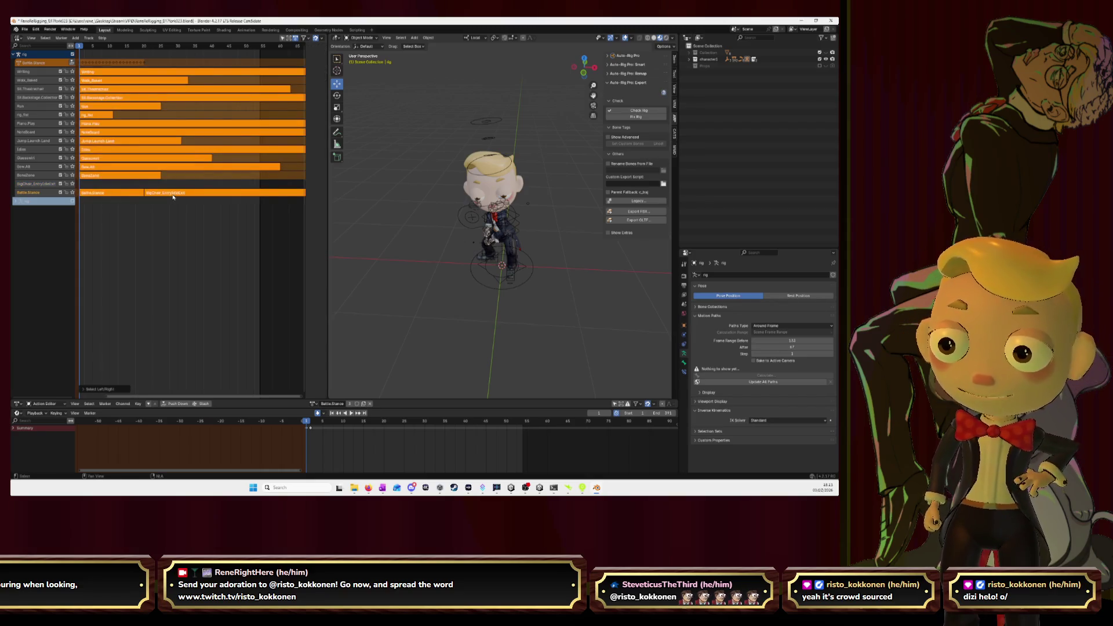
{"action": "left_click", "coordinate": [154, 206]}
{"action": "left_click", "coordinate": [139, 194]}
{"action": "left_click", "coordinate": [174, 195], "text": "shift"}
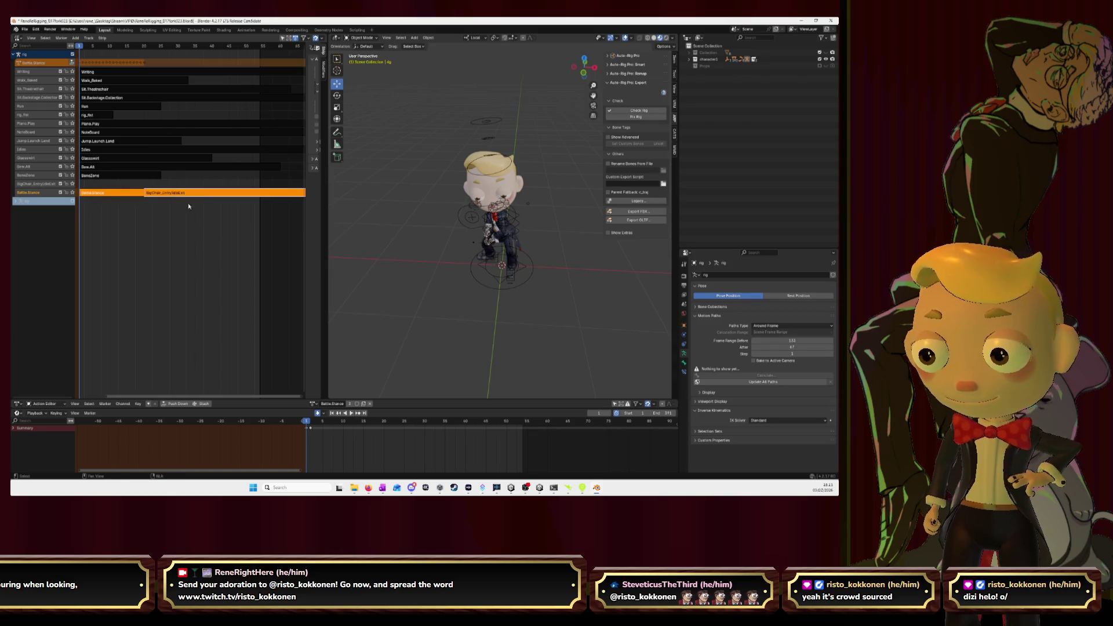
- Set up a bake with Overwrite Current Action, all bones and Pose data, then cancel and nudge the BigChair strip
{"action": "left_click", "coordinate": [102, 38]}
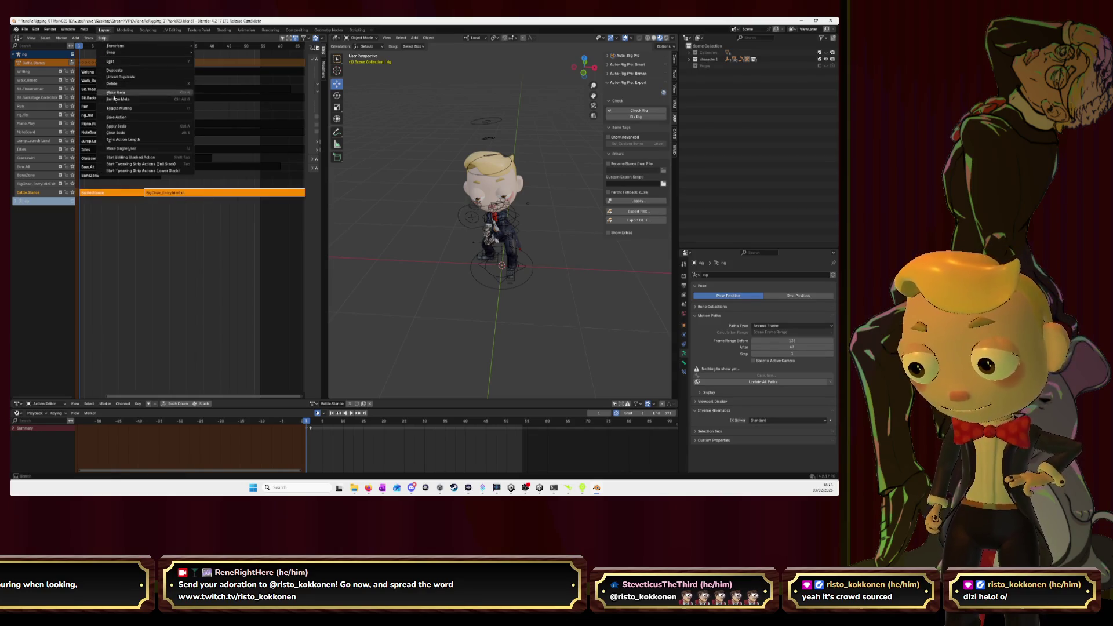
{"action": "left_click", "coordinate": [118, 118]}
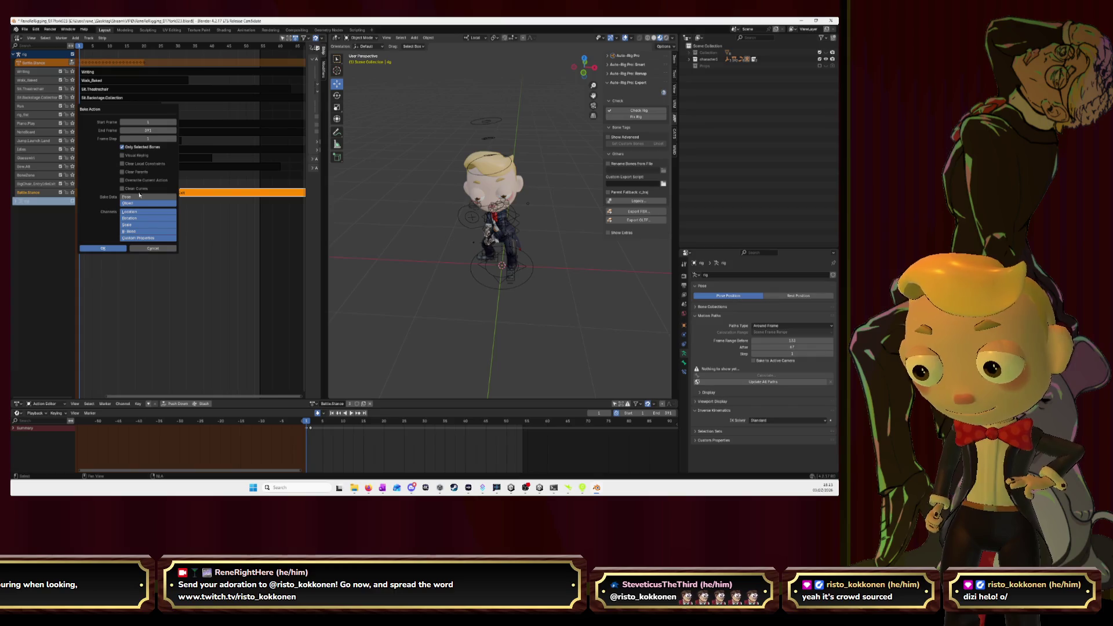
{"action": "left_click", "coordinate": [123, 179]}
{"action": "left_click", "coordinate": [123, 147]}
{"action": "left_click", "coordinate": [138, 198]}
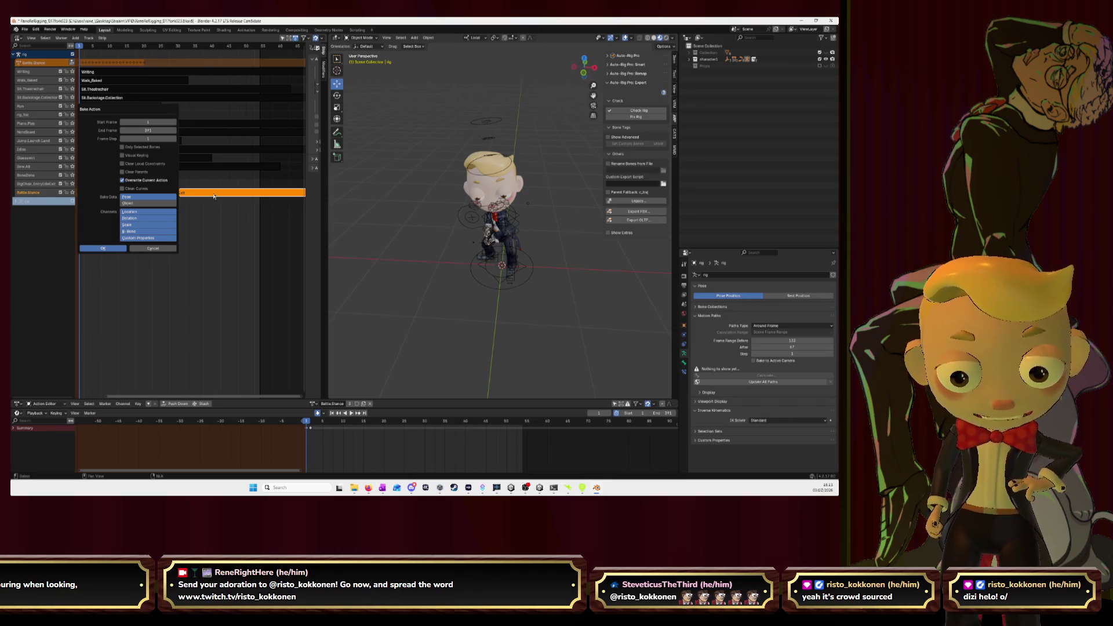
{"action": "left_click", "coordinate": [189, 230]}
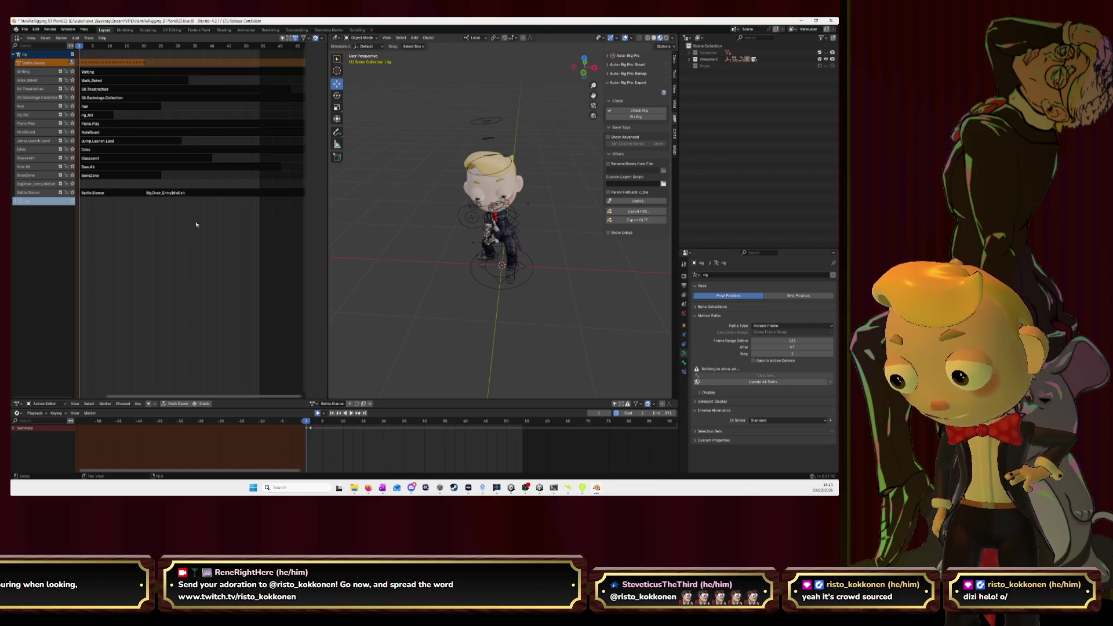
{"action": "left_click_drag", "start_coordinate": [168, 195], "coordinate": [168, 199]}
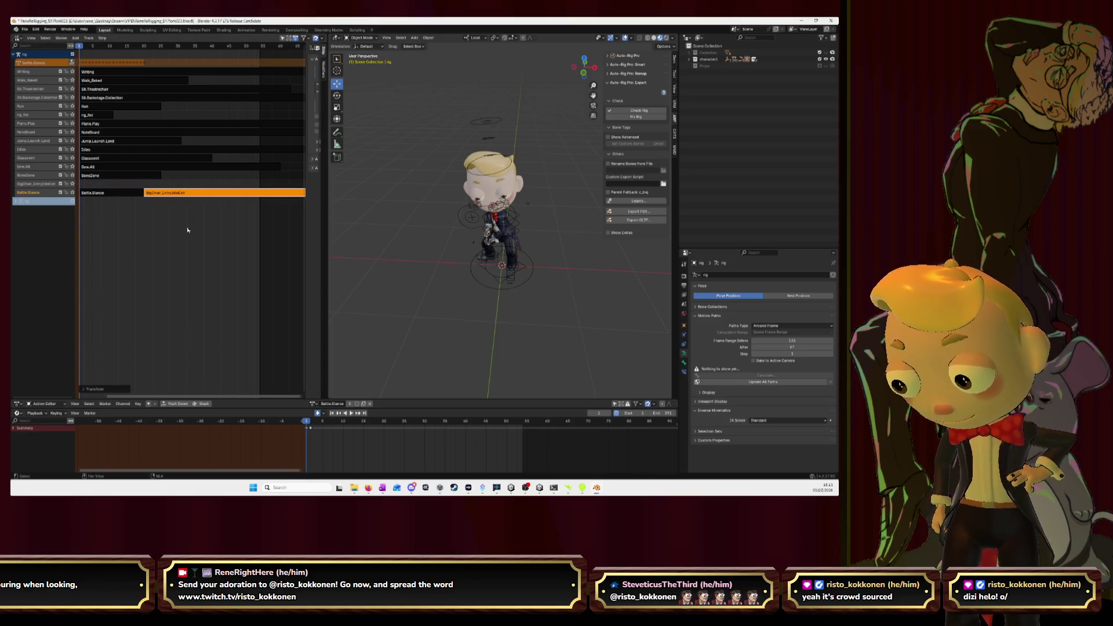
{"action": "left_click", "coordinate": [102, 389]}
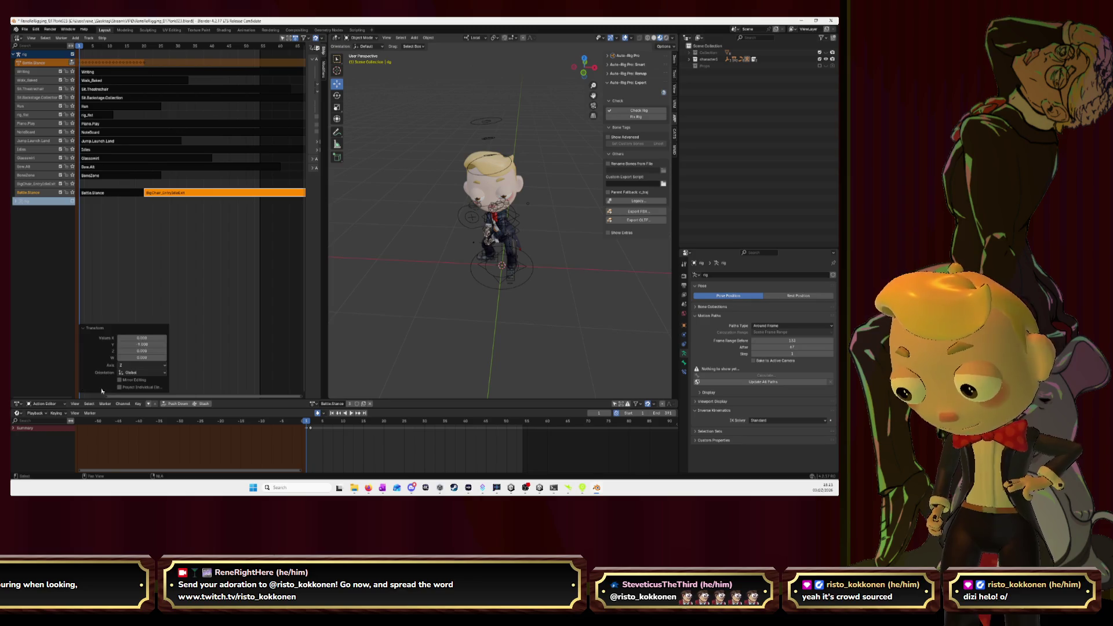
- Export character_animation.fbx via Auto-Rig Pro with only the Battle.Stance action
{"action": "left_click", "coordinate": [97, 330]}
{"action": "left_click", "coordinate": [615, 211]}
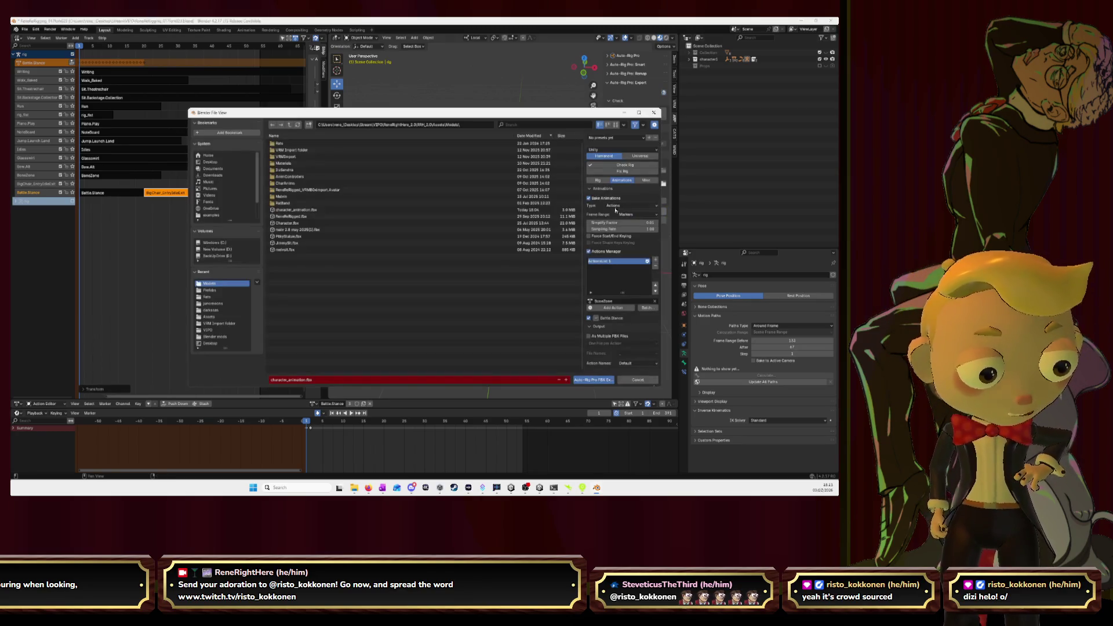
{"action": "left_click", "coordinate": [289, 210]}
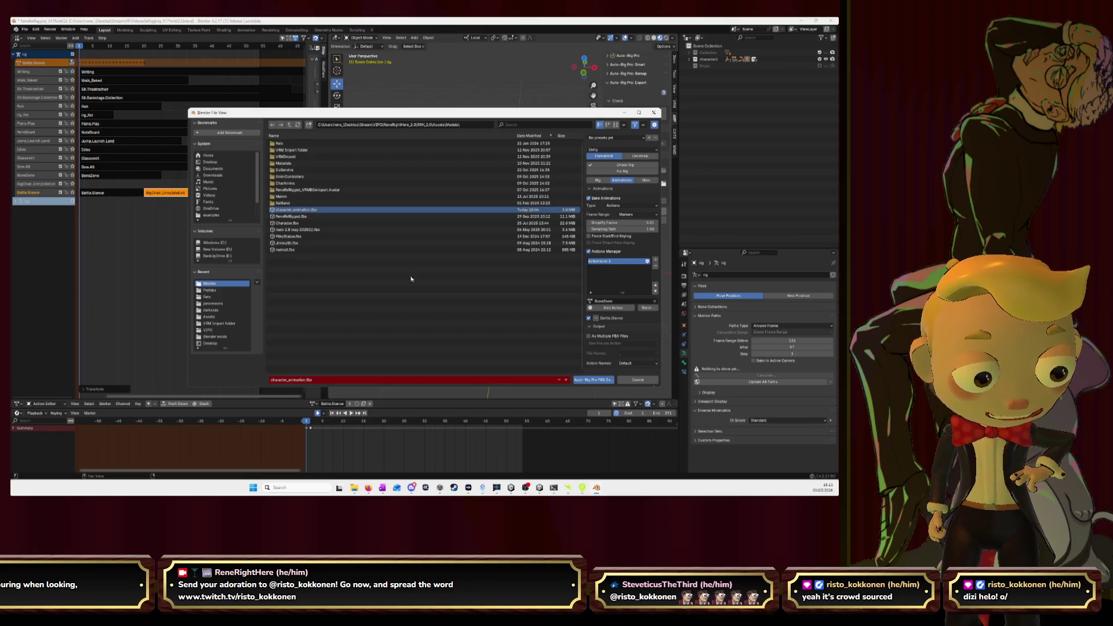
{"action": "left_click", "coordinate": [655, 301]}
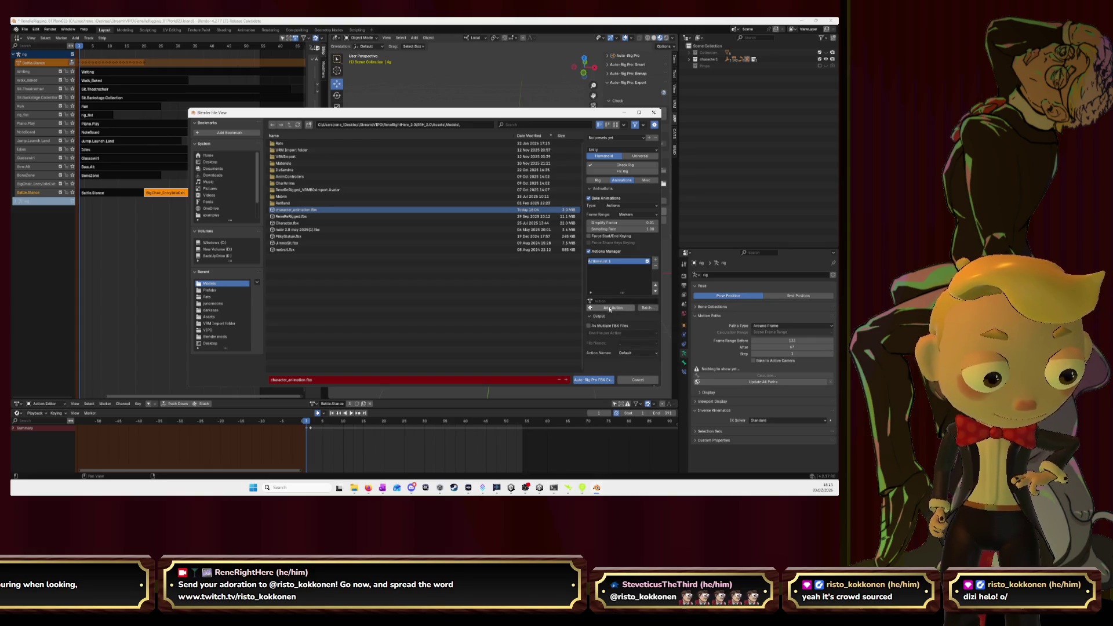
{"action": "left_click", "coordinate": [611, 302]}
{"action": "type", "text": "ba"}
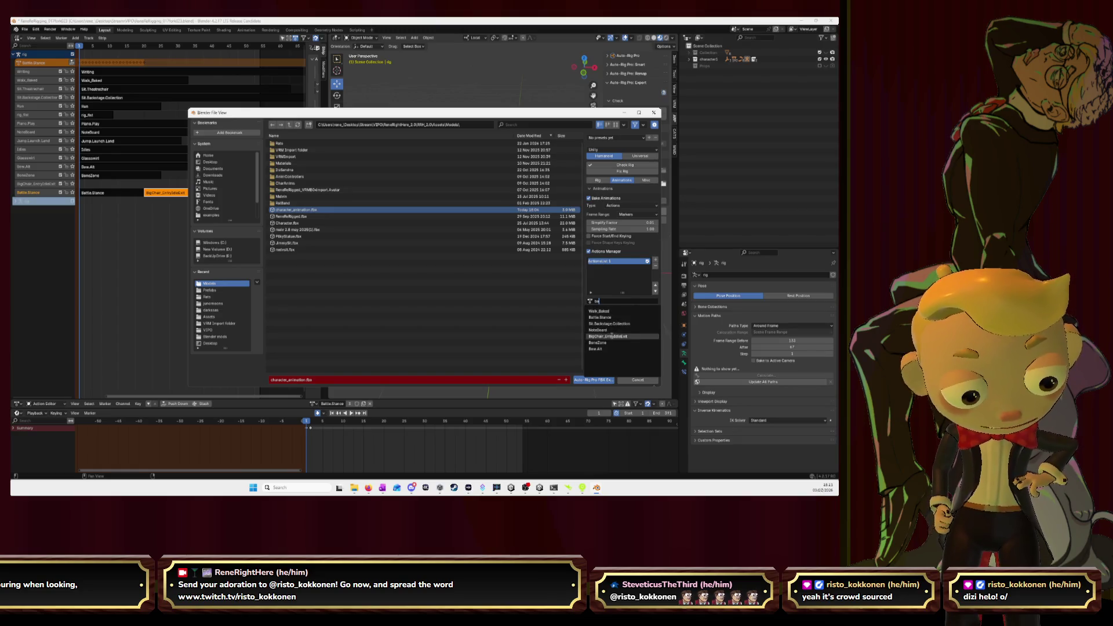
{"action": "left_click", "coordinate": [610, 316]}
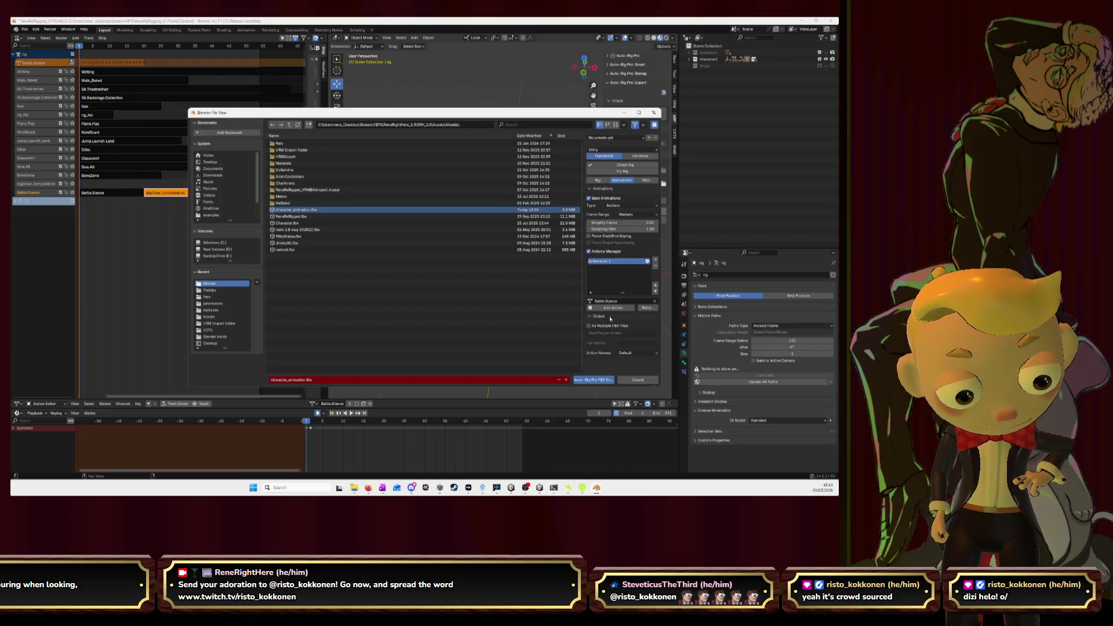
{"action": "left_click", "coordinate": [599, 379]}
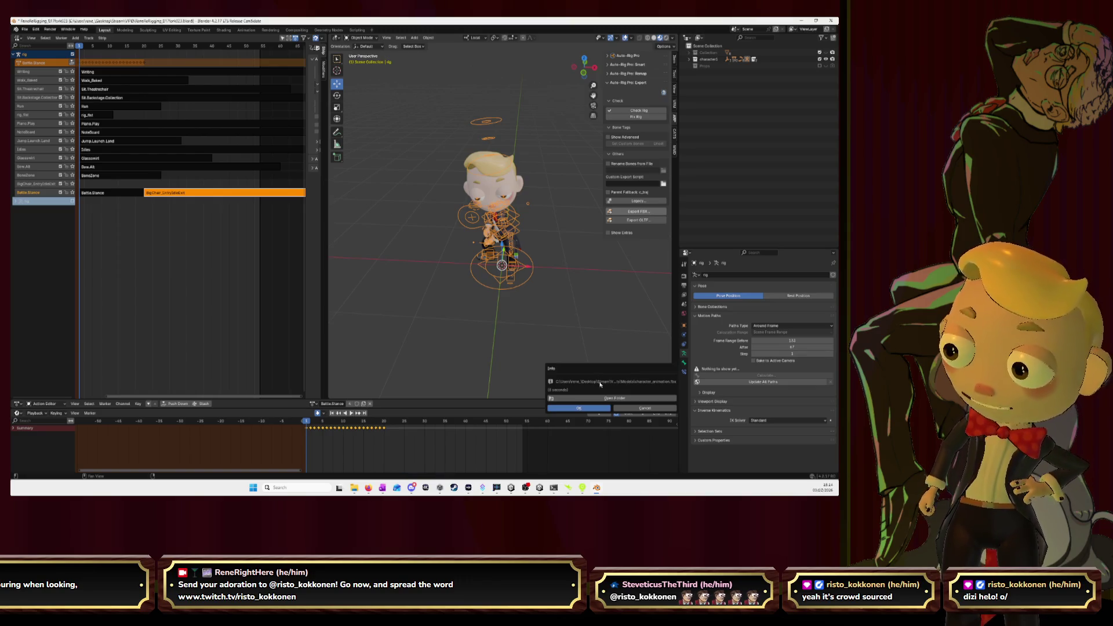
{"action": "left_click", "coordinate": [580, 408]}
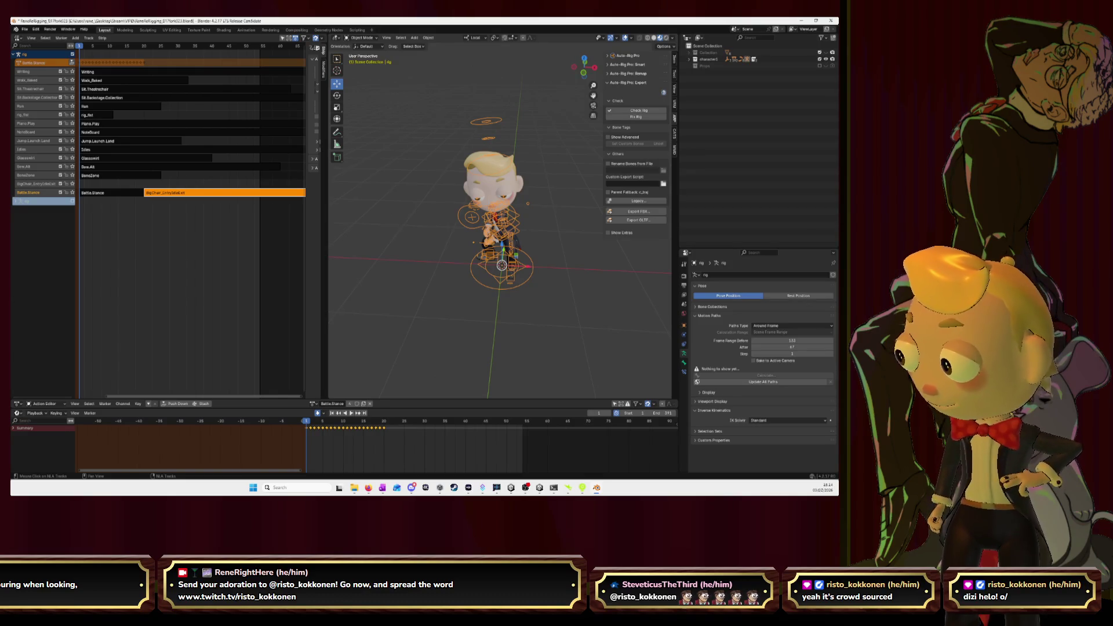
- Check the character_animation import settings in Unity, then return to Blender
{"action": "key", "text": "alt+Tab"}
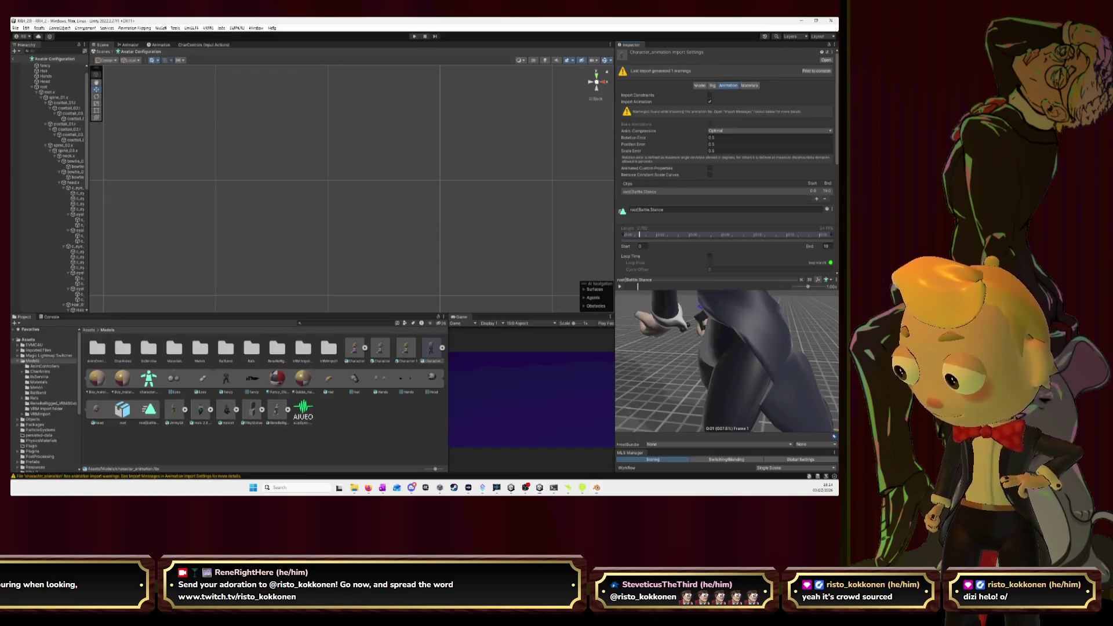
{"action": "left_click", "coordinate": [431, 348]}
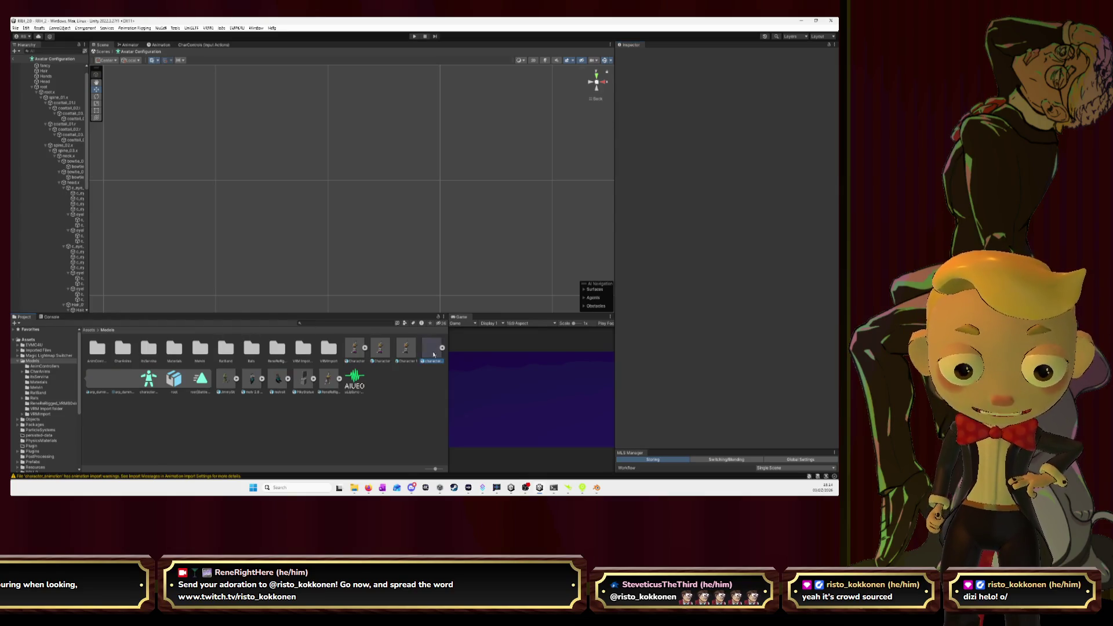
{"action": "key", "text": "alt+Tab"}
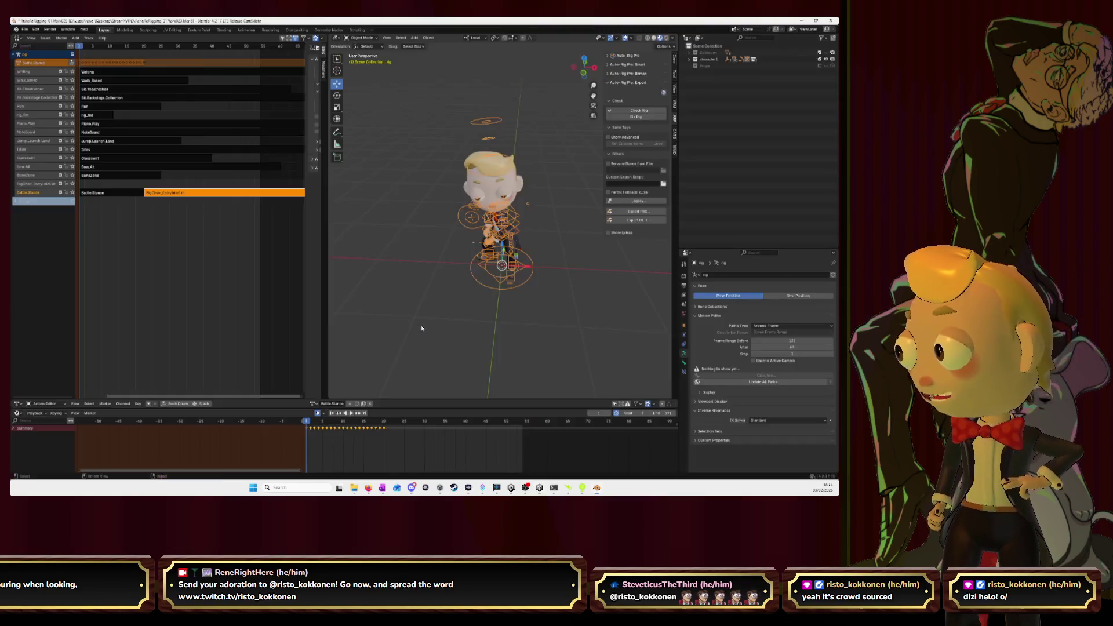
- Re-export character_animation.fbx with the same settings and switch to Unity to check the reimport
{"action": "middle_click_drag", "start_coordinate": [542, 277], "coordinate": [603, 256]}
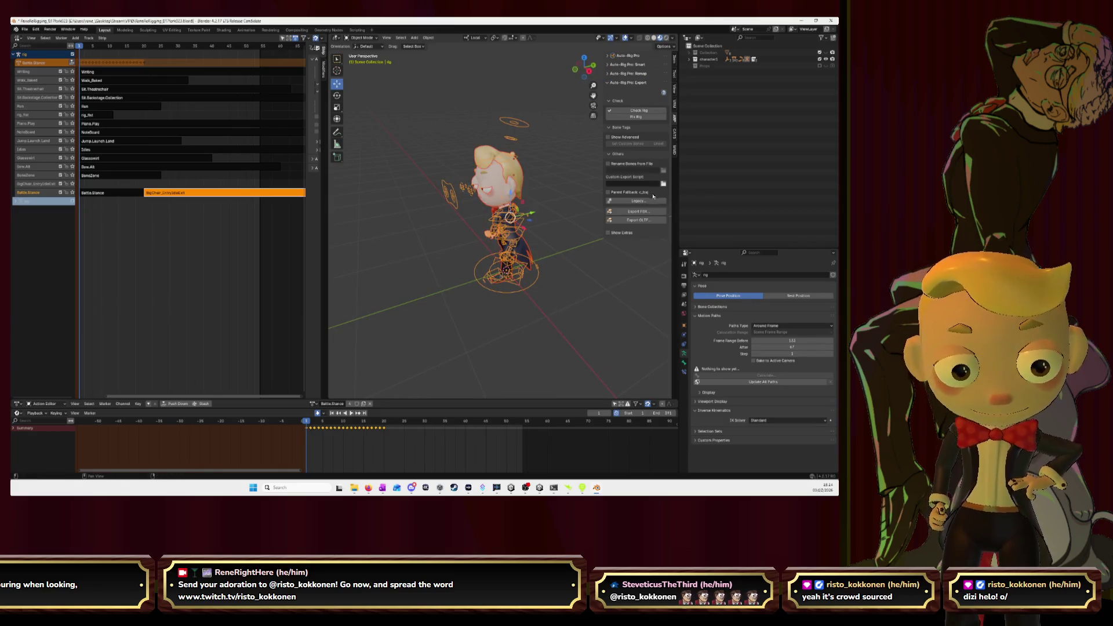
{"action": "left_click", "coordinate": [647, 216]}
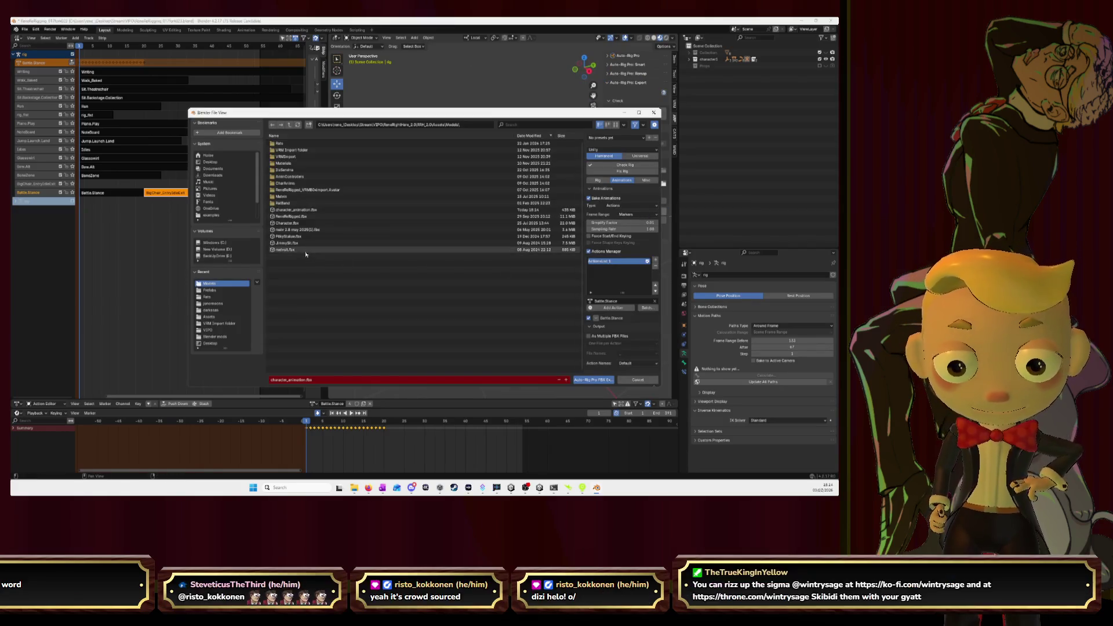
{"action": "left_click", "coordinate": [594, 381]}
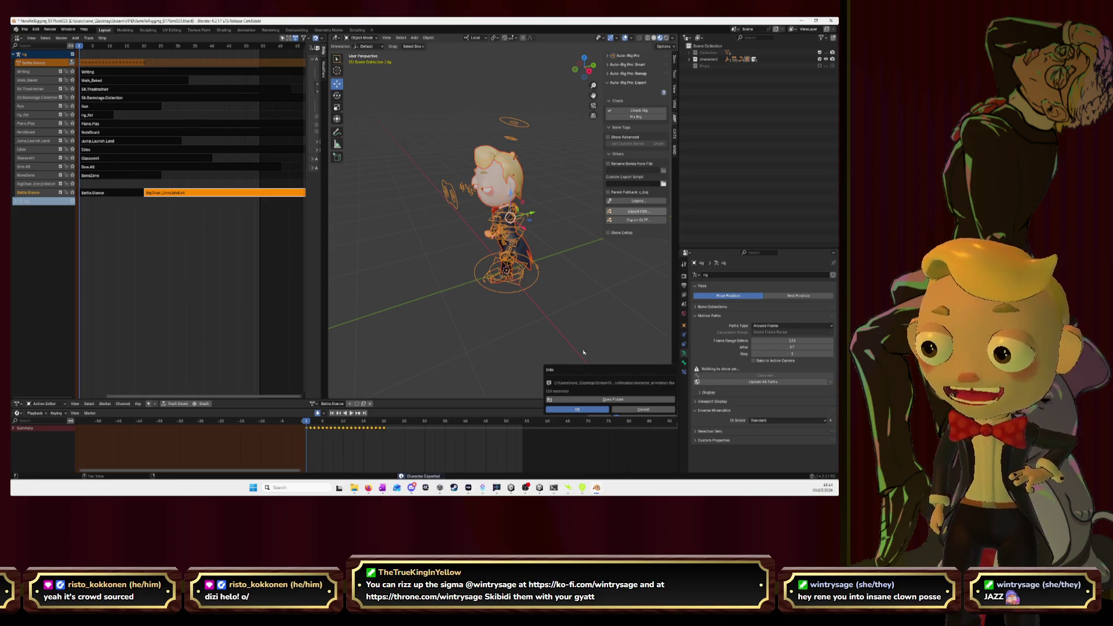
{"action": "left_click", "coordinate": [589, 408]}
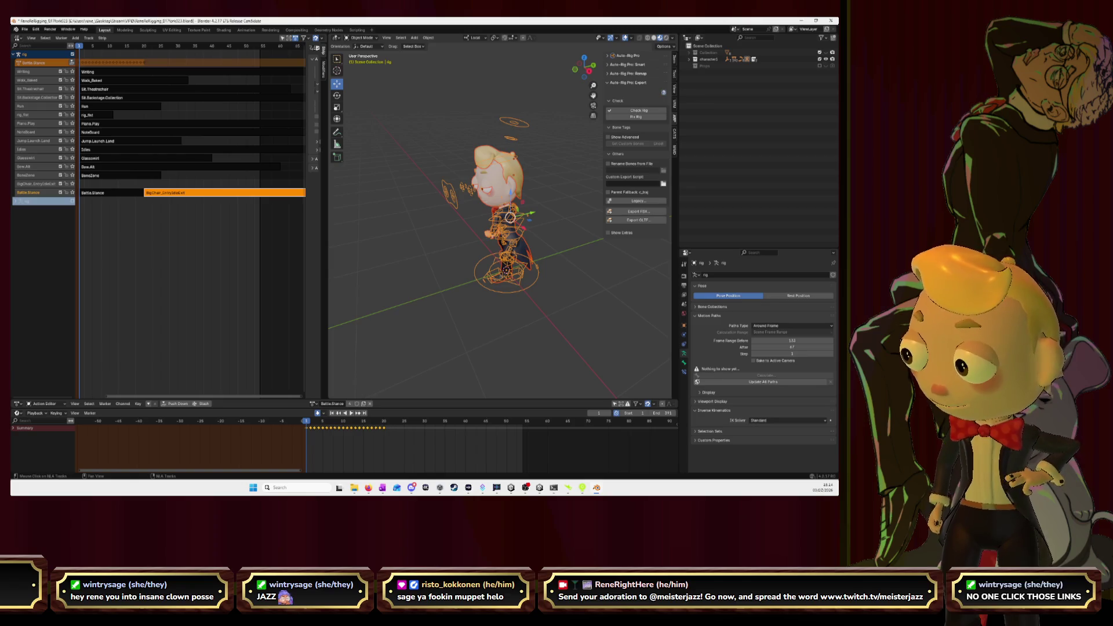
{"action": "key", "text": "alt+Tab"}
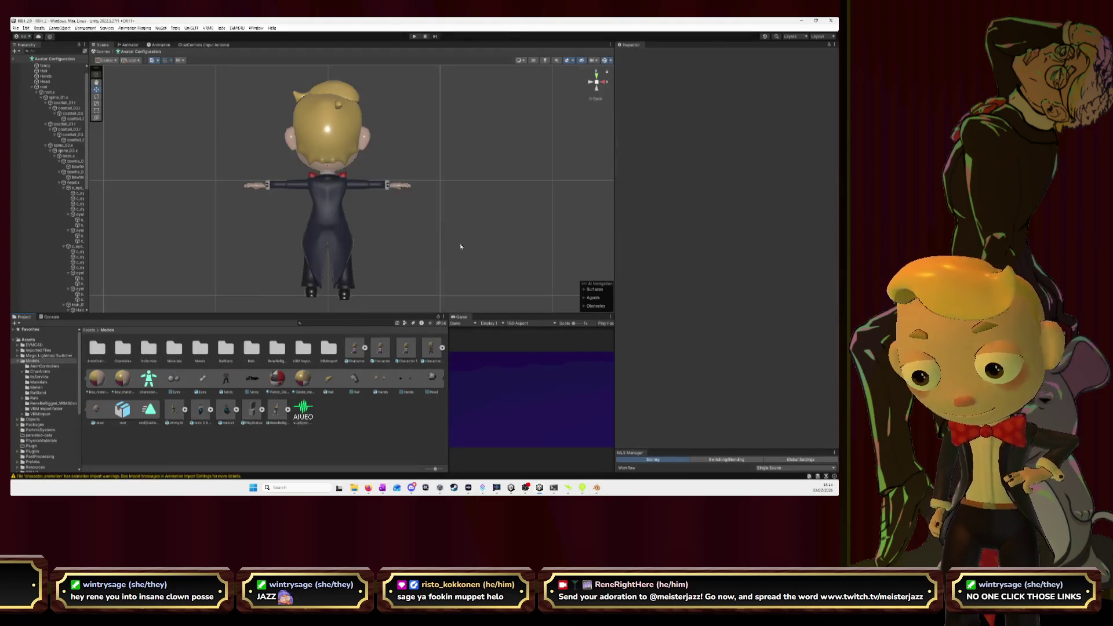
- Select character_animation's root|Battle.Stance clip and play its preview, turning the character to face front
{"action": "left_click", "coordinate": [429, 348]}
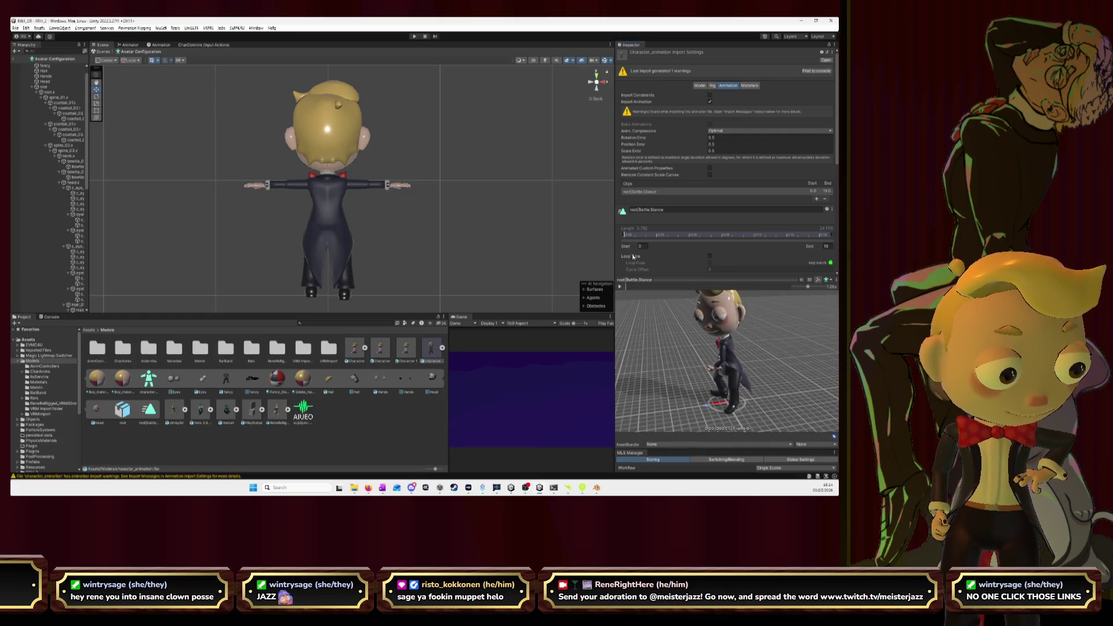
{"action": "left_click", "coordinate": [828, 196]}
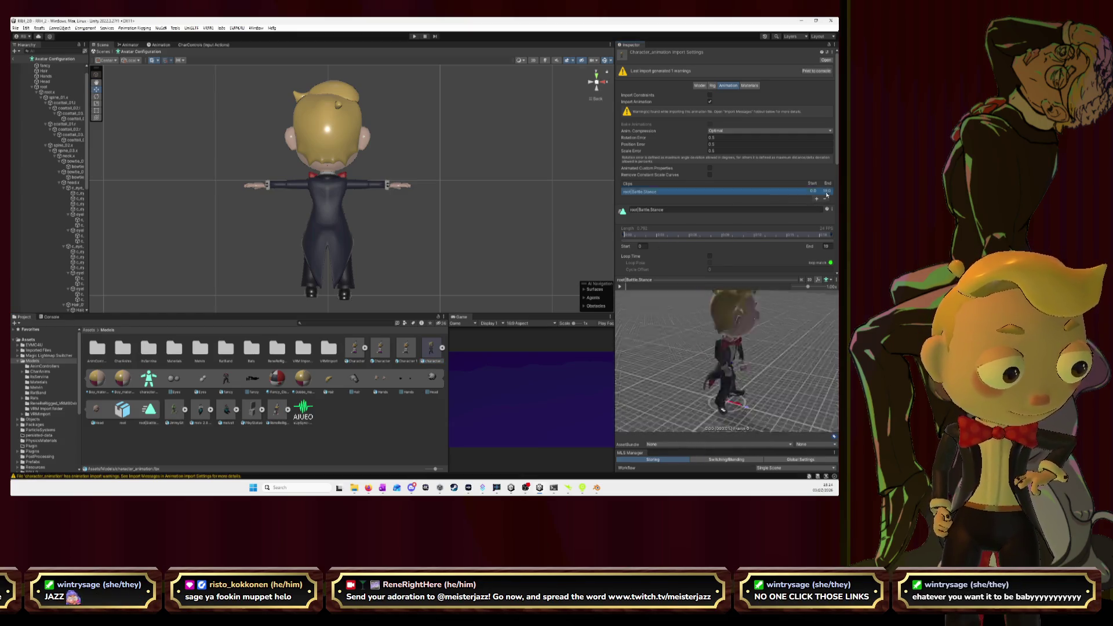
{"action": "left_click_drag", "start_coordinate": [616, 212], "coordinate": [448, 212]}
{"action": "left_click", "coordinate": [828, 188]}
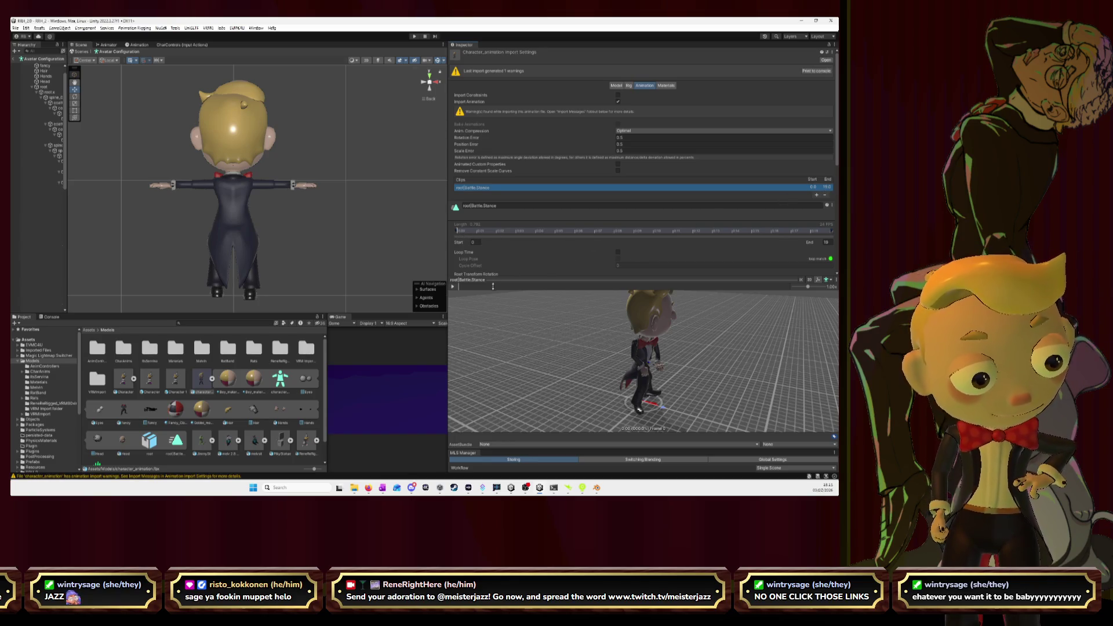
{"action": "left_click", "coordinate": [453, 287]}
{"action": "left_click", "coordinate": [453, 289]}
{"action": "left_click_drag", "start_coordinate": [580, 348], "coordinate": [668, 340]}
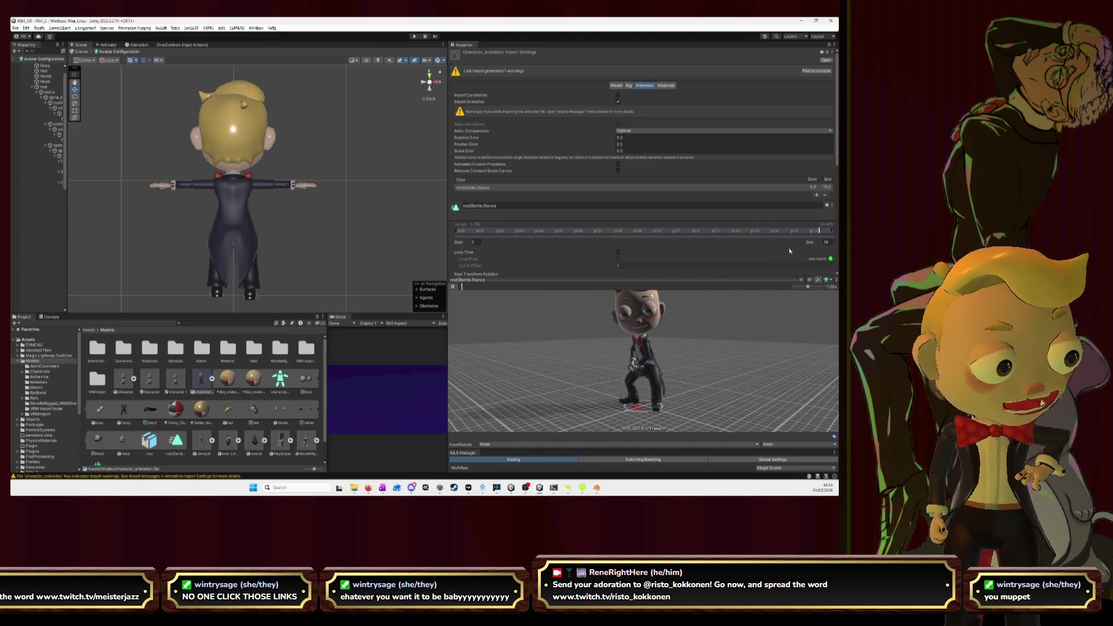
- Set the clip's End frame to 19, then move Blender's BigChair strip up a track
{"action": "left_click", "coordinate": [818, 243]}
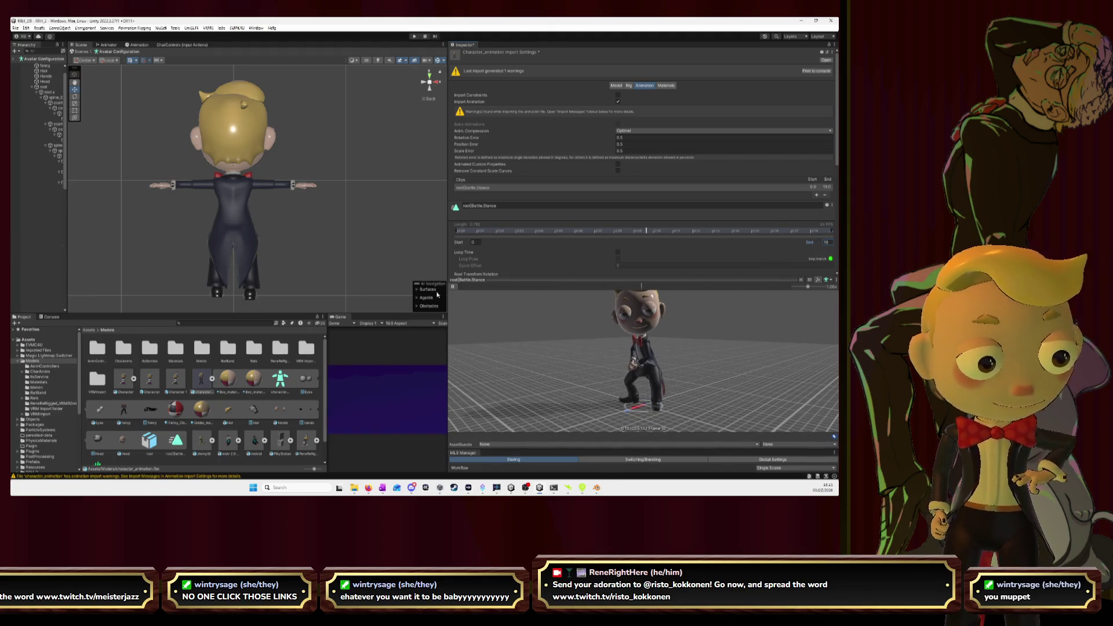
{"action": "left_click", "coordinate": [804, 227]}
{"action": "left_click", "coordinate": [827, 242]}
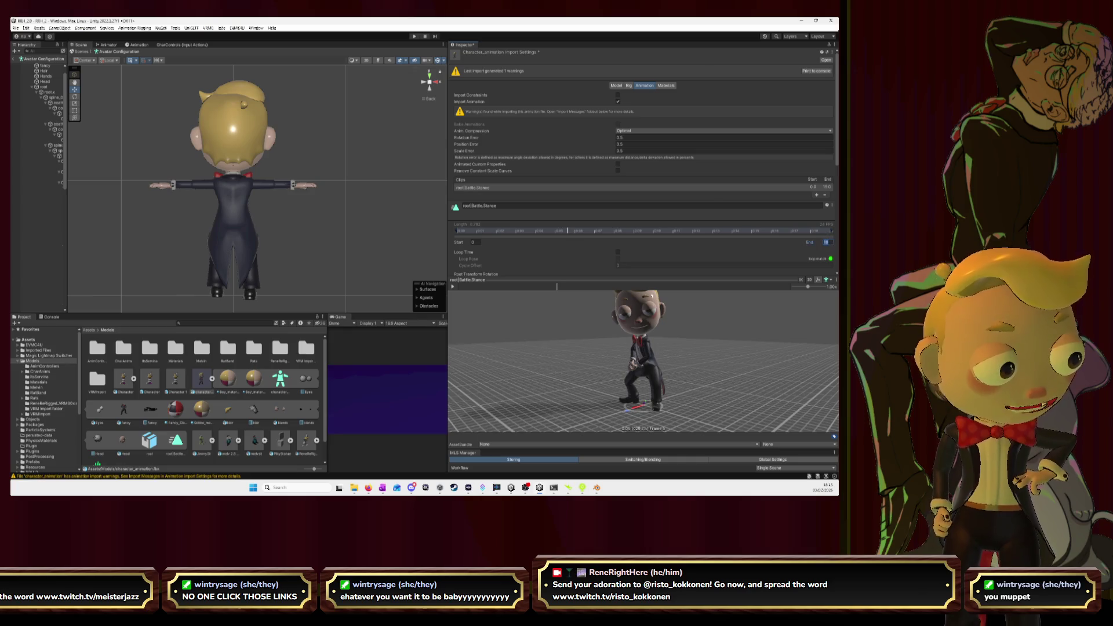
{"action": "type", "text": "19"}
{"action": "key", "text": "Return"}
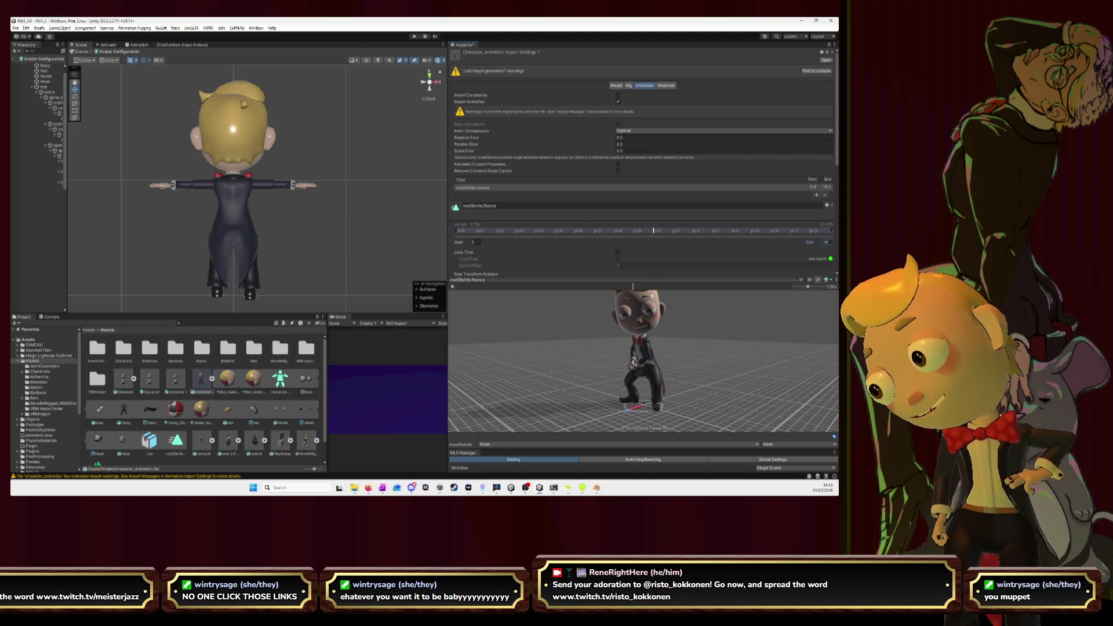
{"action": "key", "text": "alt+Tab"}
{"action": "left_click_drag", "start_coordinate": [177, 196], "coordinate": [110, 186]}
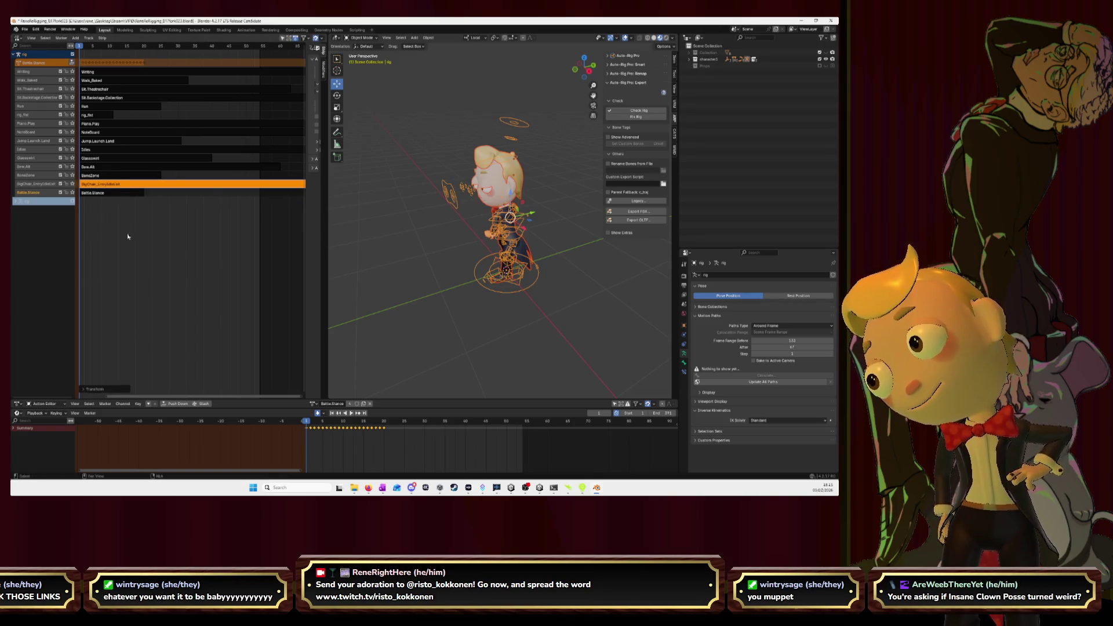
- Re-export character_animation.fbx with BigChair_EntryIdleExit added alongside Battle.Stance in the Actions Manager
{"action": "middle_click_drag", "start_coordinate": [129, 237], "coordinate": [160, 232]}
{"action": "left_click", "coordinate": [173, 239]}
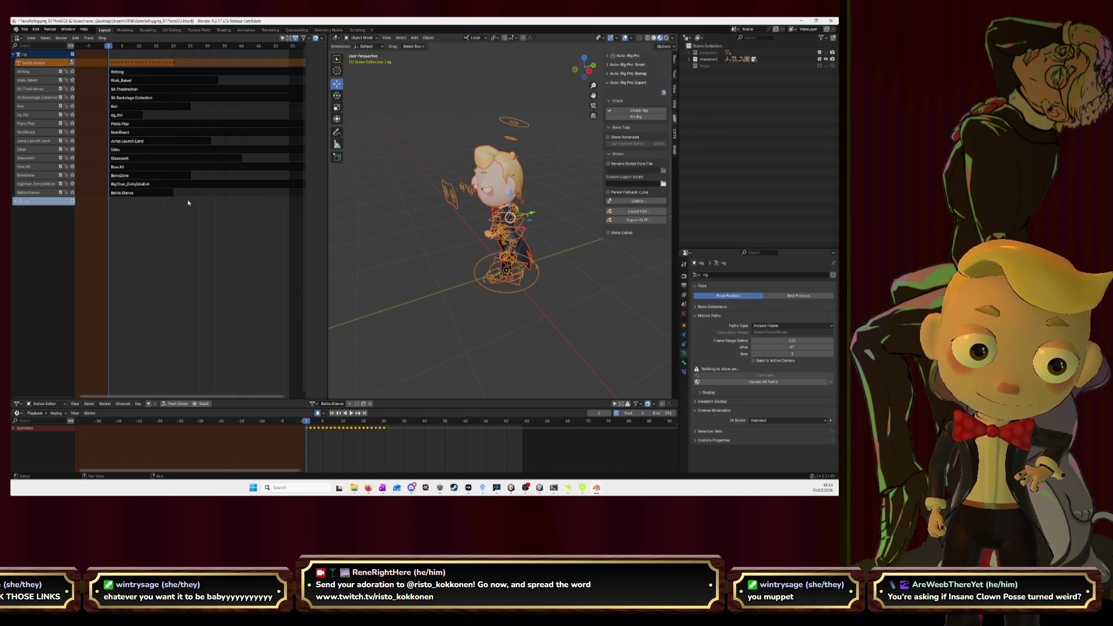
{"action": "left_click", "coordinate": [636, 211]}
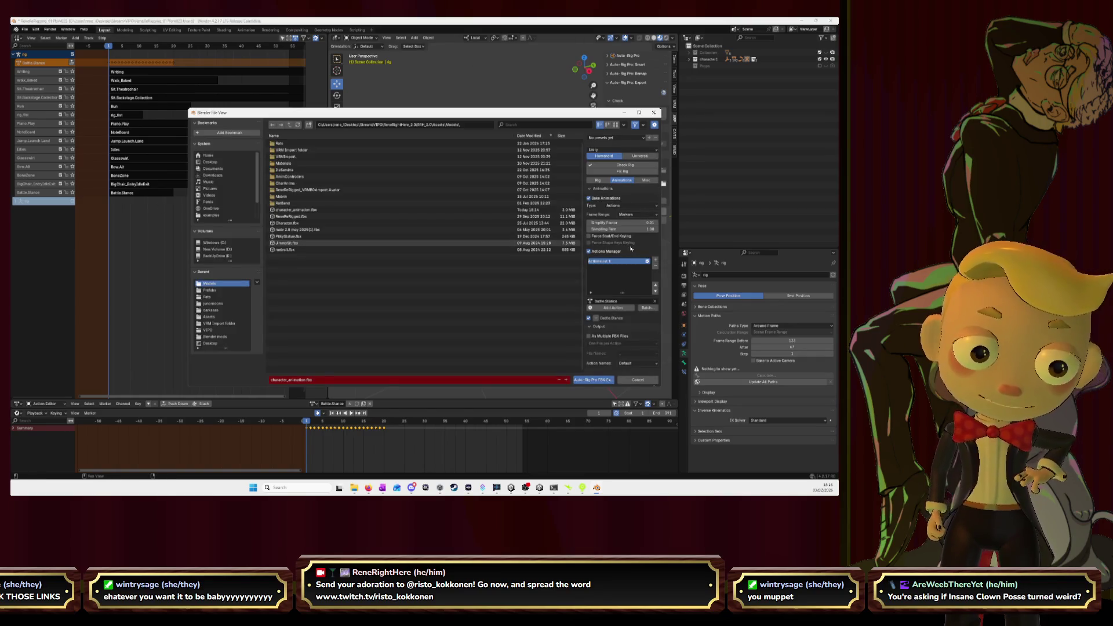
{"action": "left_click", "coordinate": [606, 300]}
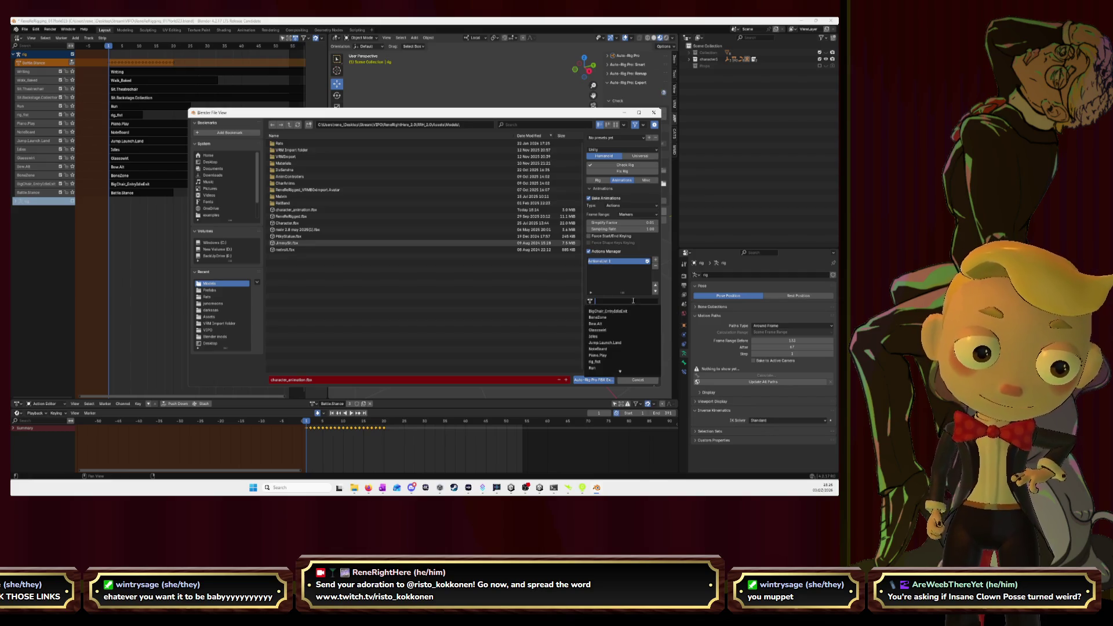
{"action": "left_click", "coordinate": [597, 381]}
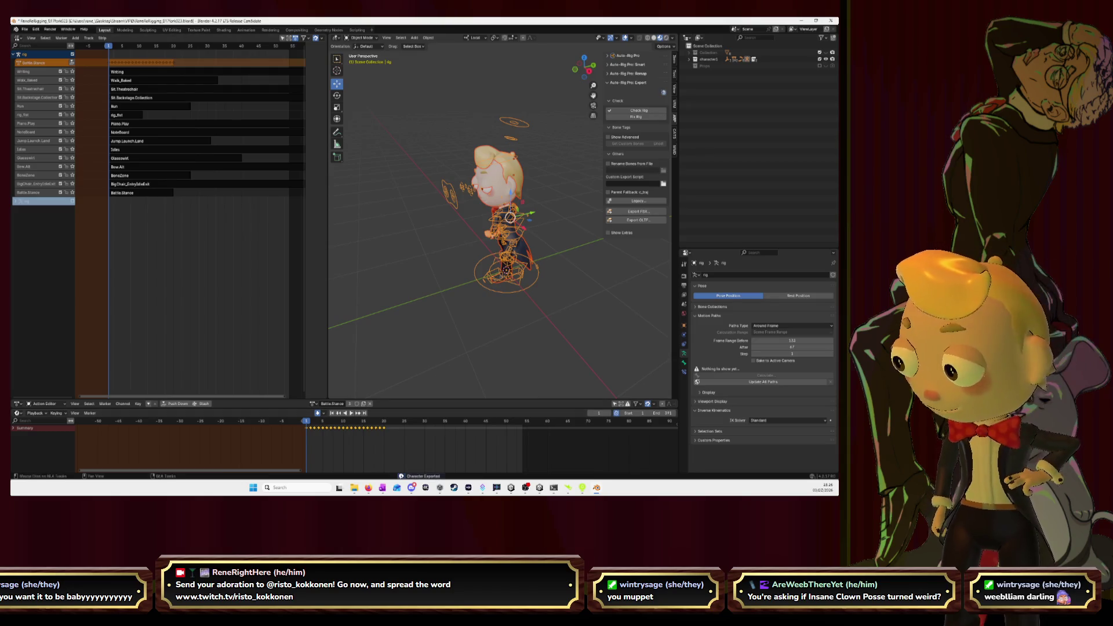
{"action": "key", "text": "alt+Tab"}
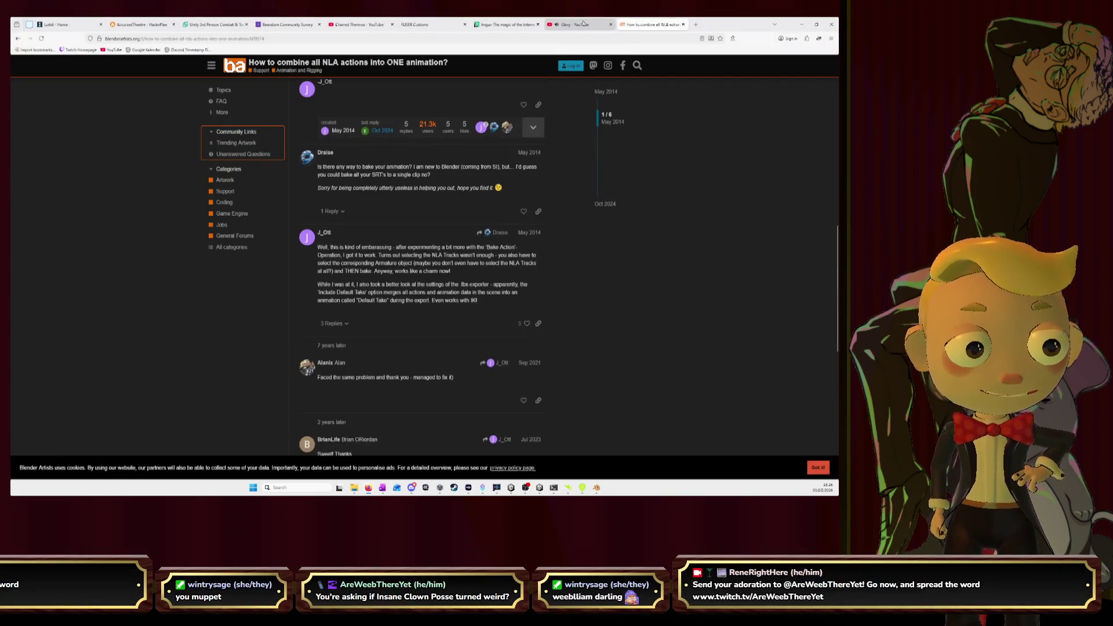
{"action": "left_click", "coordinate": [557, 24]}
{"action": "left_click", "coordinate": [53, 64]}
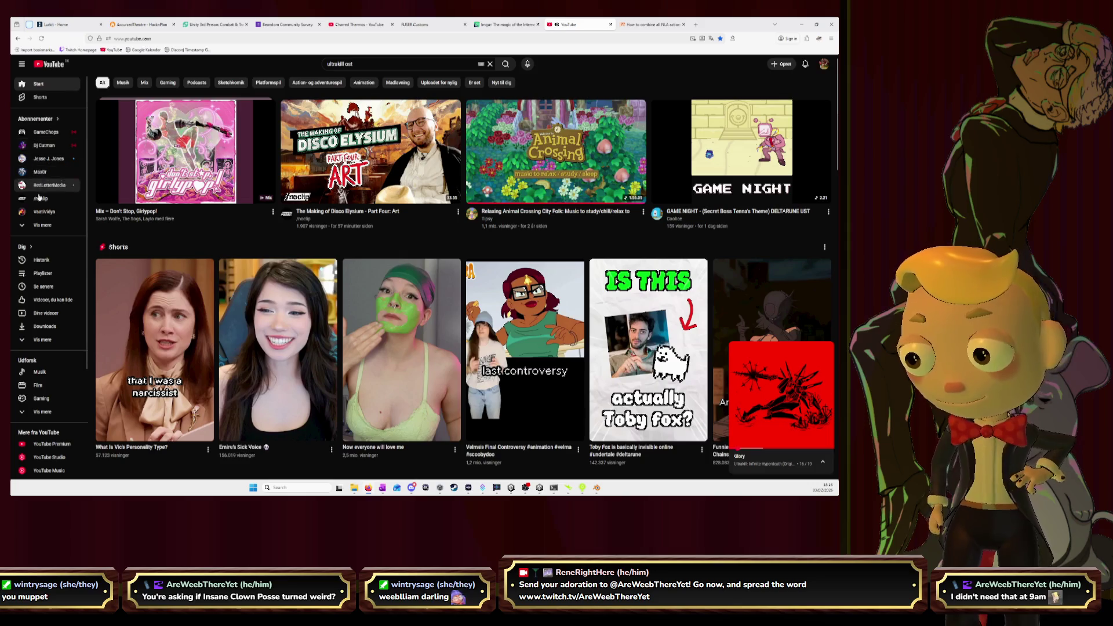
{"action": "left_click", "coordinate": [42, 274]}
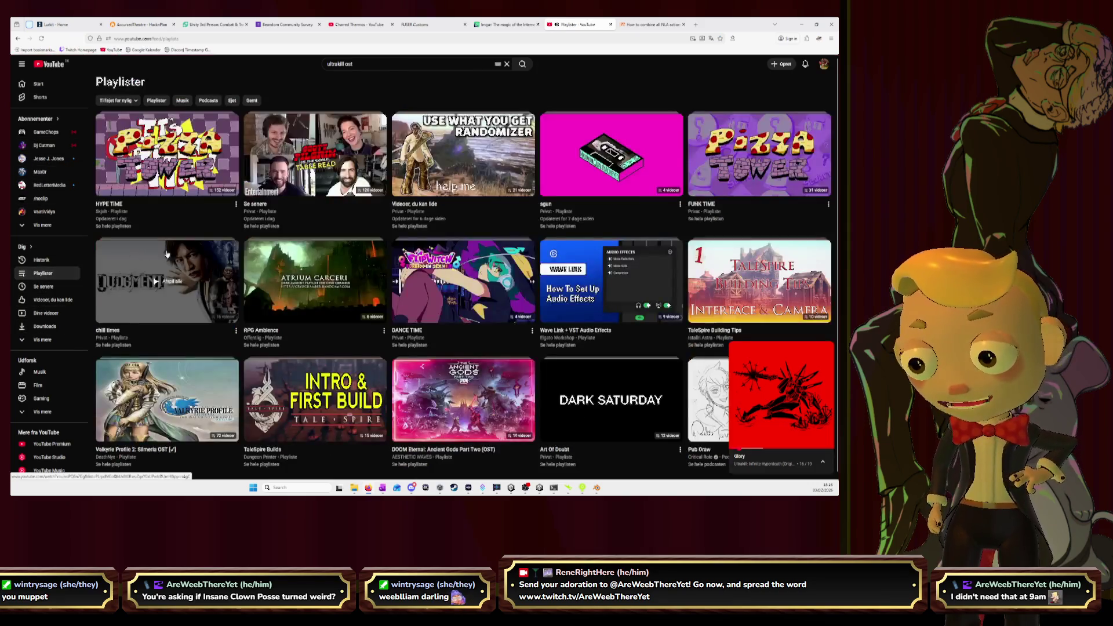
{"action": "left_click", "coordinate": [261, 227]}
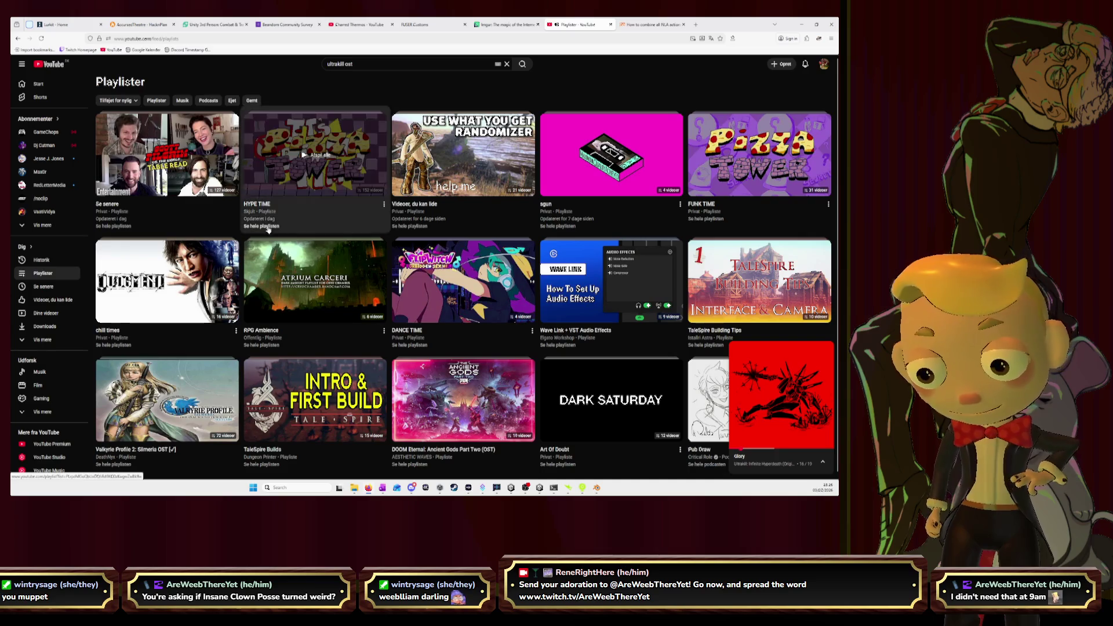
{"action": "scroll", "coordinate": [426, 258], "scroll_direction": "down", "scroll_amount": 10}
{"action": "scroll", "coordinate": [426, 259], "scroll_direction": "down", "scroll_amount": 15}
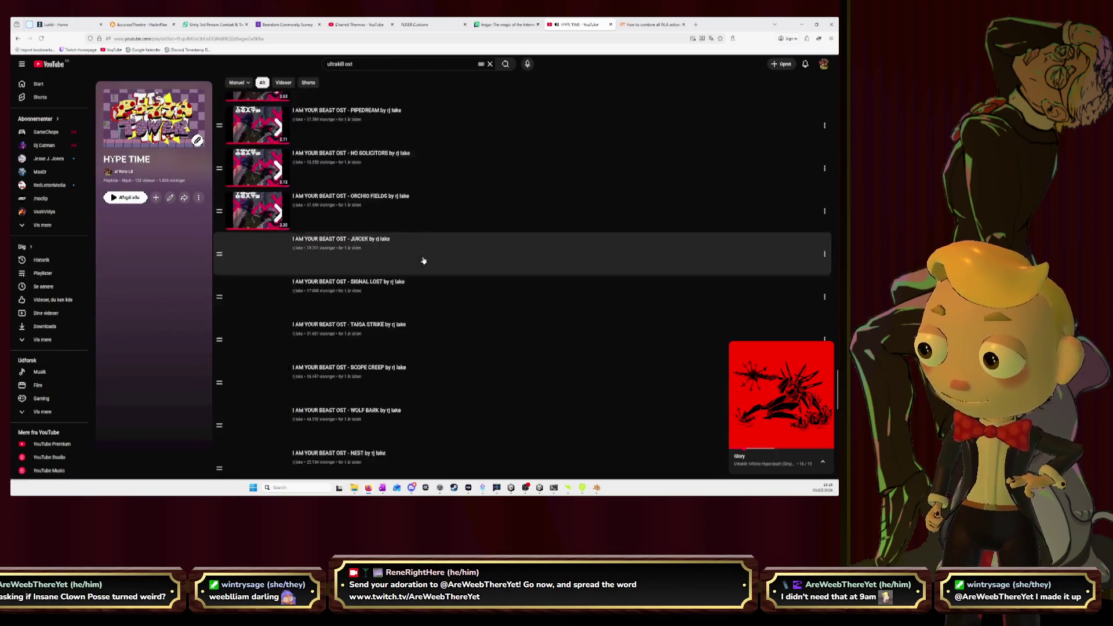
{"action": "scroll", "coordinate": [423, 260], "scroll_direction": "down", "scroll_amount": 10}
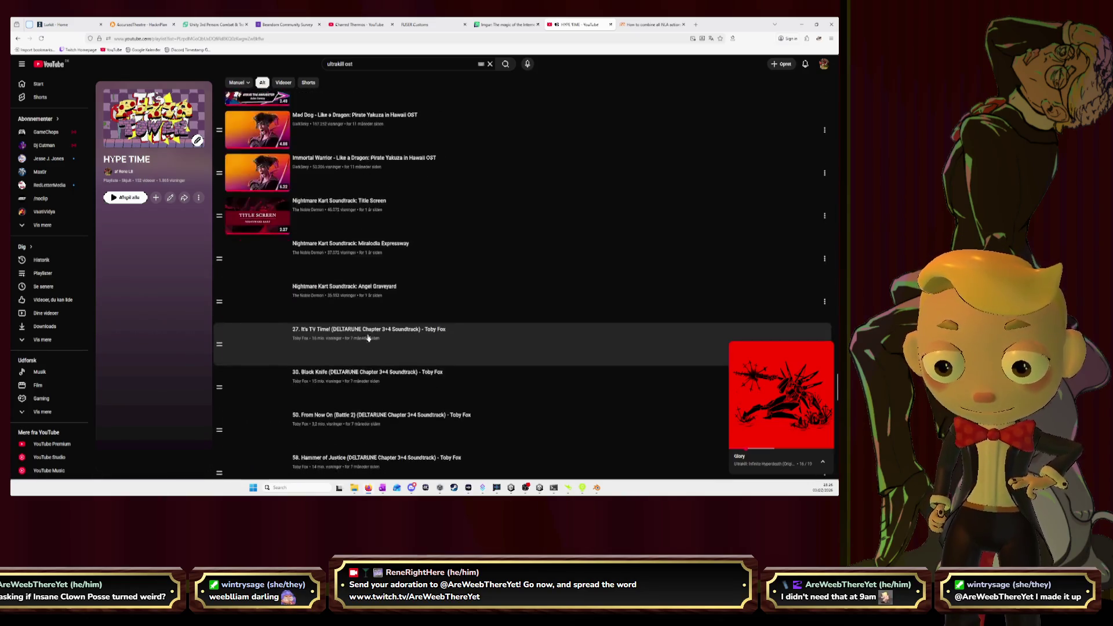
{"action": "scroll", "coordinate": [365, 334], "scroll_direction": "down", "scroll_amount": 6}
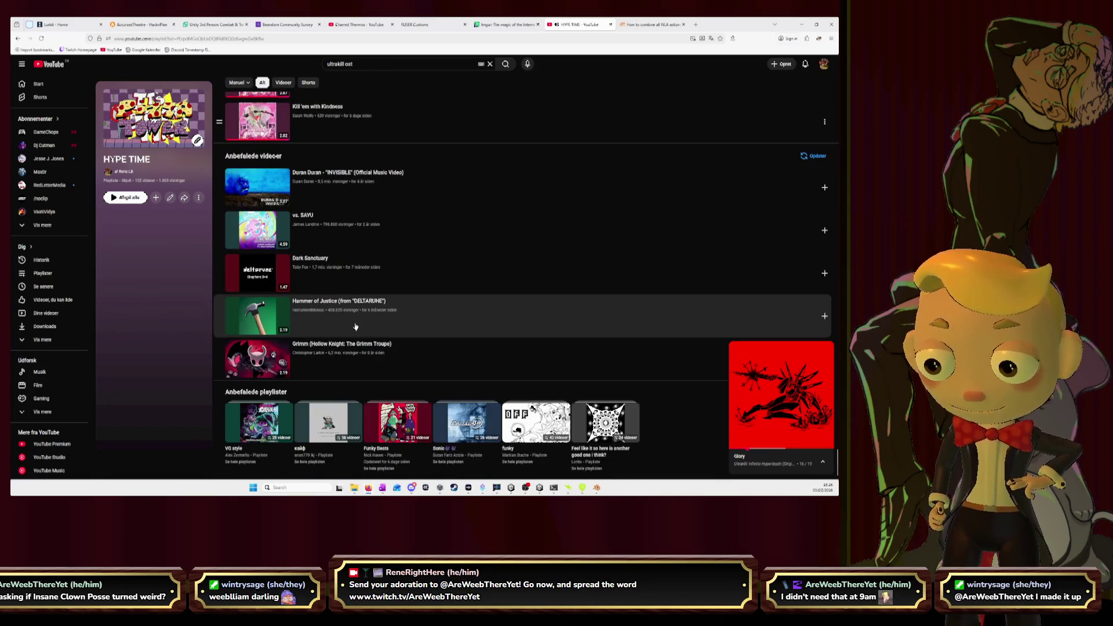
{"action": "scroll", "coordinate": [348, 324], "scroll_direction": "up", "scroll_amount": 4}
{"action": "left_click", "coordinate": [361, 189]}
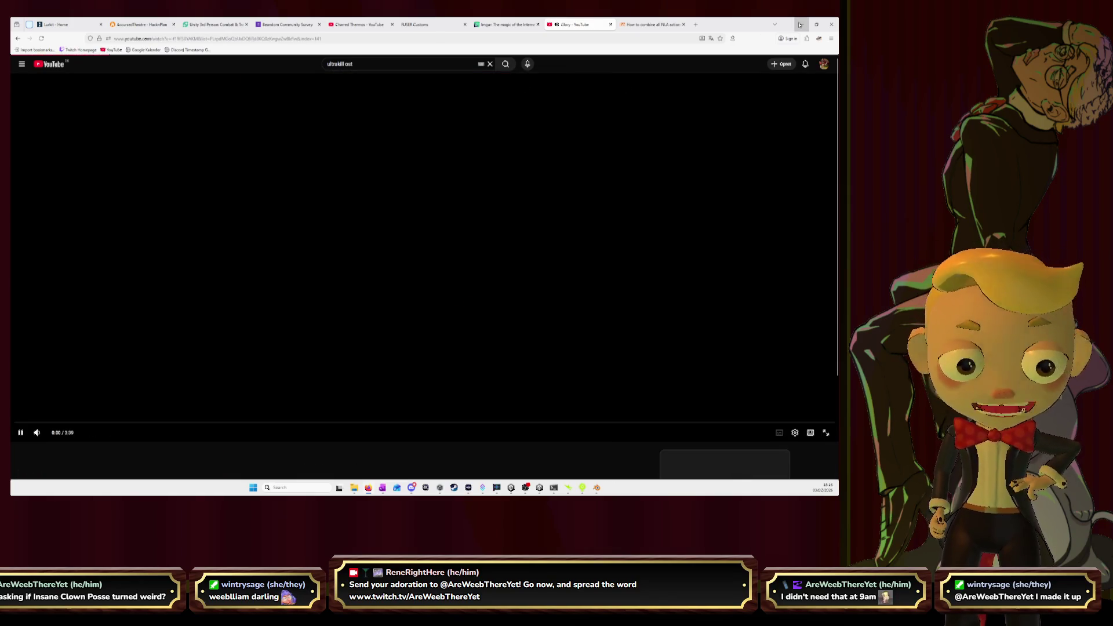
{"action": "left_click", "coordinate": [799, 24]}
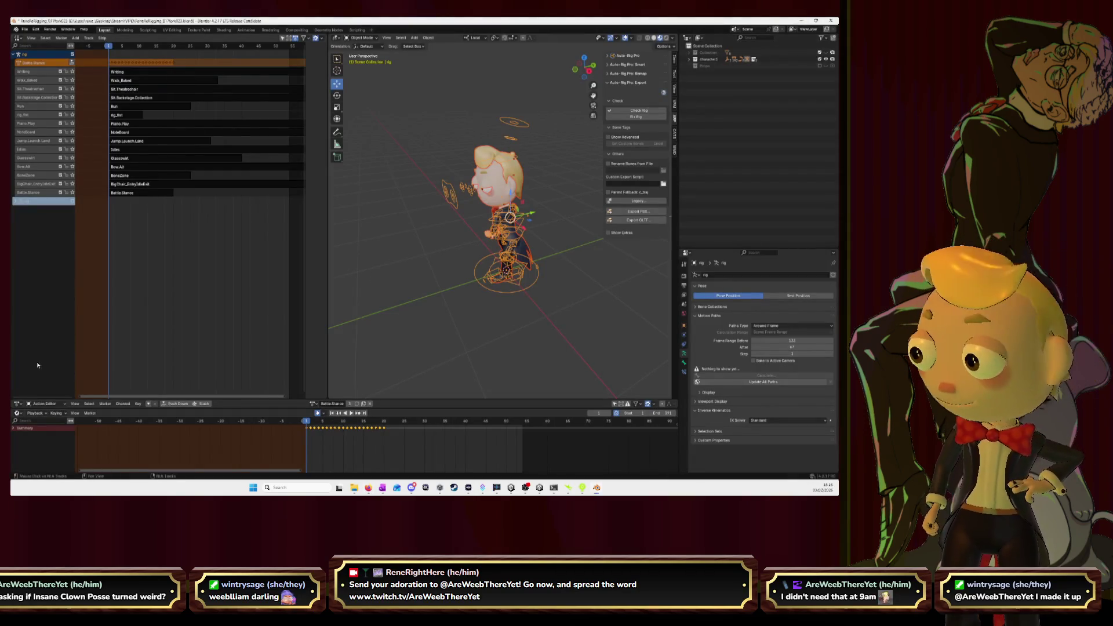
- Open character_animation's import settings and select the existing root|Battle.Stance clip
{"action": "key", "text": "alt+Tab"}
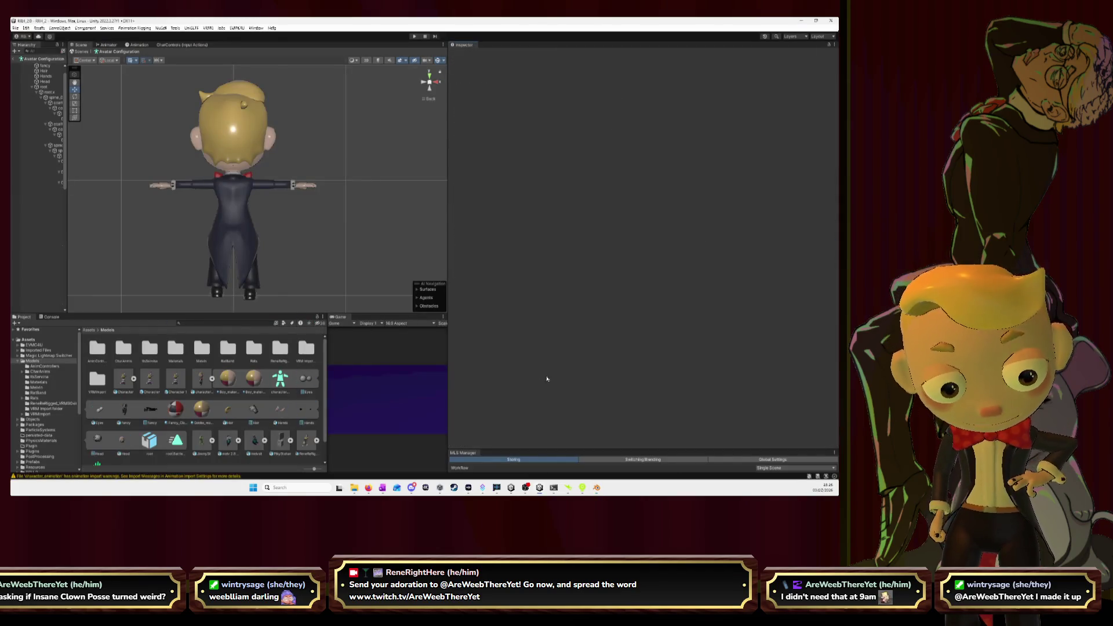
{"action": "left_click", "coordinate": [206, 381]}
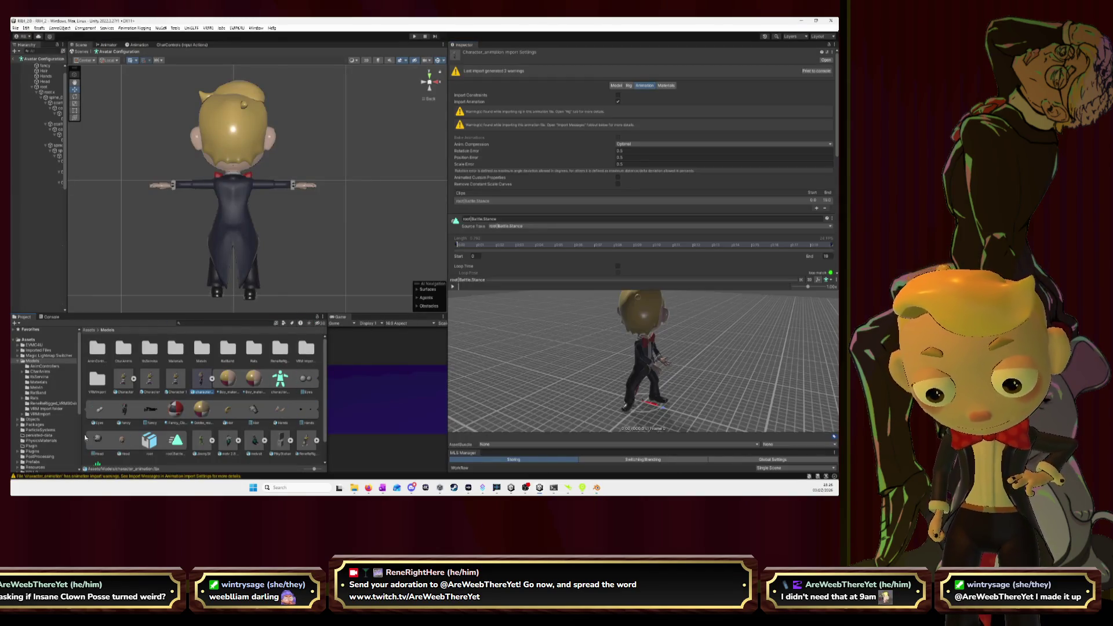
{"action": "key", "text": "alt+Tab"}
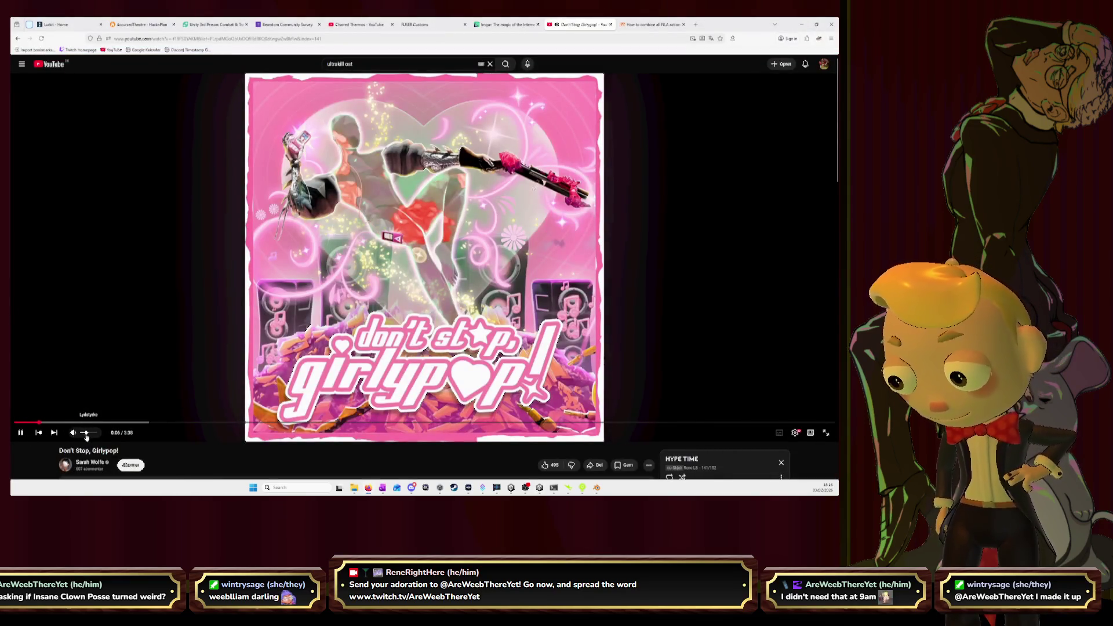
{"action": "key", "text": "alt+Tab"}
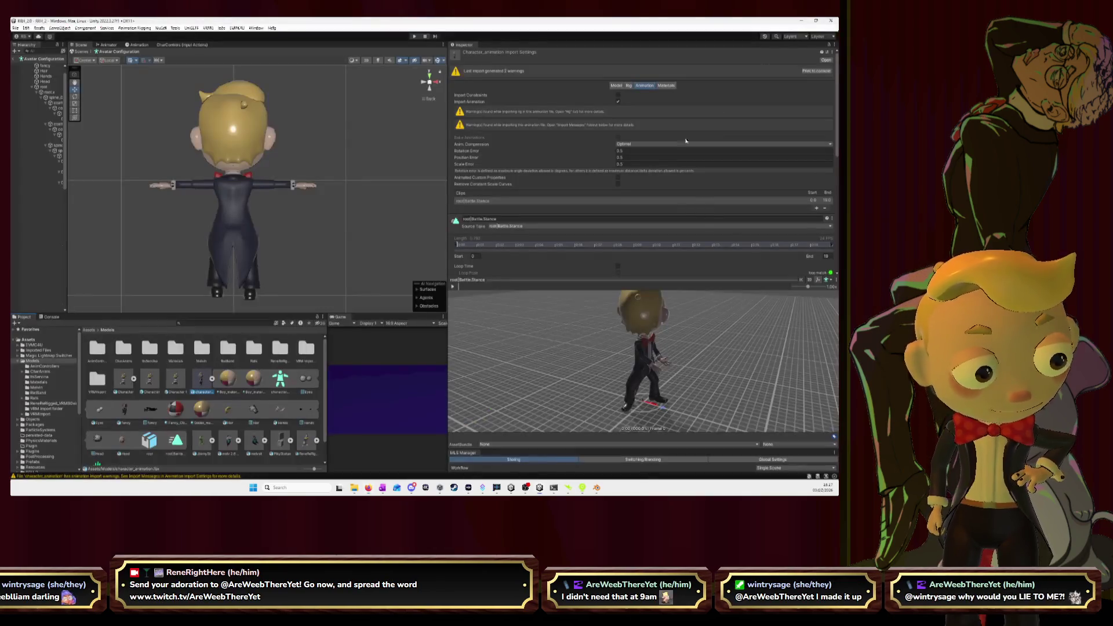
{"action": "left_click_drag", "start_coordinate": [614, 354], "coordinate": [512, 344]}
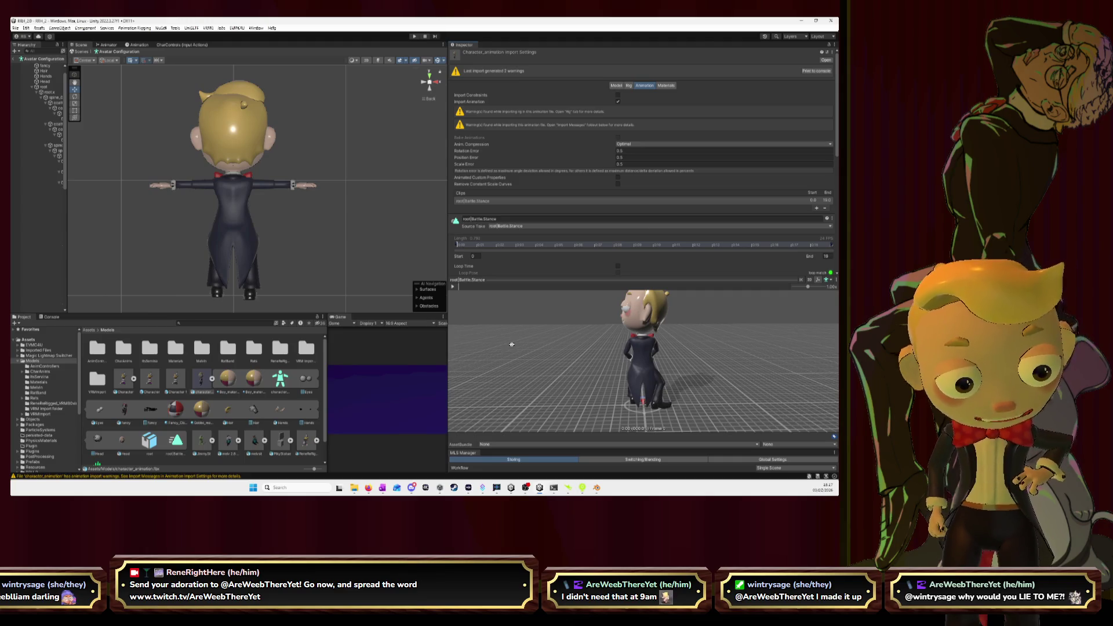
{"action": "left_click", "coordinate": [483, 200]}
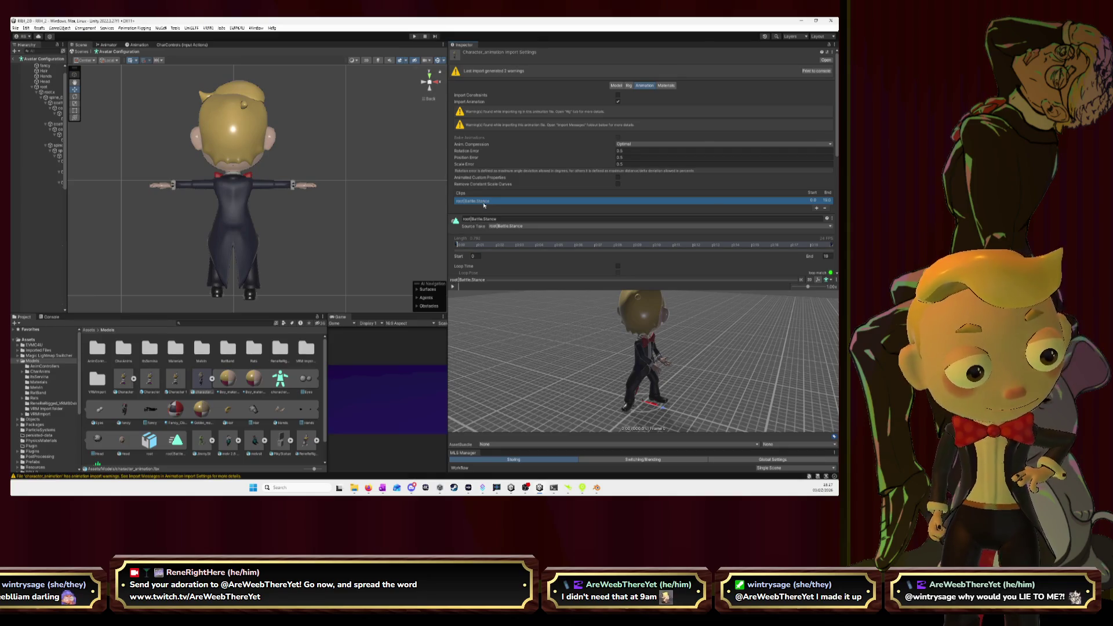
{"action": "left_click", "coordinate": [518, 226]}
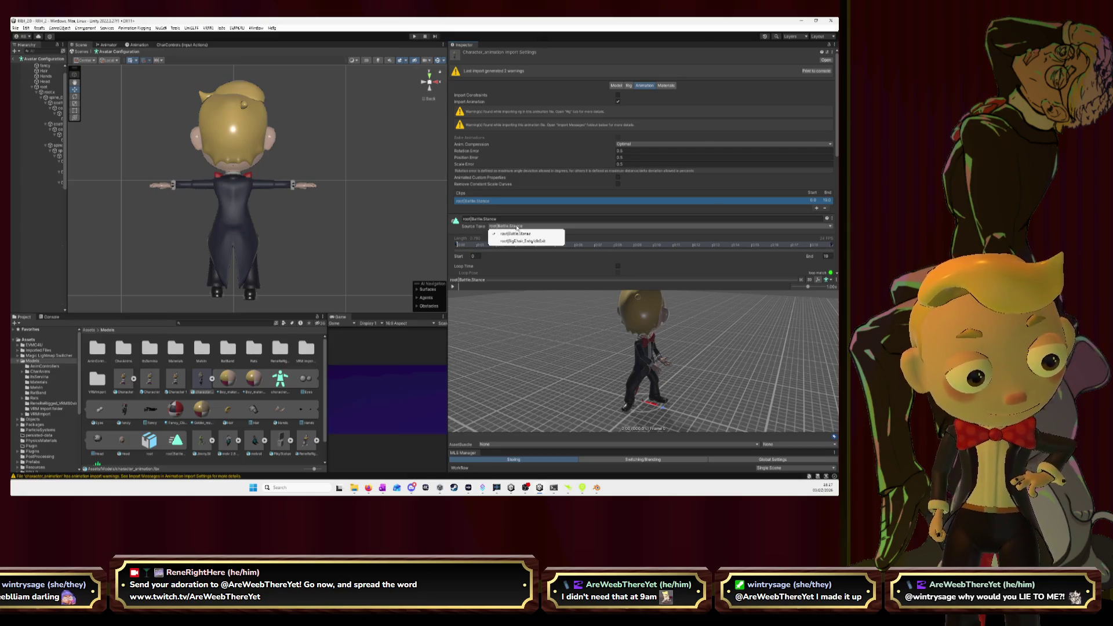
- Add a clip with source take BigChair_EntryIdleExit and play it in the preview
{"action": "left_click", "coordinate": [818, 209]}
{"action": "left_click", "coordinate": [516, 233]}
{"action": "left_click", "coordinate": [523, 248]}
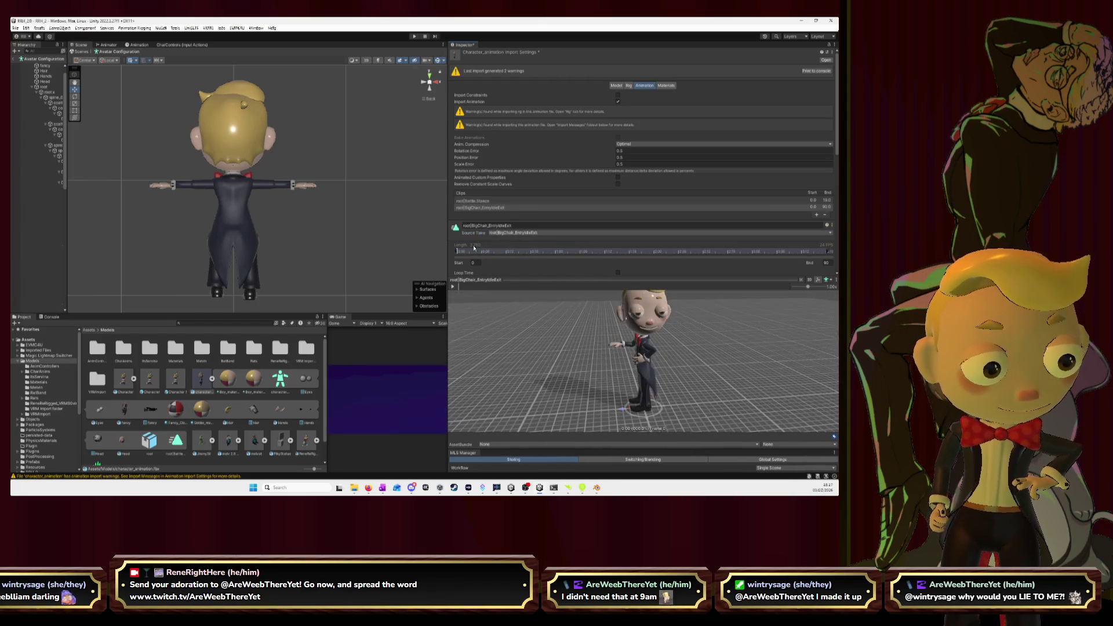
{"action": "left_click", "coordinate": [453, 287]}
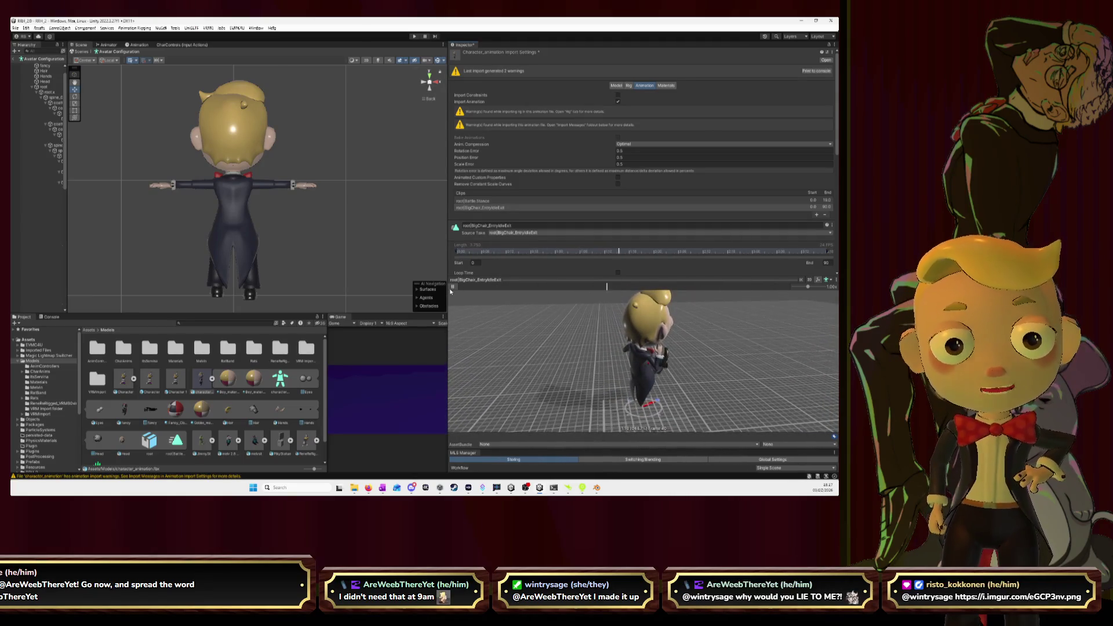
{"action": "left_click", "coordinate": [452, 287]}
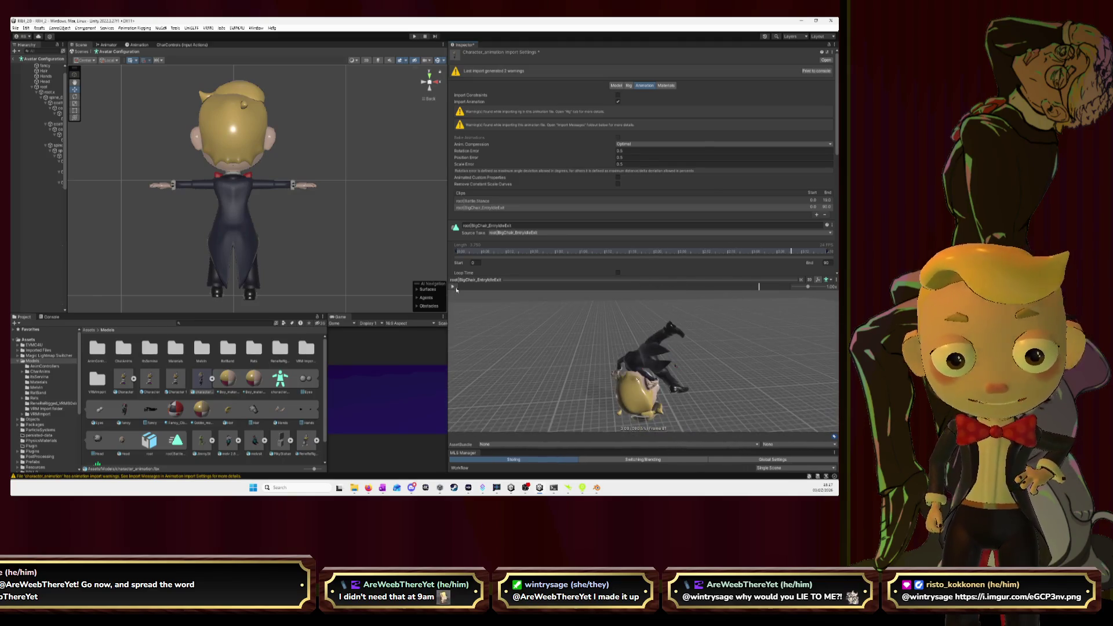
{"action": "left_click_drag", "start_coordinate": [664, 348], "coordinate": [541, 321]}
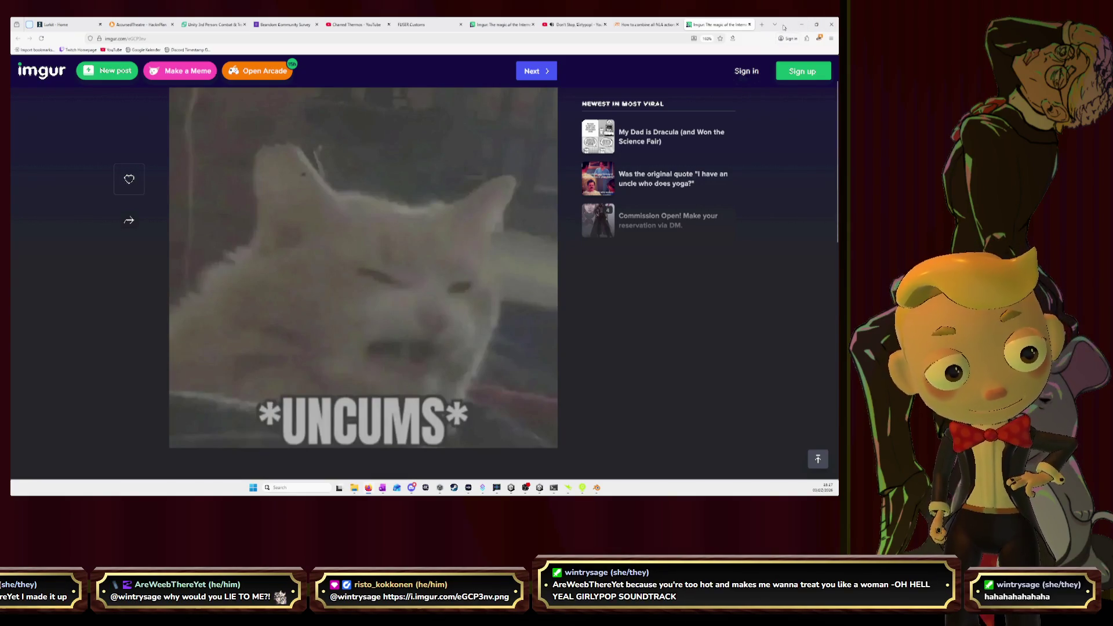
- Close the Imgur tab and return to the Google results page
{"action": "left_click", "coordinate": [749, 25]}
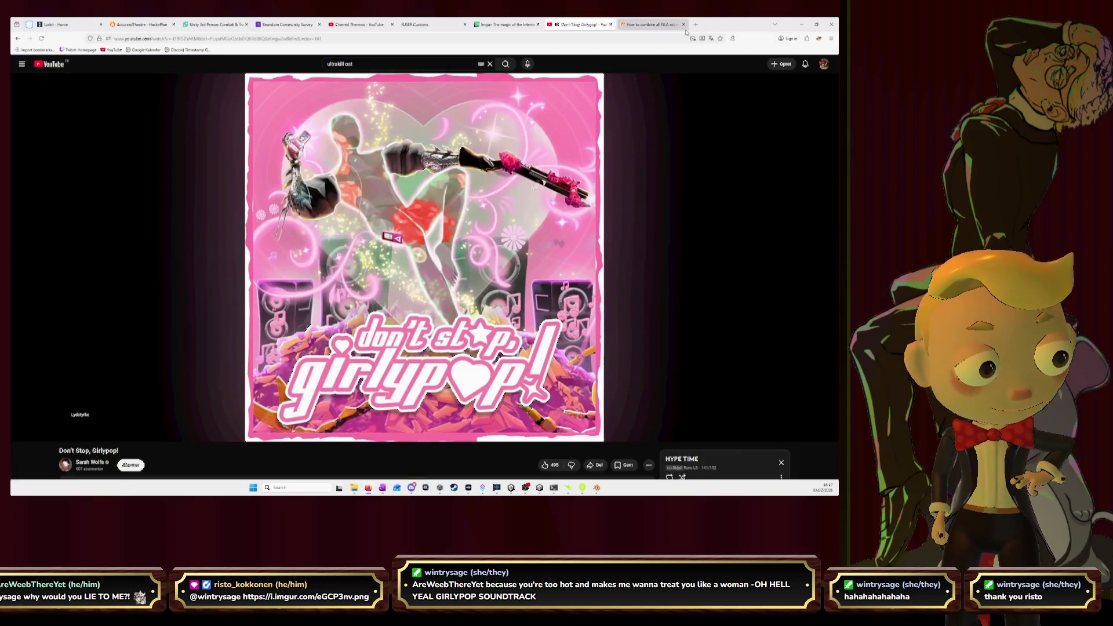
{"action": "left_click", "coordinate": [647, 25]}
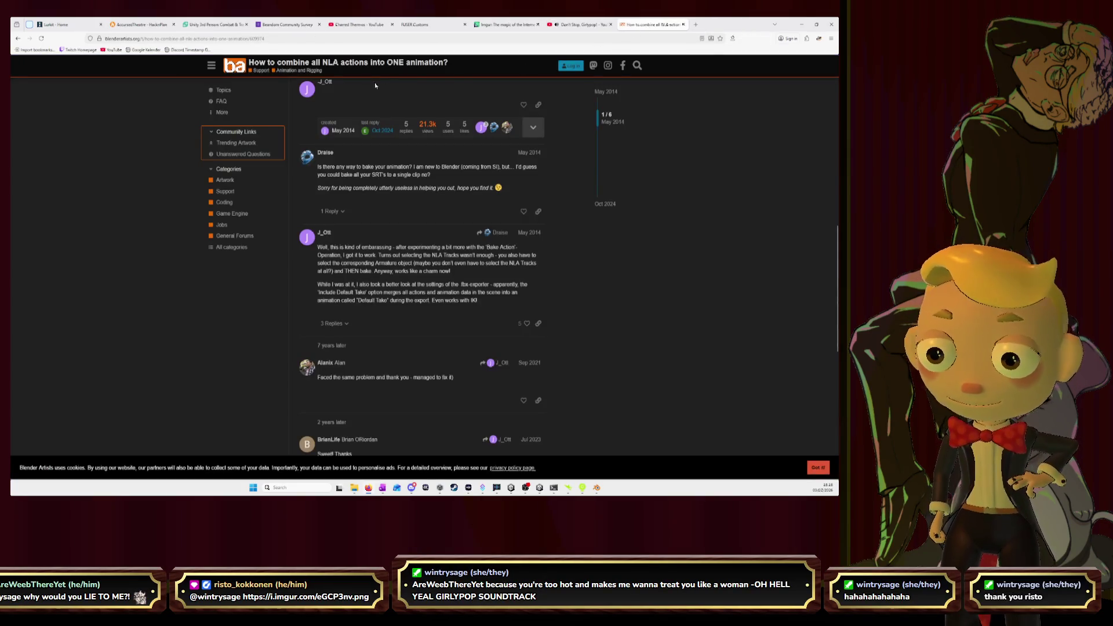
{"action": "left_click", "coordinate": [18, 39]}
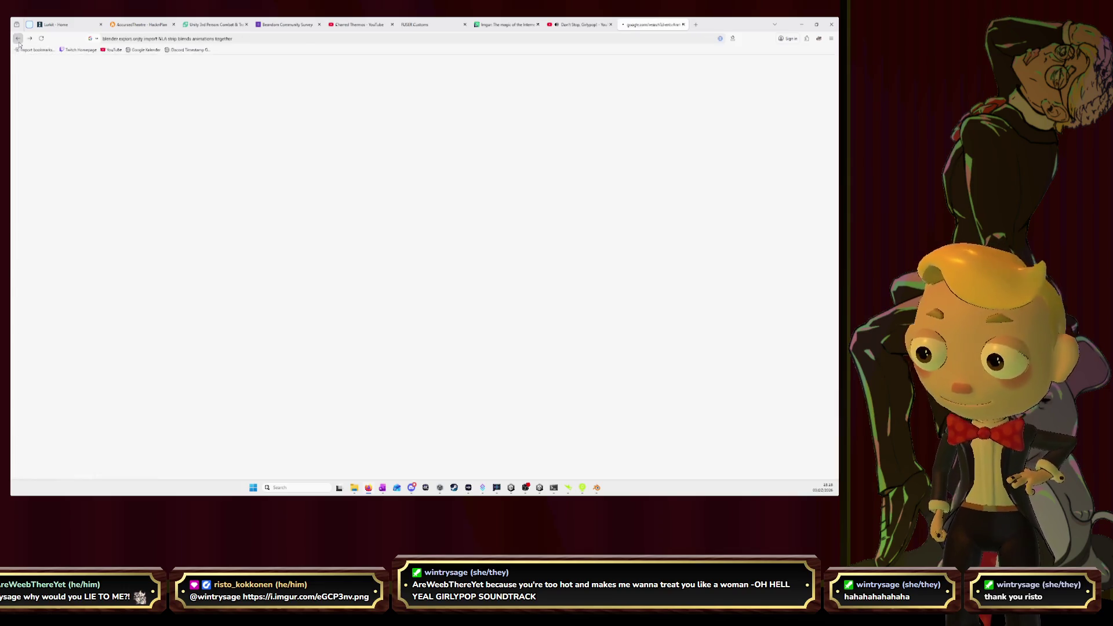
{"action": "scroll", "coordinate": [235, 152], "scroll_direction": "up", "scroll_amount": 4}
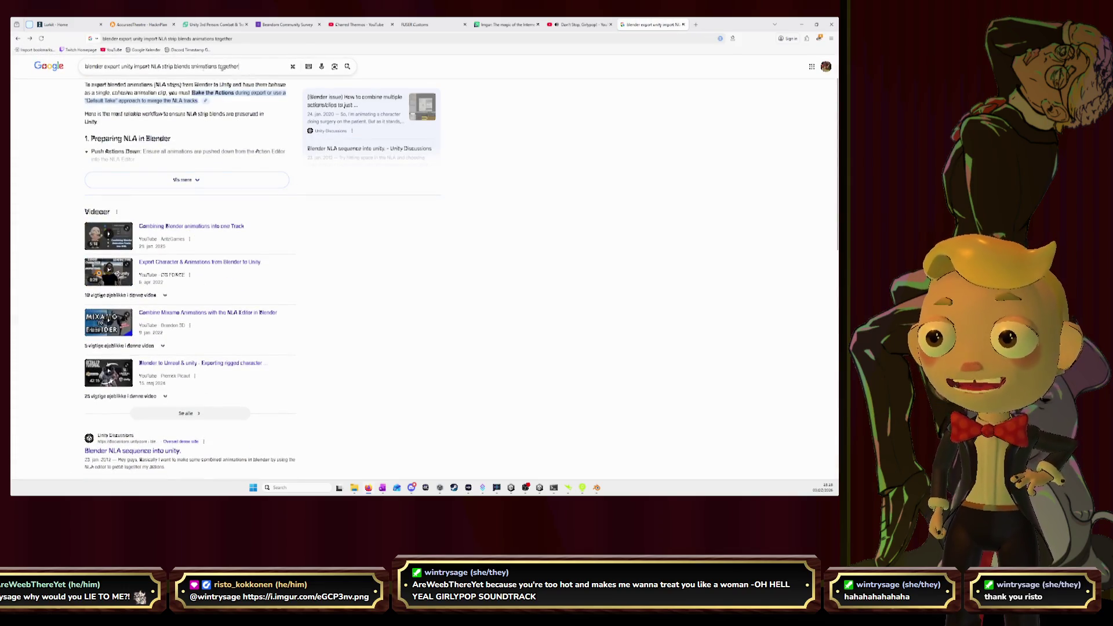
- Search Google for 'prevent unity from merging nla strip animation from blender'
{"action": "triple_click", "coordinate": [220, 67]}
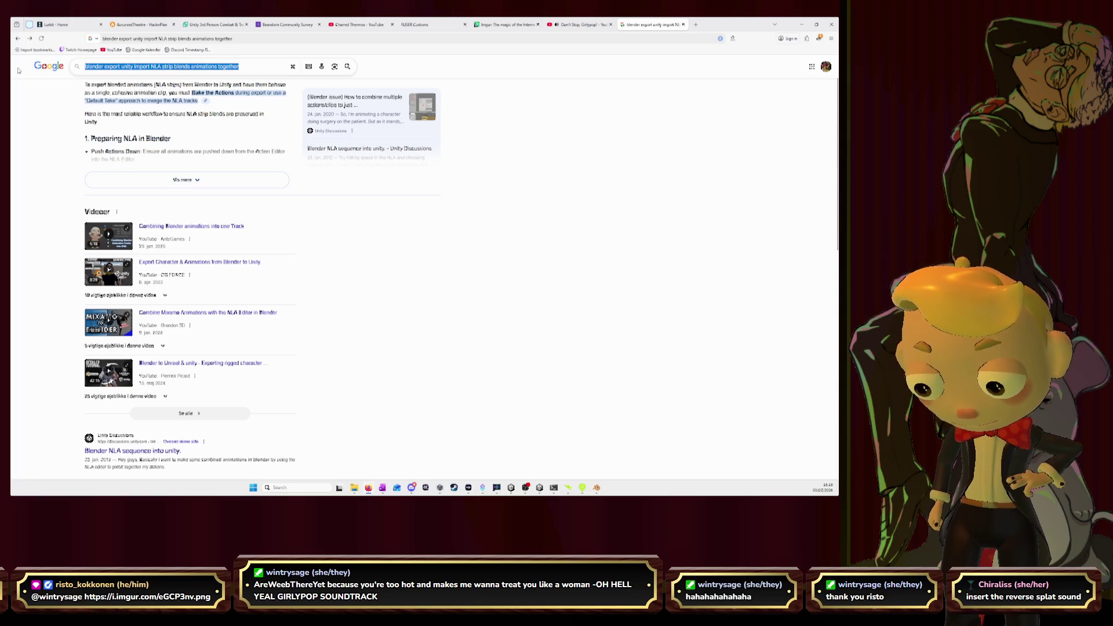
{"action": "type", "text": "prevent"}
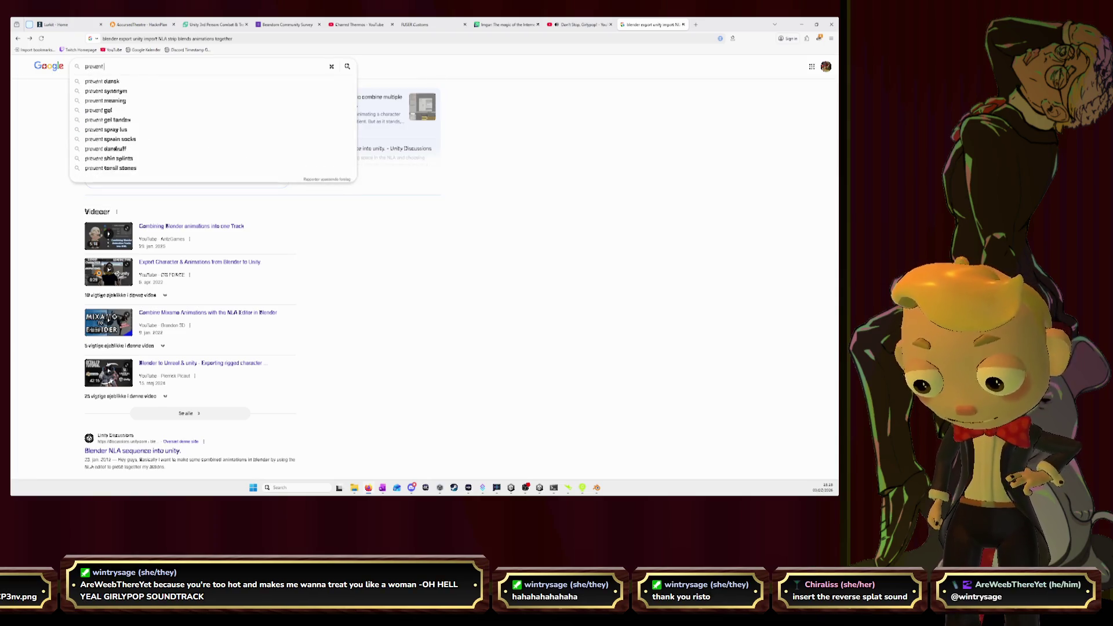
{"action": "type", "text": " unity from "}
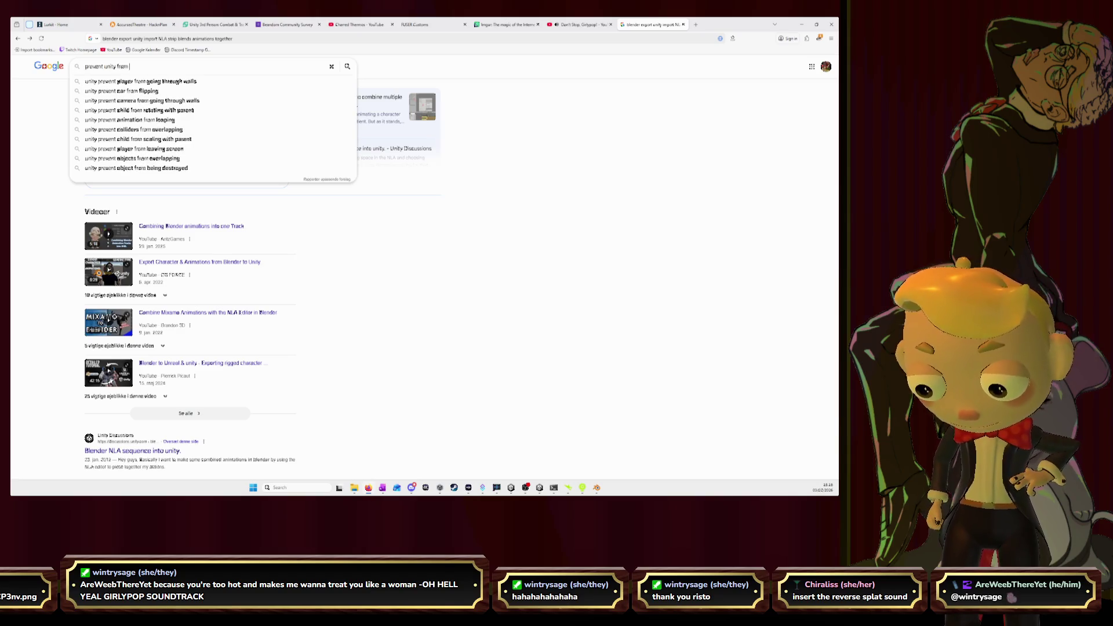
{"action": "type", "text": "merging "}
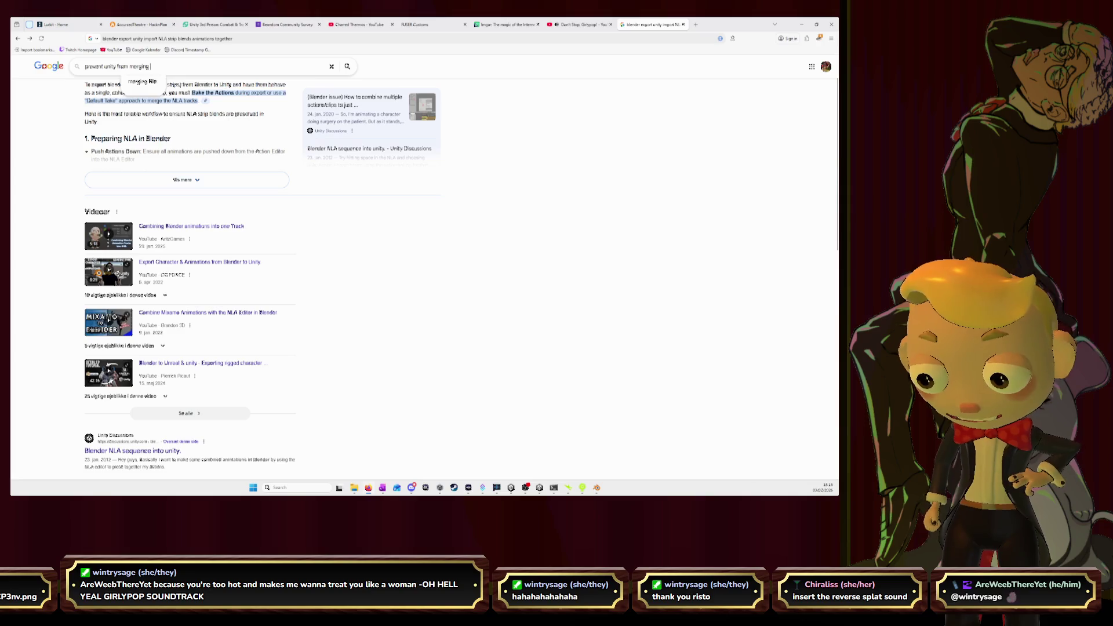
{"action": "type", "text": "nla strips"}
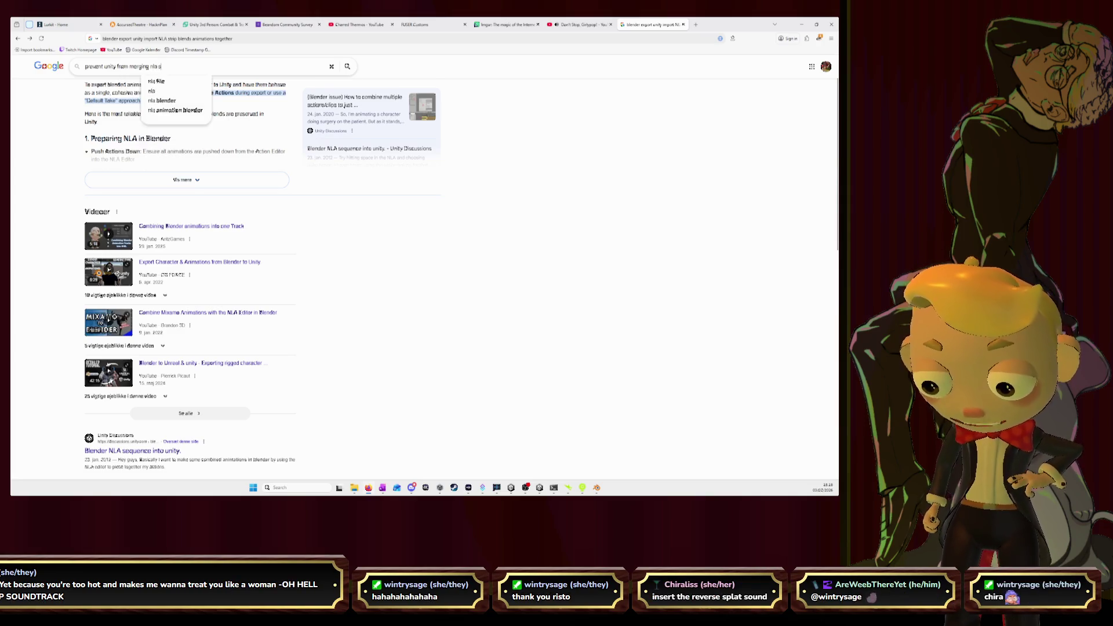
{"action": "key", "text": "BackSpace"}
{"action": "type", "text": "a"}
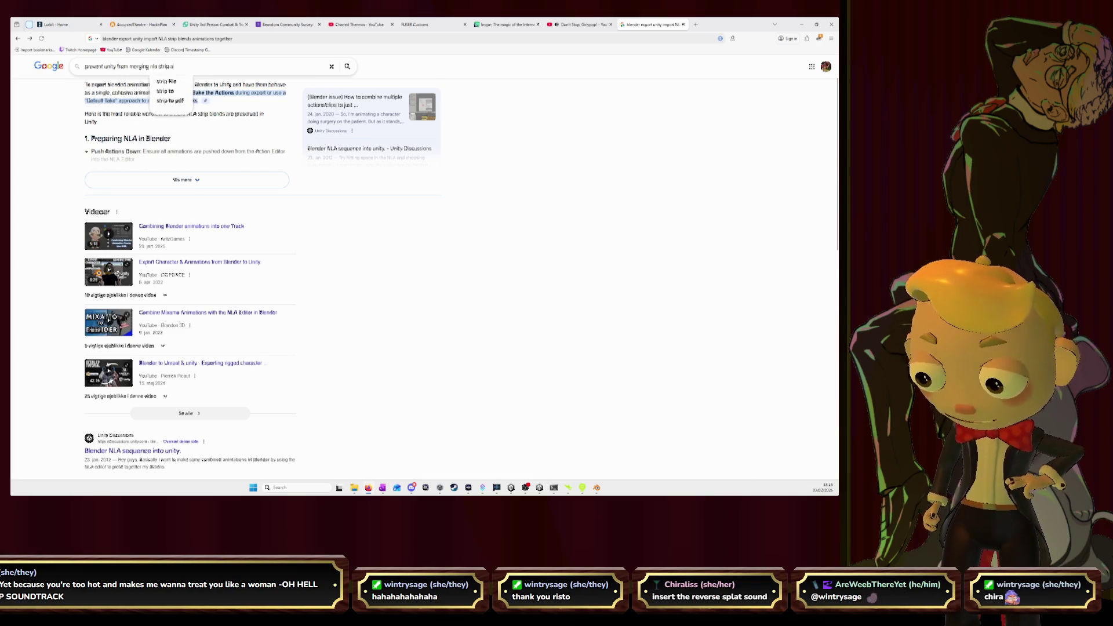
{"action": "type", "text": "nimation from m"}
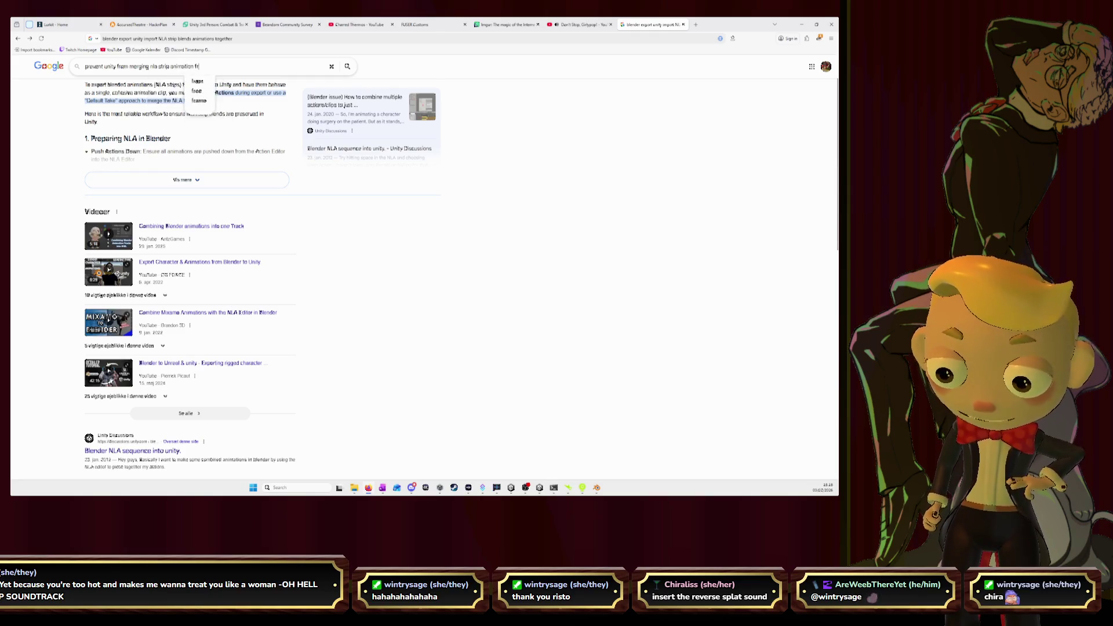
{"action": "key", "text": "BackSpace"}
{"action": "type", "text": "blend"}
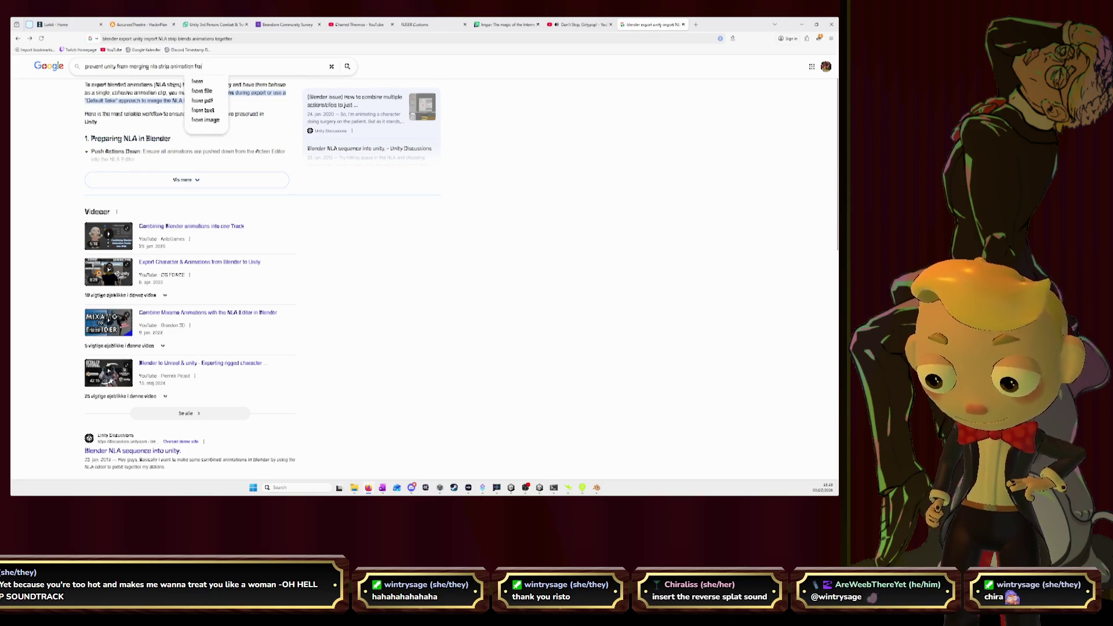
{"action": "type", "text": "er"}
{"action": "key", "text": "Return"}
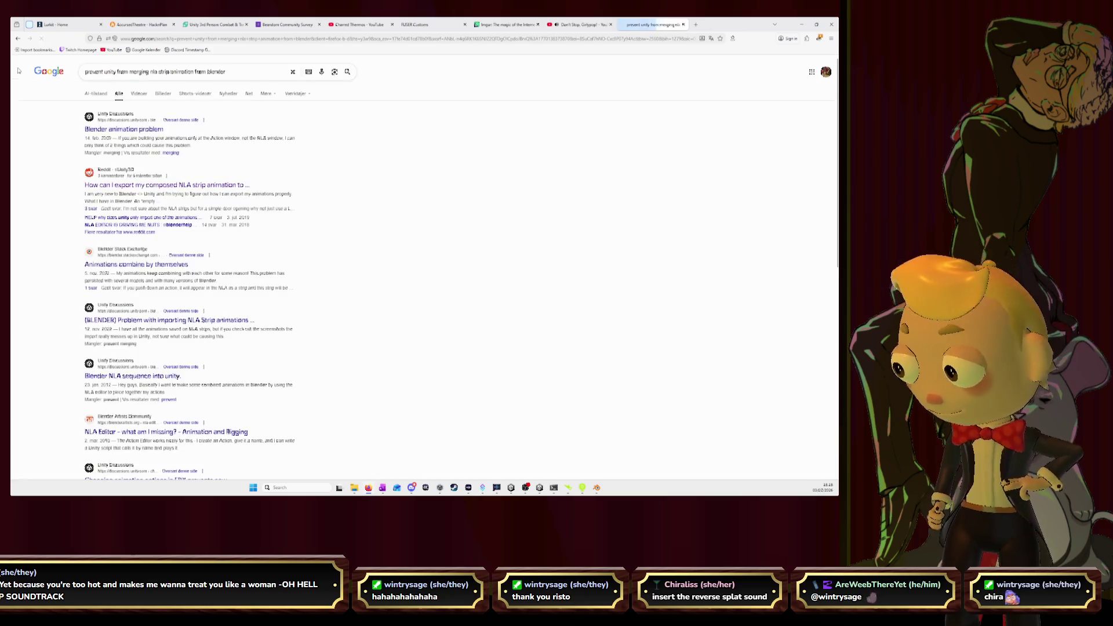
- Read through the 'Blender animation problem' Unity Discussions thread, then minimize the browser
{"action": "left_click", "coordinate": [160, 129]}
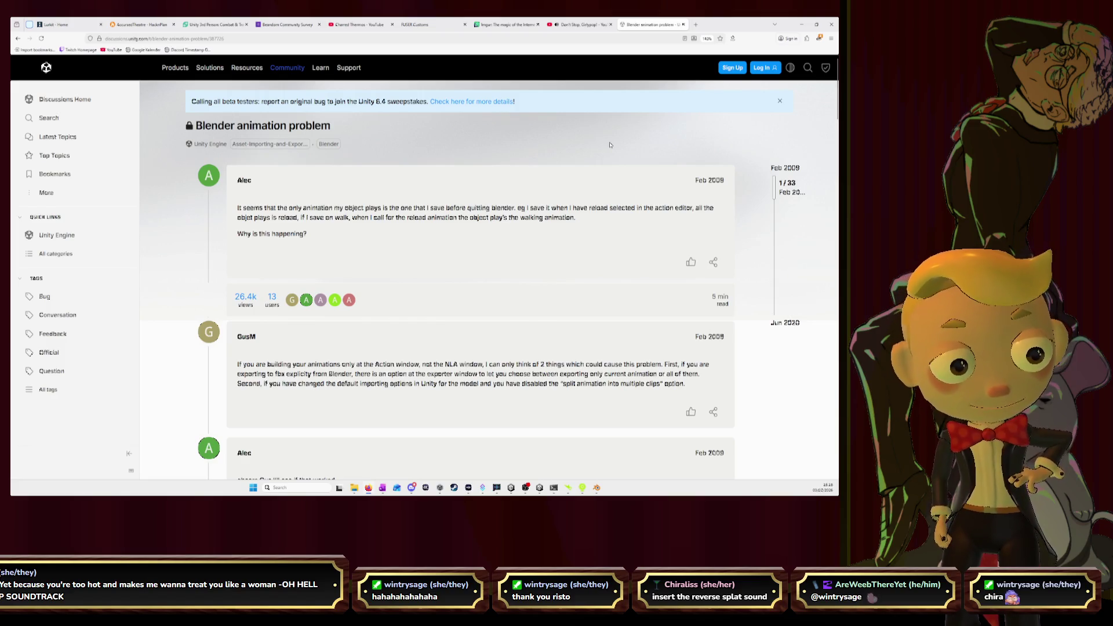
{"action": "scroll", "coordinate": [610, 144], "scroll_direction": "down", "scroll_amount": 2}
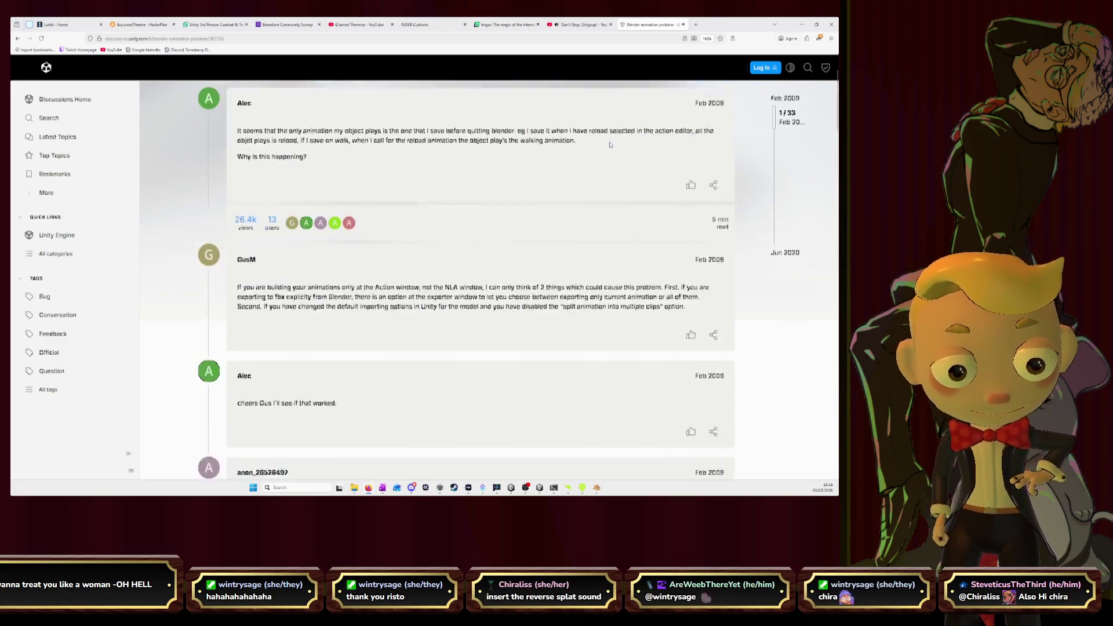
{"action": "scroll", "coordinate": [610, 144], "scroll_direction": "down", "scroll_amount": 1}
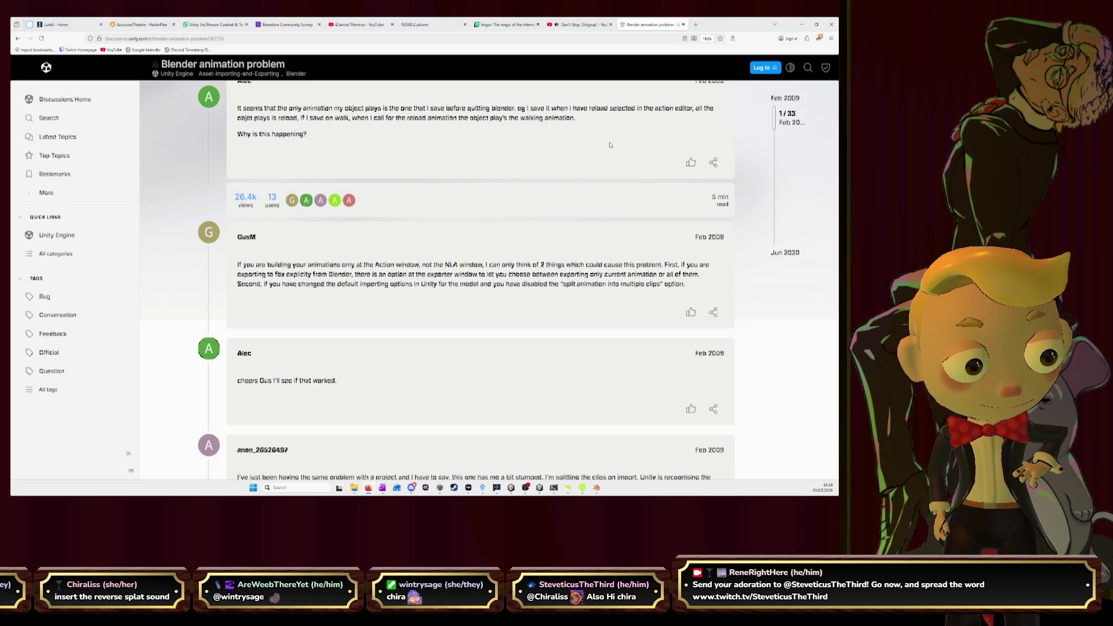
{"action": "scroll", "coordinate": [610, 145], "scroll_direction": "down", "scroll_amount": 3}
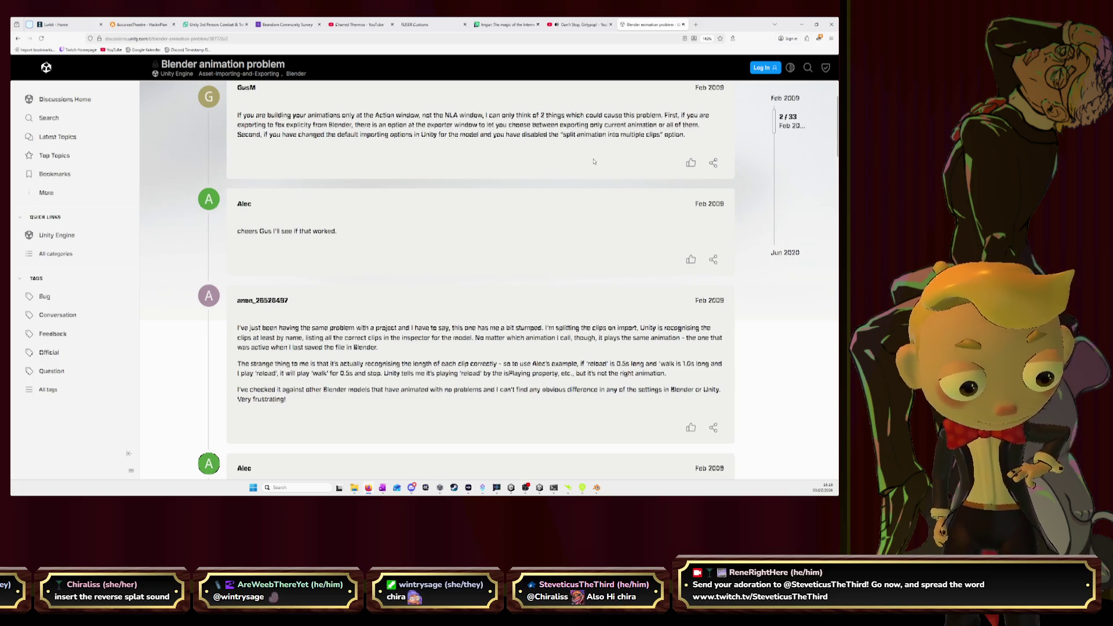
{"action": "scroll", "coordinate": [594, 162], "scroll_direction": "down", "scroll_amount": 1}
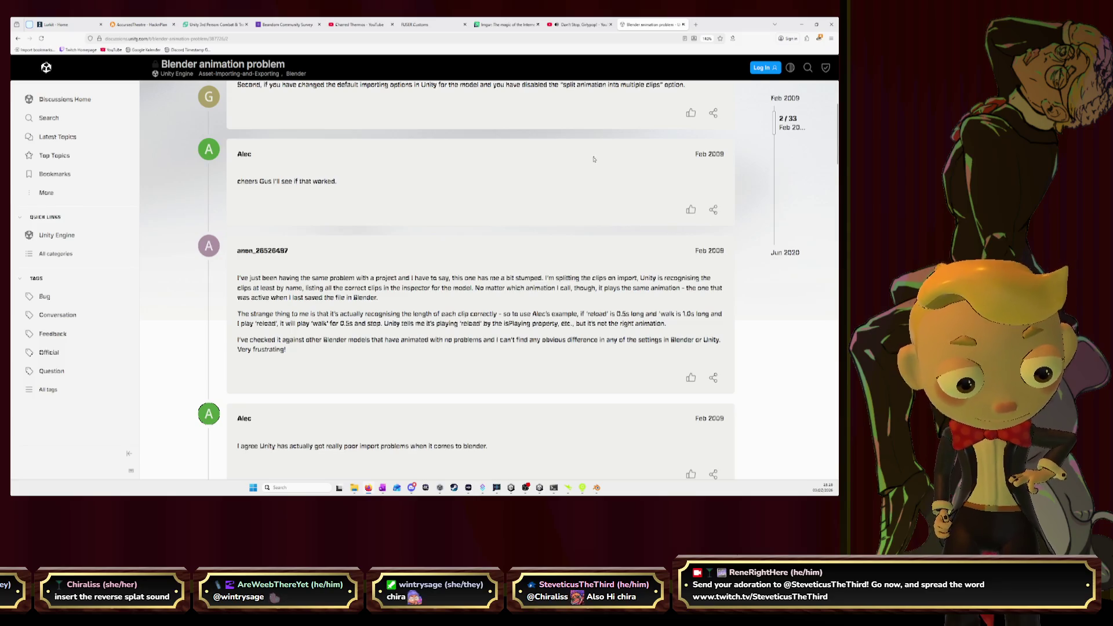
{"action": "left_click", "coordinate": [802, 25]}
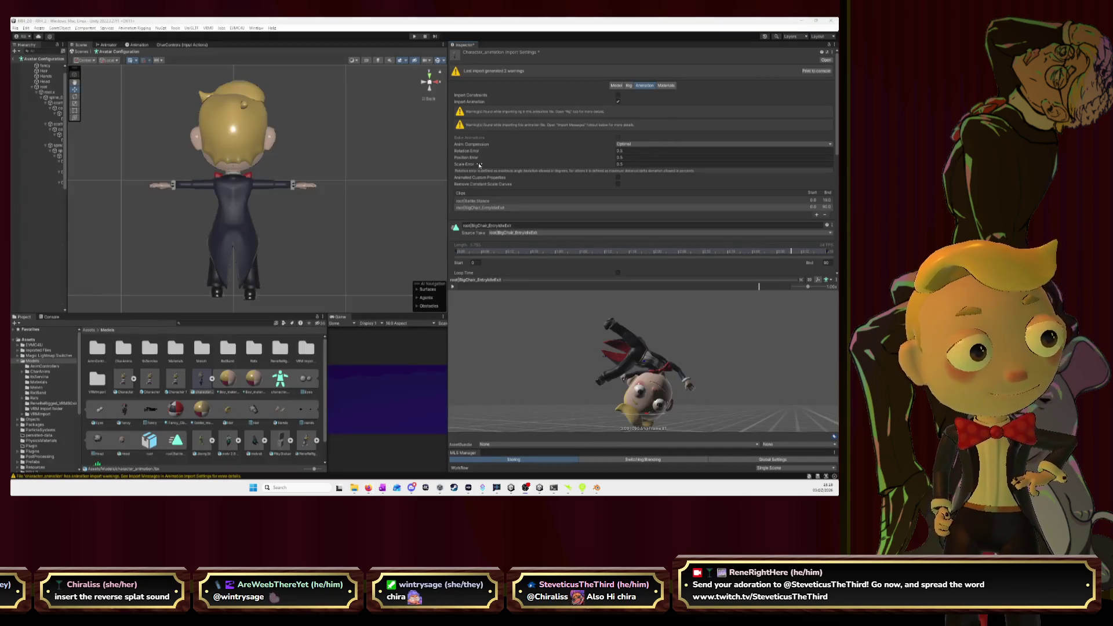
- Review the Model tab, then the Animation tab's clip list and preview
{"action": "left_click", "coordinate": [616, 86]}
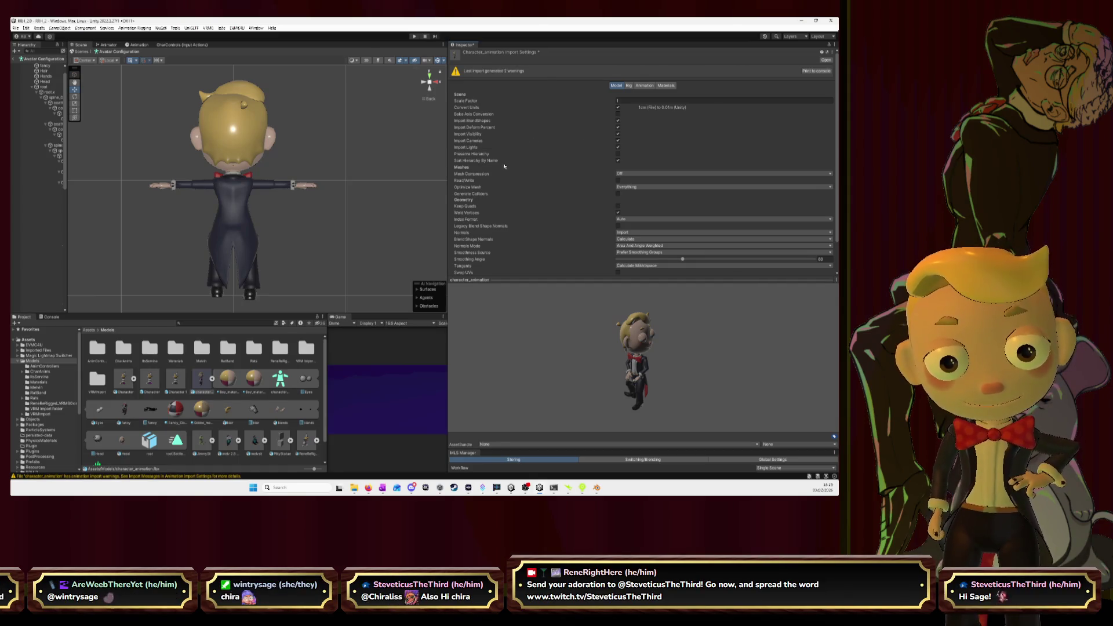
{"action": "scroll", "coordinate": [510, 171], "scroll_direction": "down", "scroll_amount": 3}
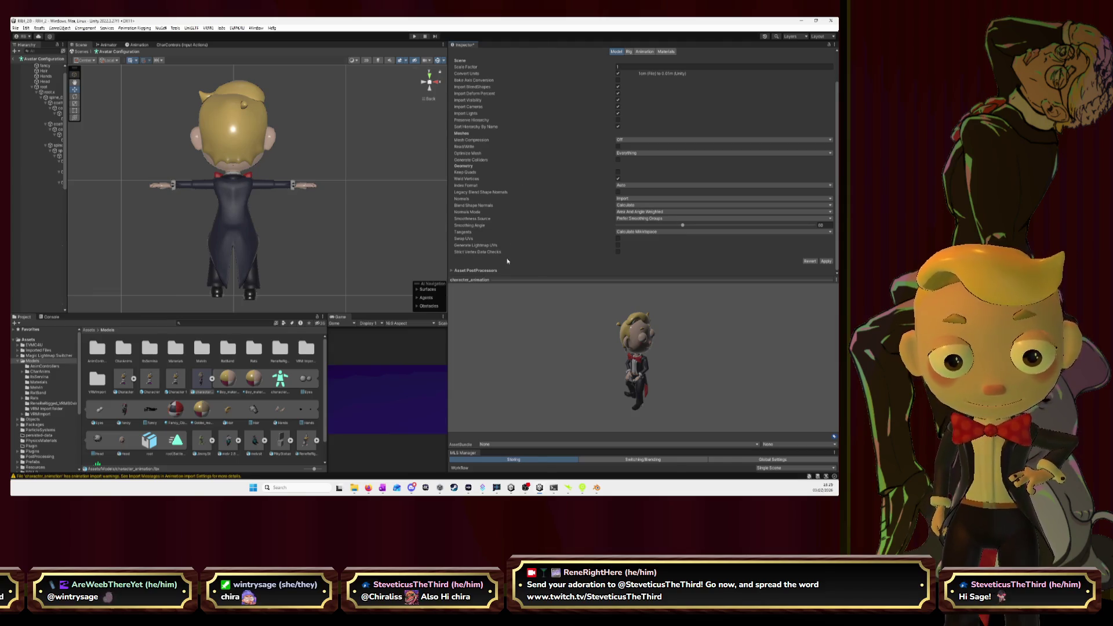
{"action": "left_click", "coordinate": [644, 51]}
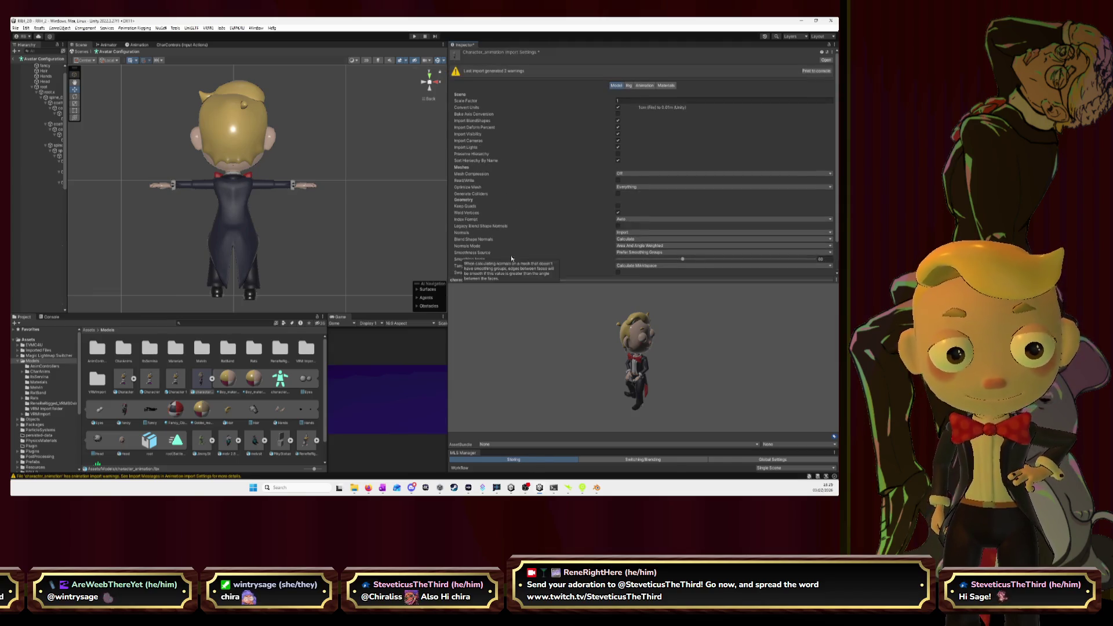
{"action": "left_click", "coordinate": [529, 208]}
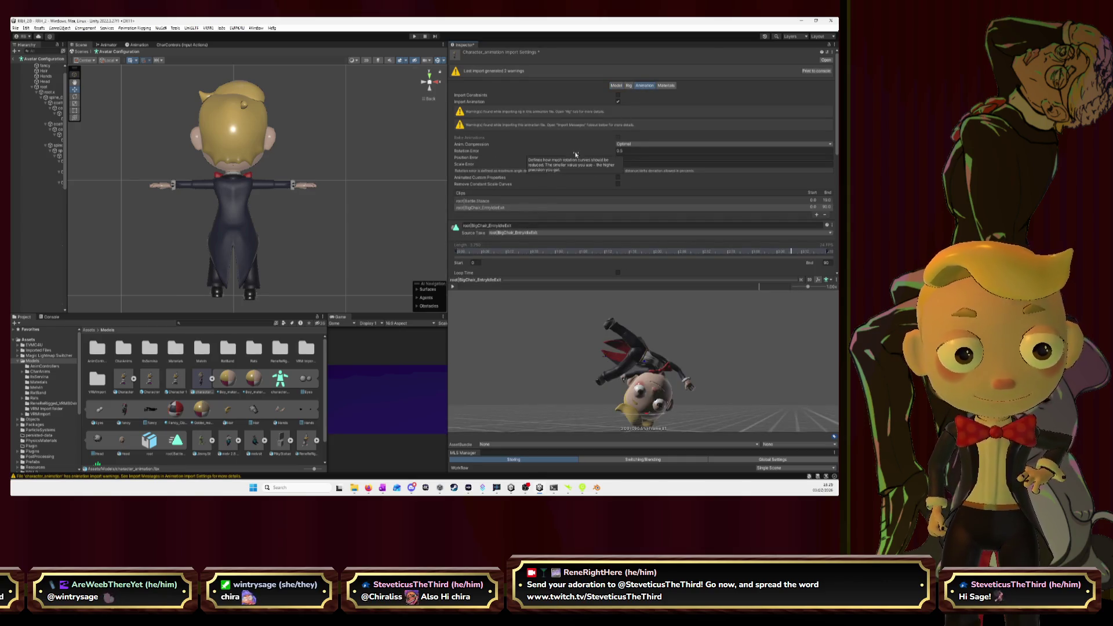
{"action": "scroll", "coordinate": [503, 160], "scroll_direction": "down", "scroll_amount": 3}
{"action": "scroll", "coordinate": [502, 161], "scroll_direction": "down", "scroll_amount": 2}
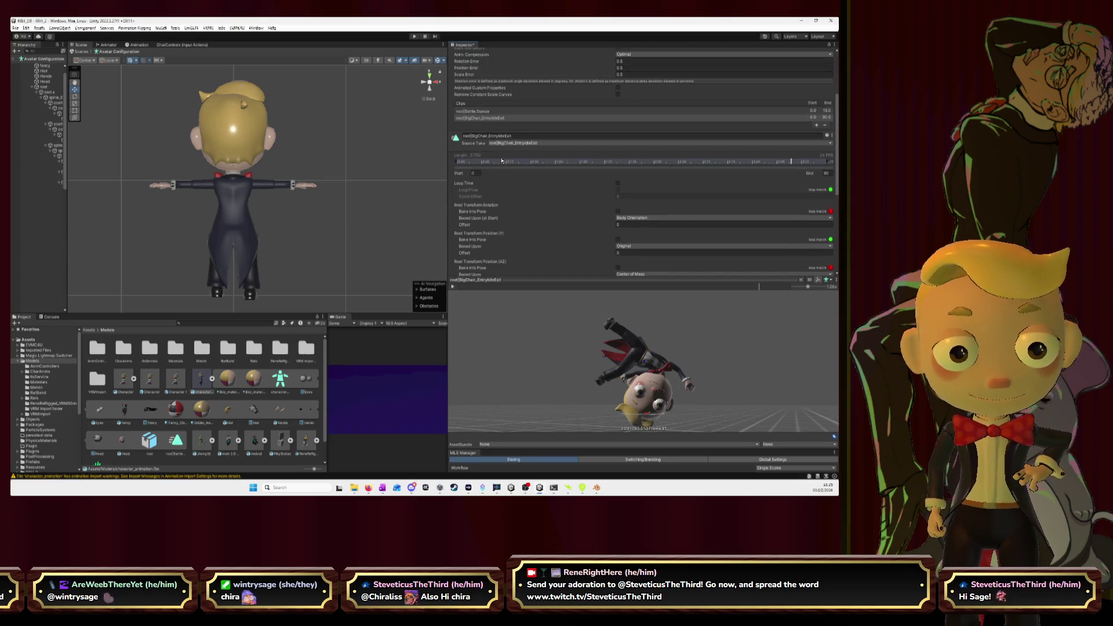
{"action": "scroll", "coordinate": [502, 159], "scroll_direction": "up", "scroll_amount": 5}
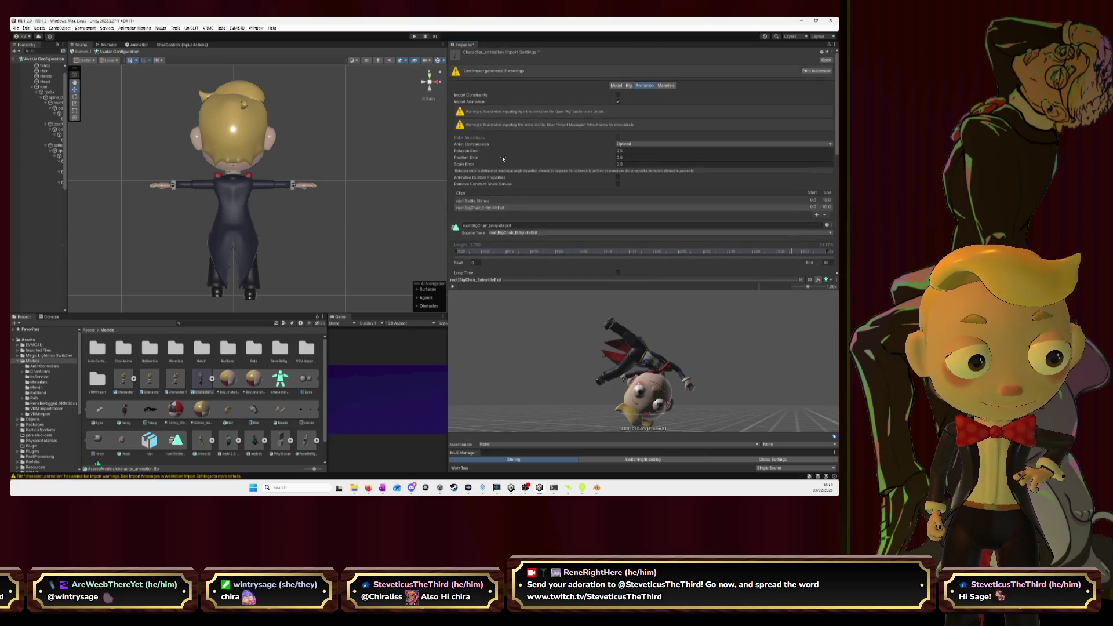
- Recheck the Model and Materials tabs, return to Animation, then switch to the browser thread
{"action": "left_click", "coordinate": [615, 85]}
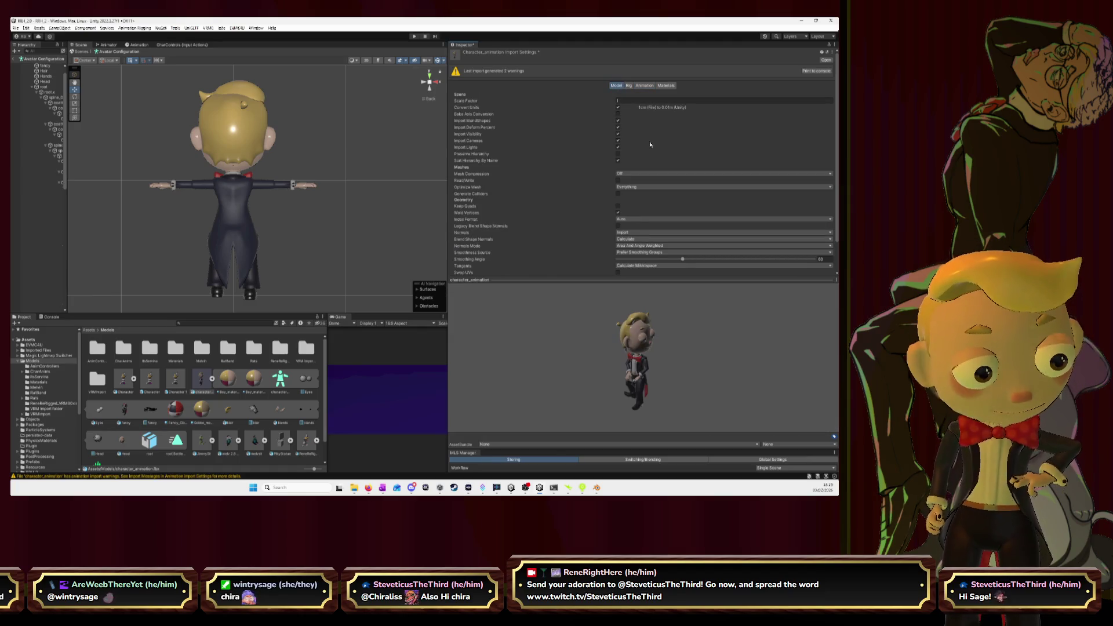
{"action": "scroll", "coordinate": [651, 140], "scroll_direction": "down", "scroll_amount": 2}
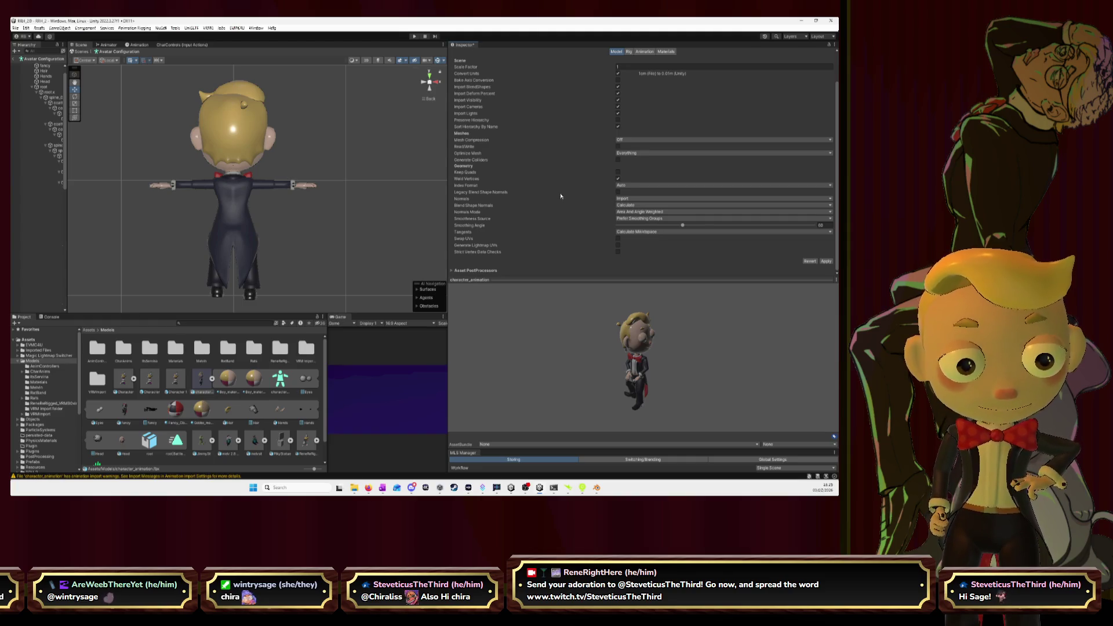
{"action": "scroll", "coordinate": [561, 196], "scroll_direction": "up", "scroll_amount": 3}
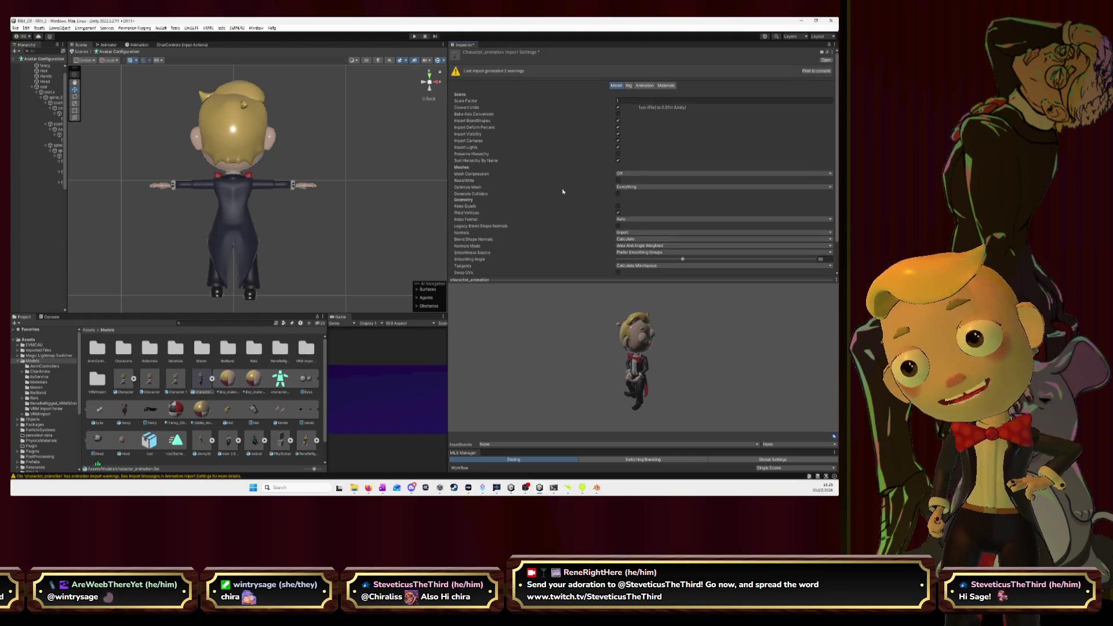
{"action": "scroll", "coordinate": [562, 192], "scroll_direction": "down", "scroll_amount": 3}
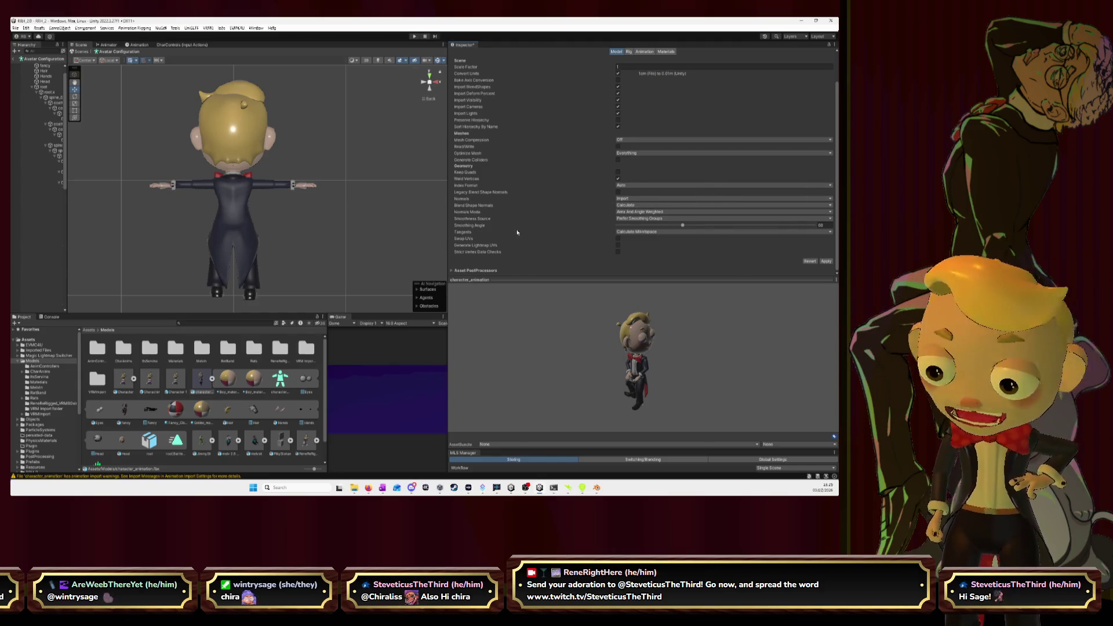
{"action": "left_click", "coordinate": [669, 51]}
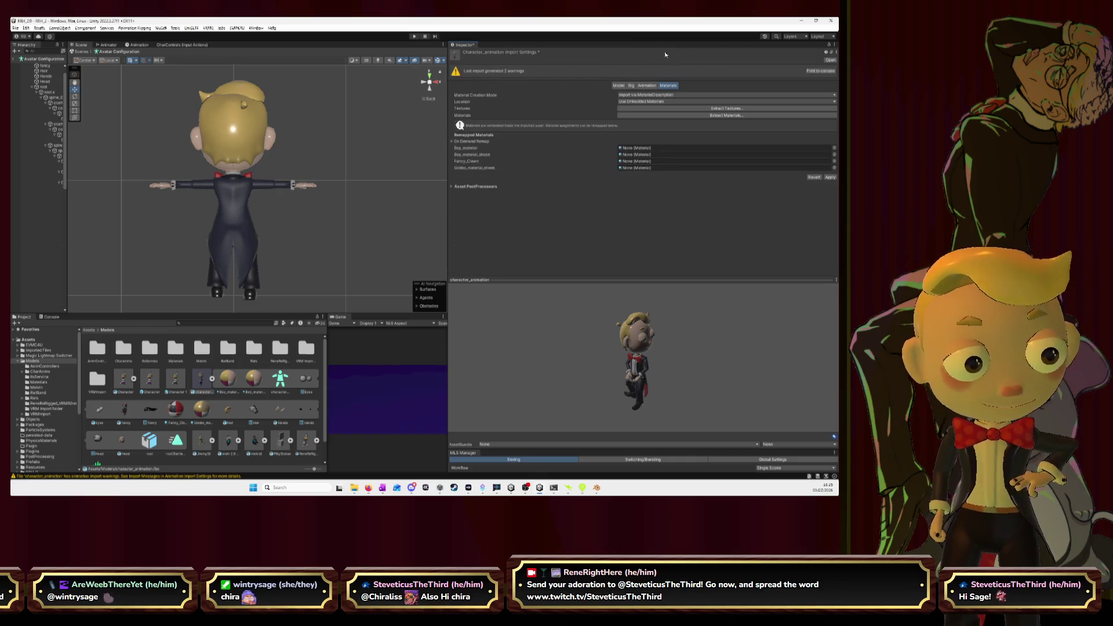
{"action": "left_click", "coordinate": [650, 85]}
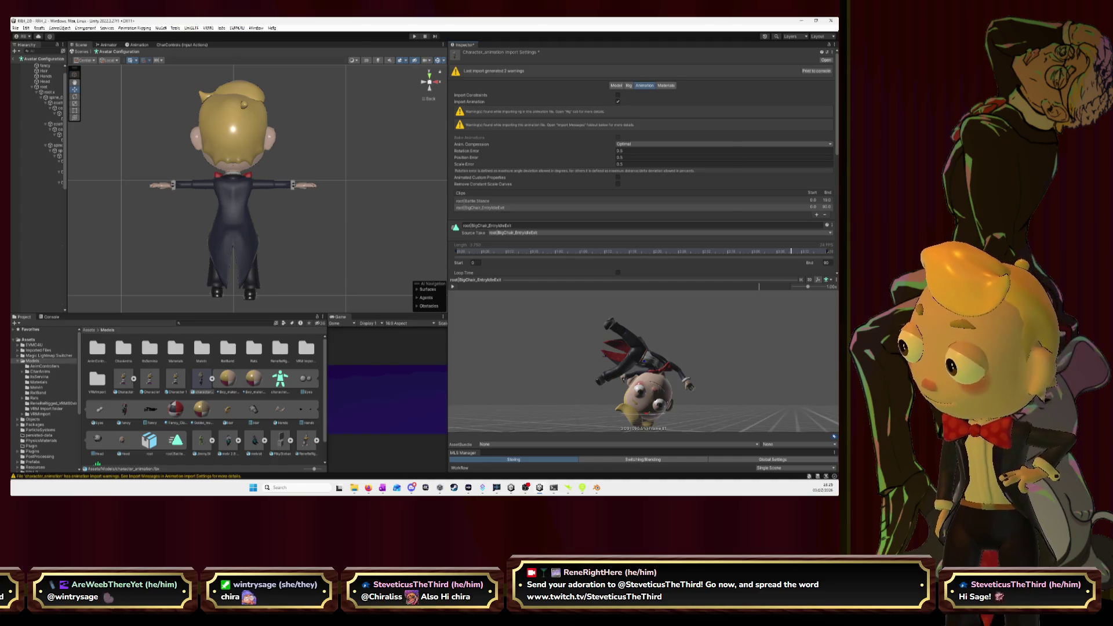
{"action": "key", "text": "alt+Tab"}
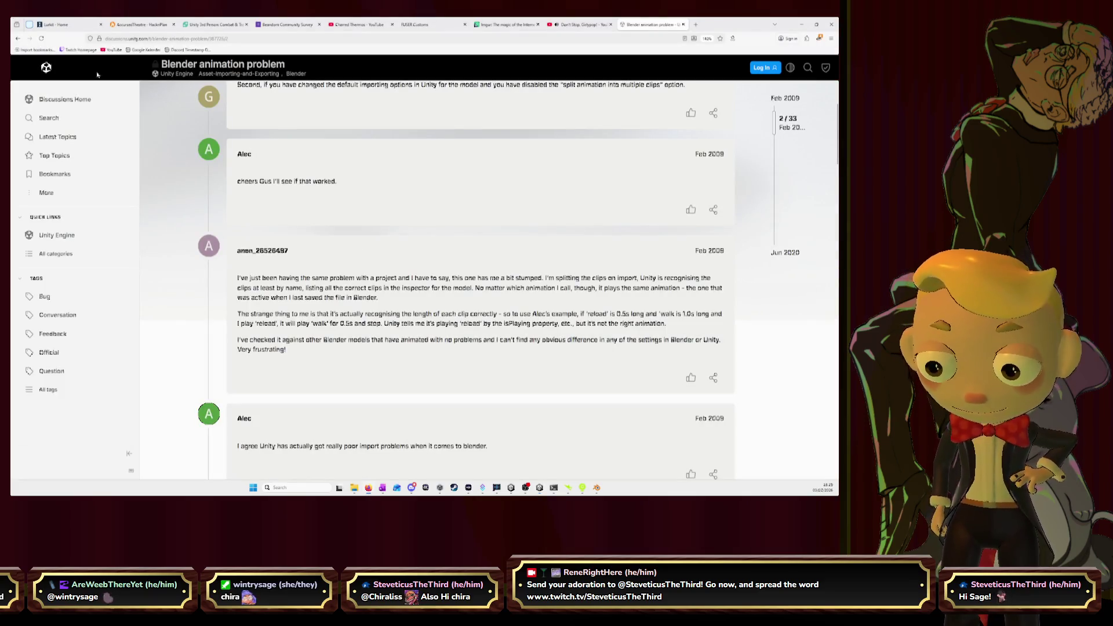
- Go back to the 'Animations combine by themselves' Stack Exchange answer, read it, then return to Google
{"action": "left_click", "coordinate": [18, 38]}
{"action": "left_click", "coordinate": [18, 38]}
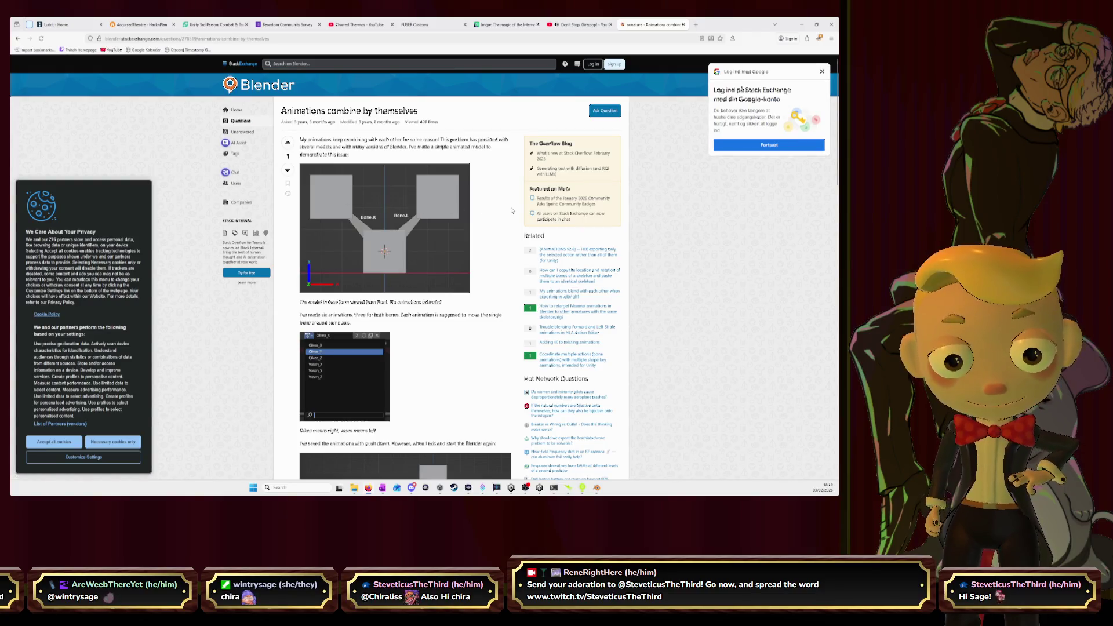
{"action": "scroll", "coordinate": [512, 211], "scroll_direction": "down", "scroll_amount": 10}
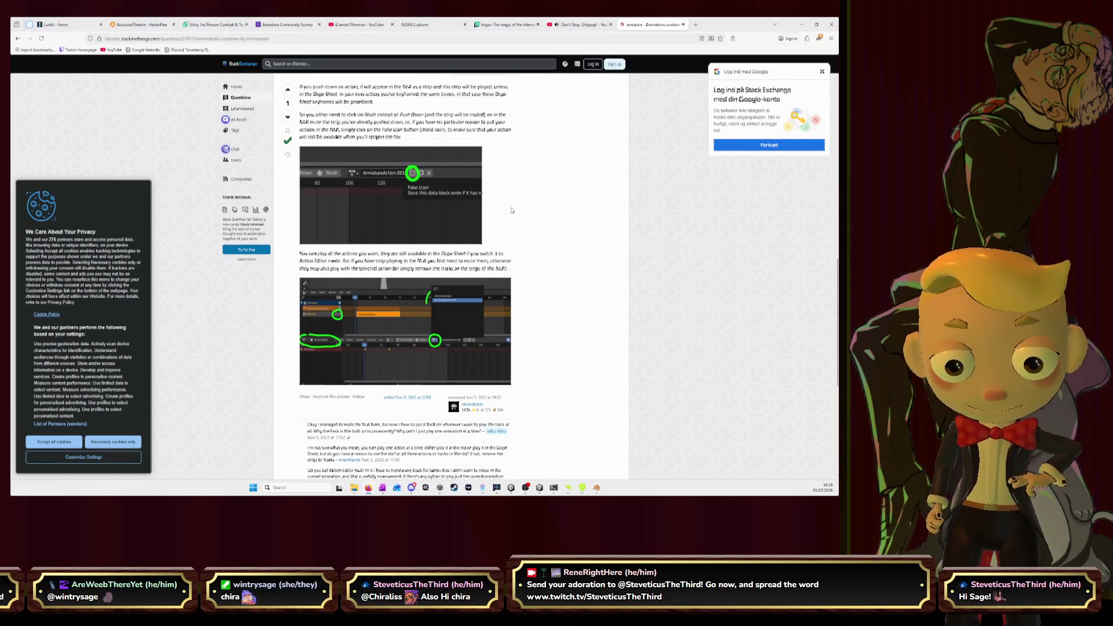
{"action": "scroll", "coordinate": [512, 210], "scroll_direction": "up", "scroll_amount": 3}
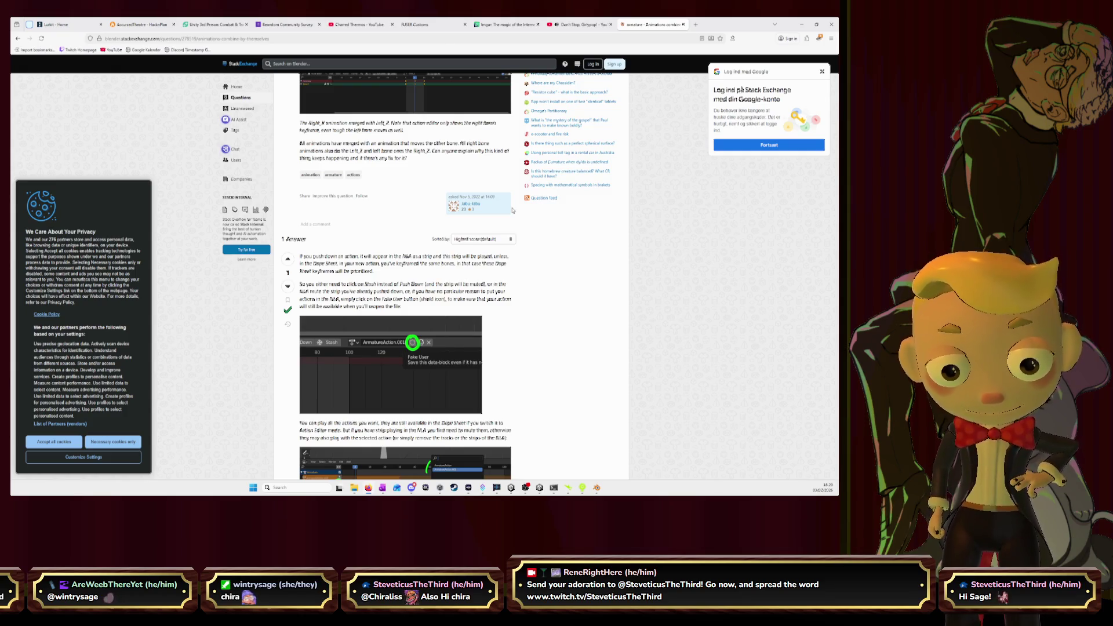
{"action": "scroll", "coordinate": [512, 210], "scroll_direction": "down", "scroll_amount": 5}
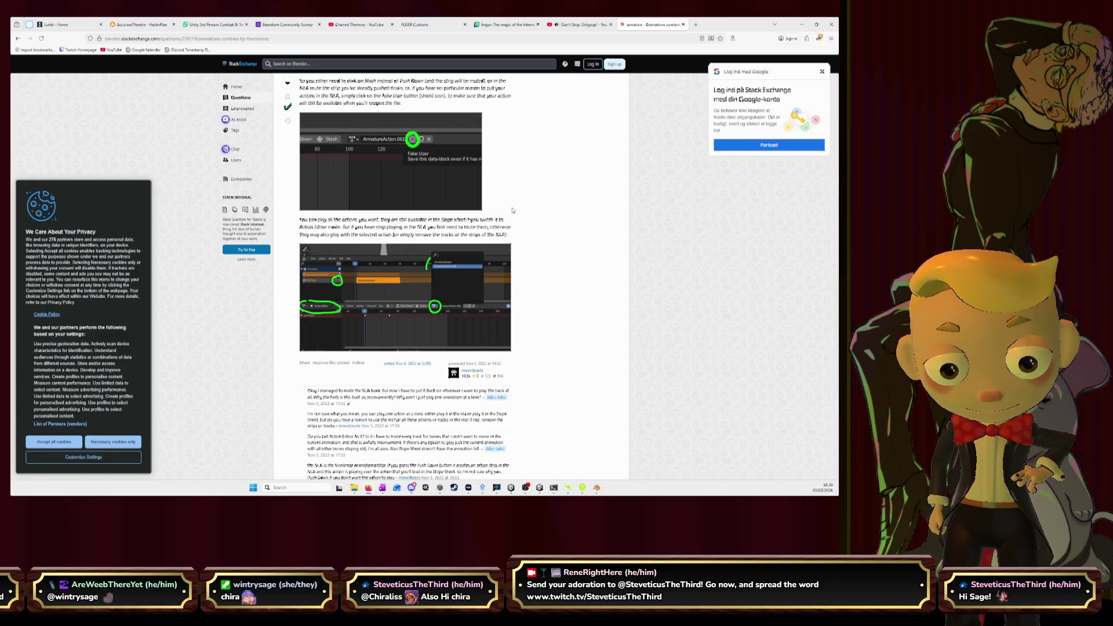
{"action": "scroll", "coordinate": [513, 210], "scroll_direction": "down", "scroll_amount": 3}
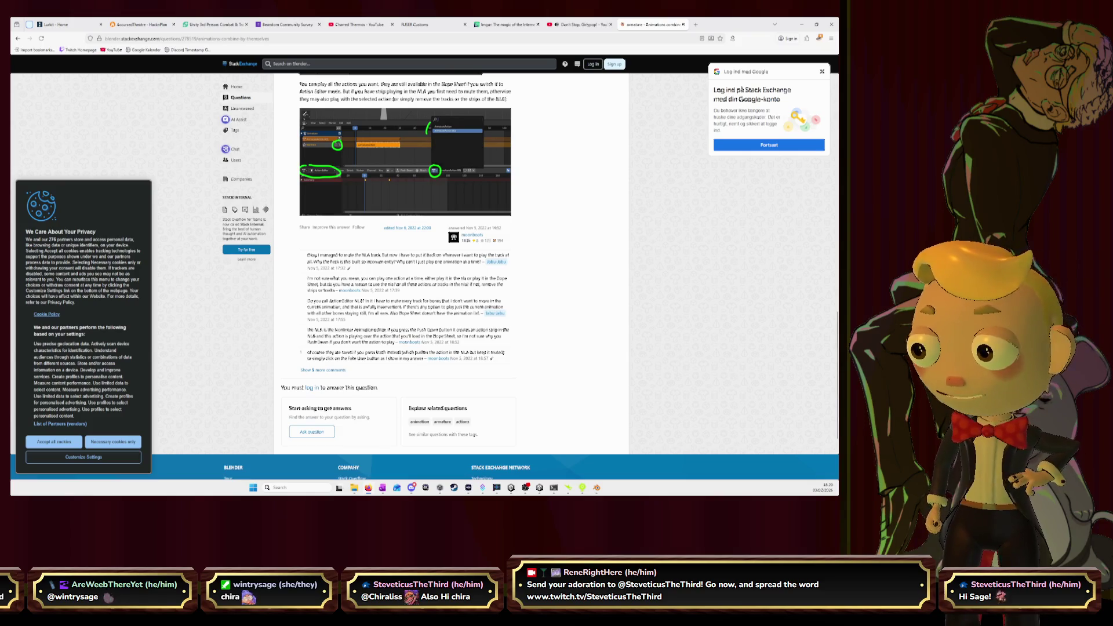
{"action": "left_click", "coordinate": [18, 39]}
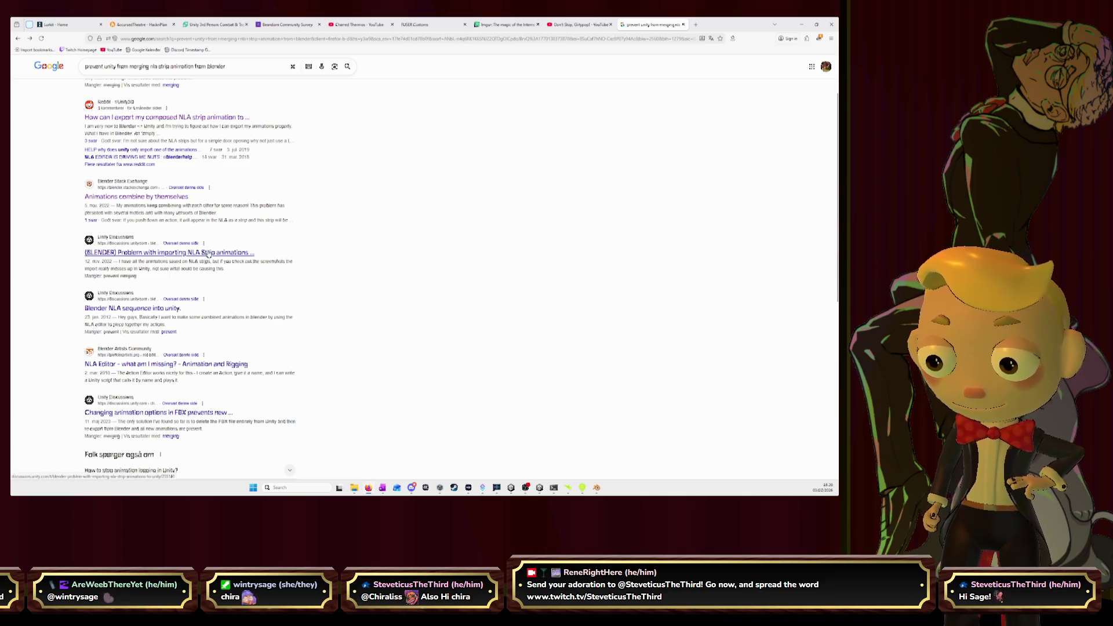
- Skim the Unity Discussions thread on NLA Strip imports, go back, then open the YouTube tab
{"action": "left_click", "coordinate": [208, 253]}
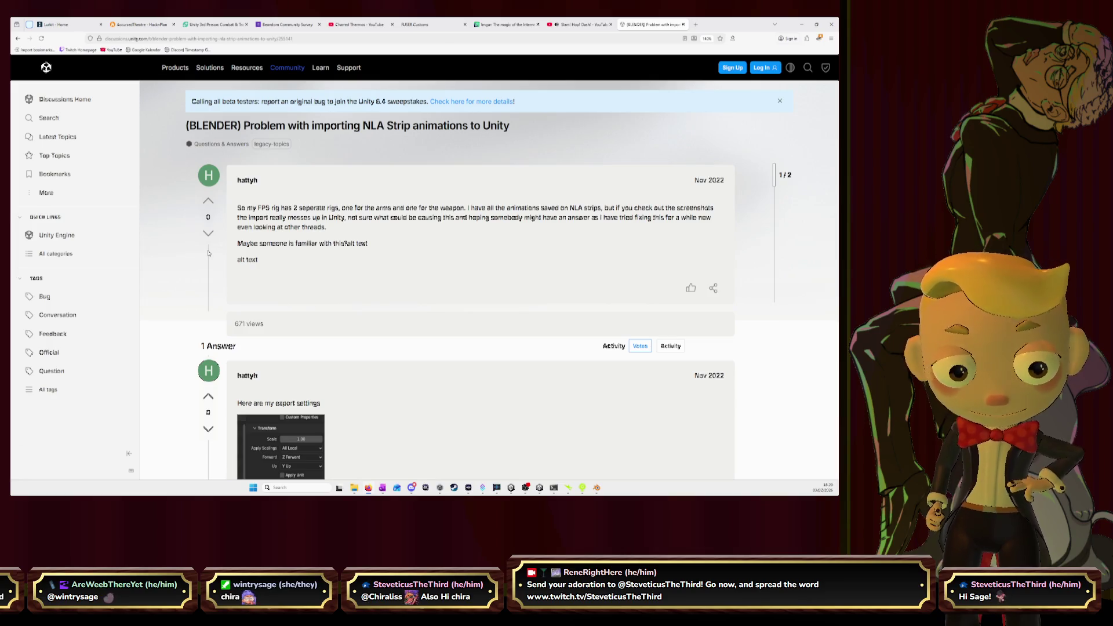
{"action": "scroll", "coordinate": [208, 253], "scroll_direction": "down", "scroll_amount": 5}
{"action": "scroll", "coordinate": [208, 253], "scroll_direction": "down", "scroll_amount": 5}
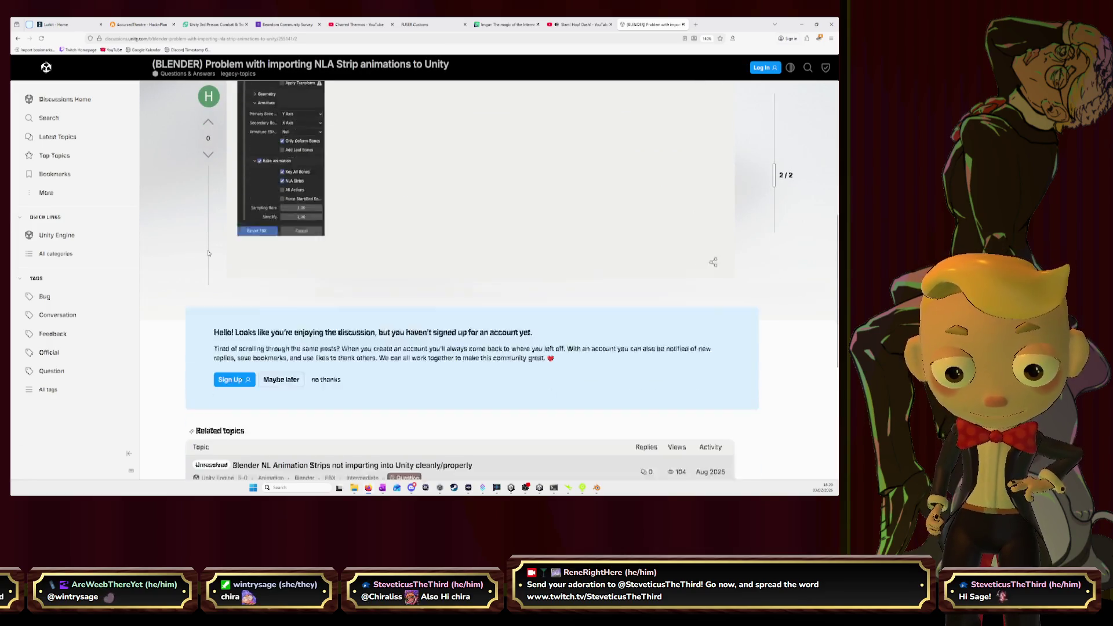
{"action": "left_click", "coordinate": [20, 38]}
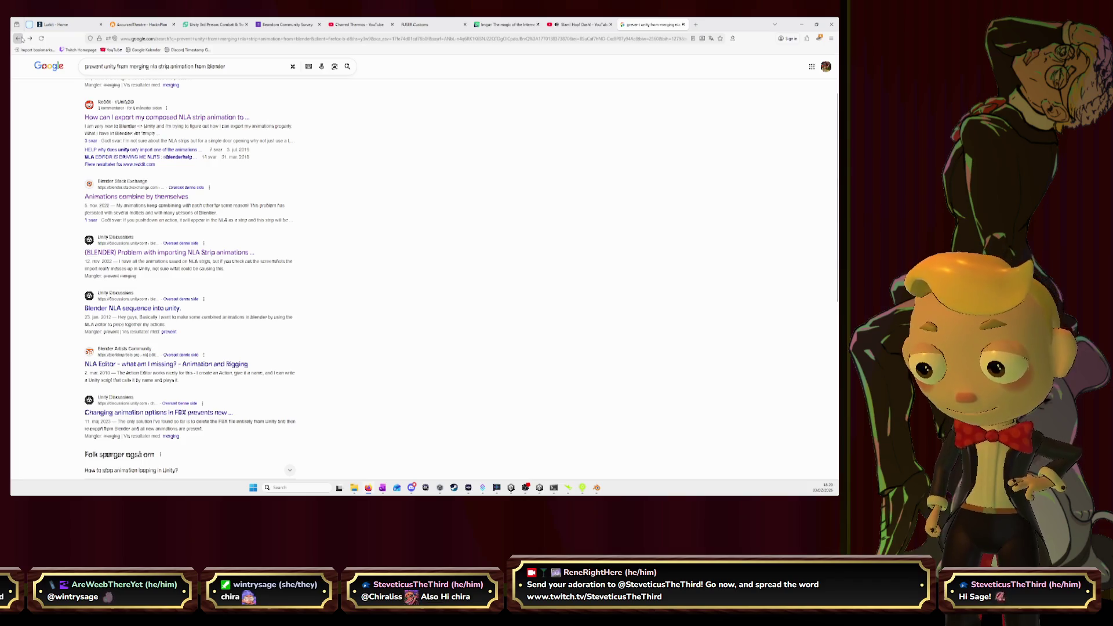
{"action": "left_click", "coordinate": [580, 24]}
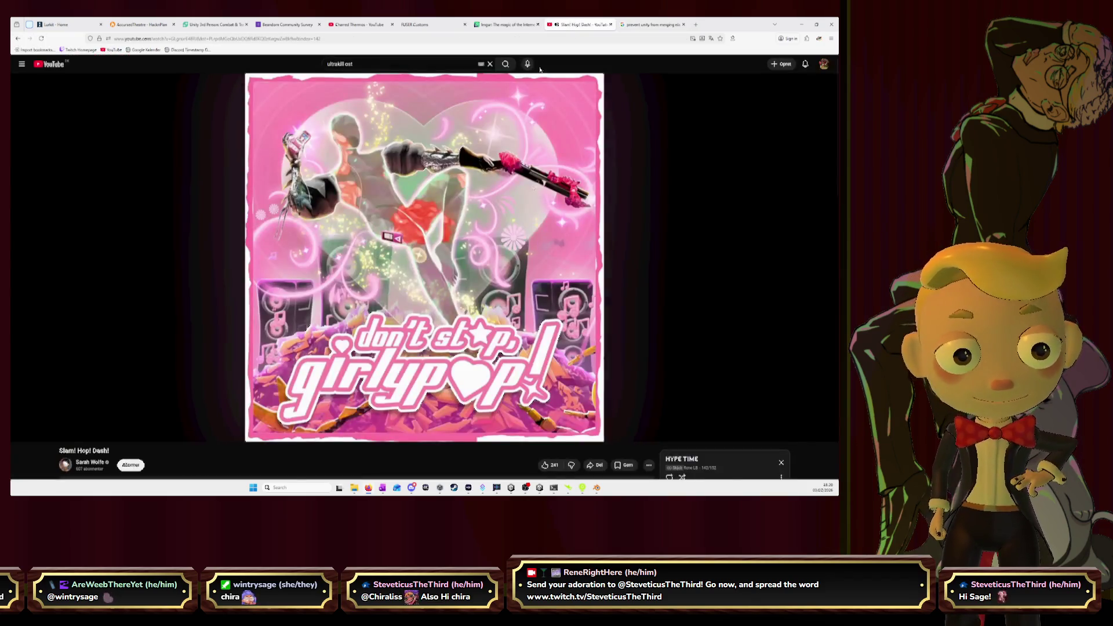
- Minimize the browser from the YouTube tab to bring Unity back
{"action": "mouse_move", "coordinate": [81, 435]}
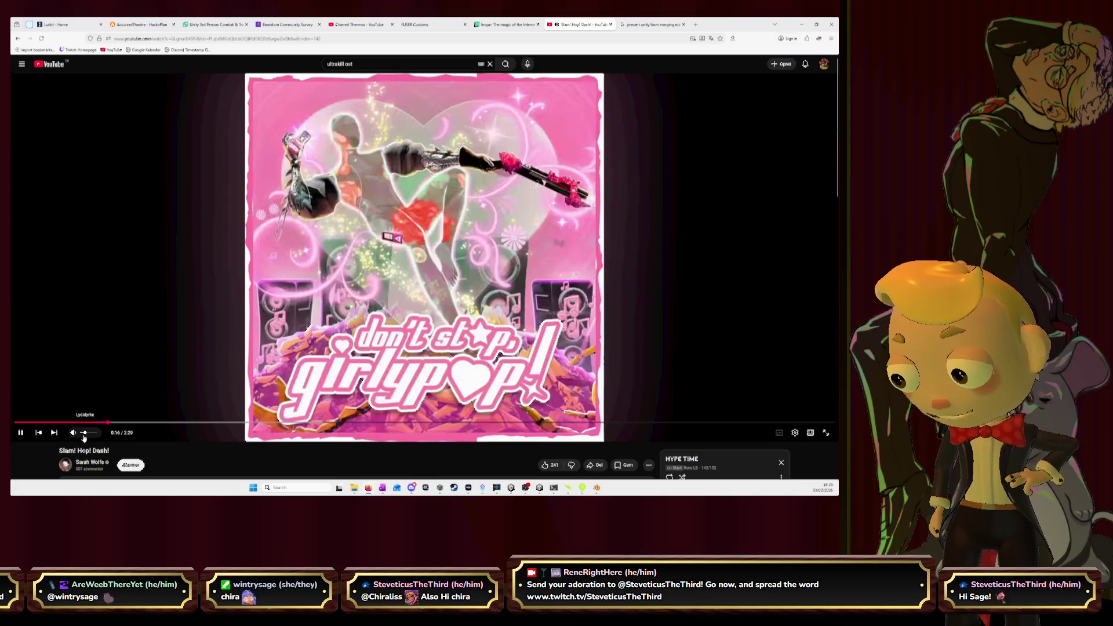
{"action": "left_click", "coordinate": [801, 25]}
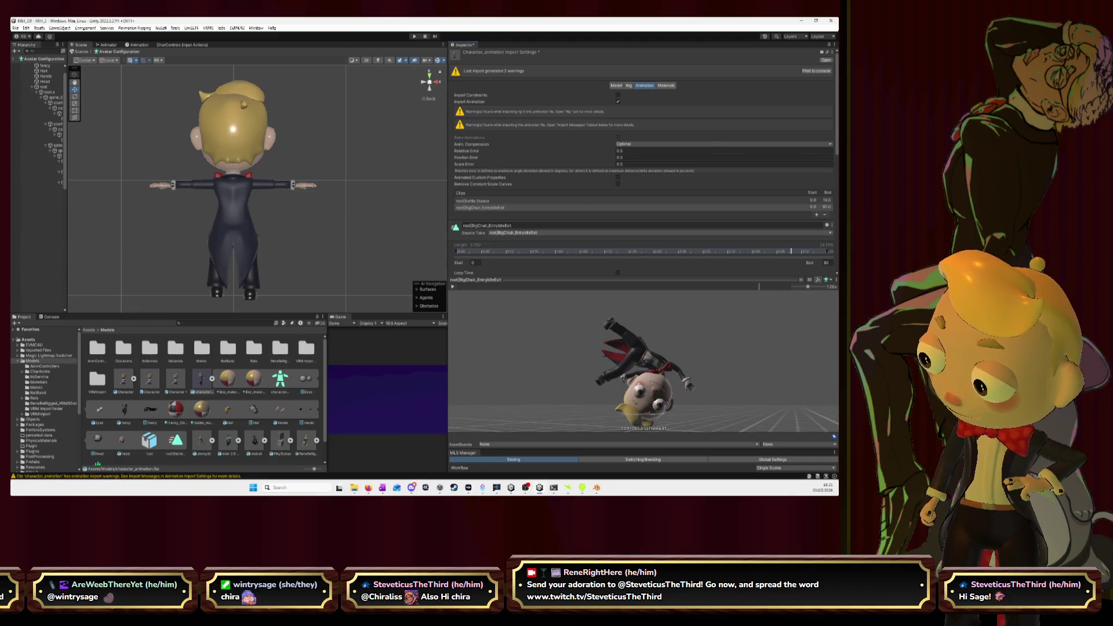
- Switch from Unity to the Blender window with the character's NLA tracks
{"action": "key", "text": "alt+Tab"}
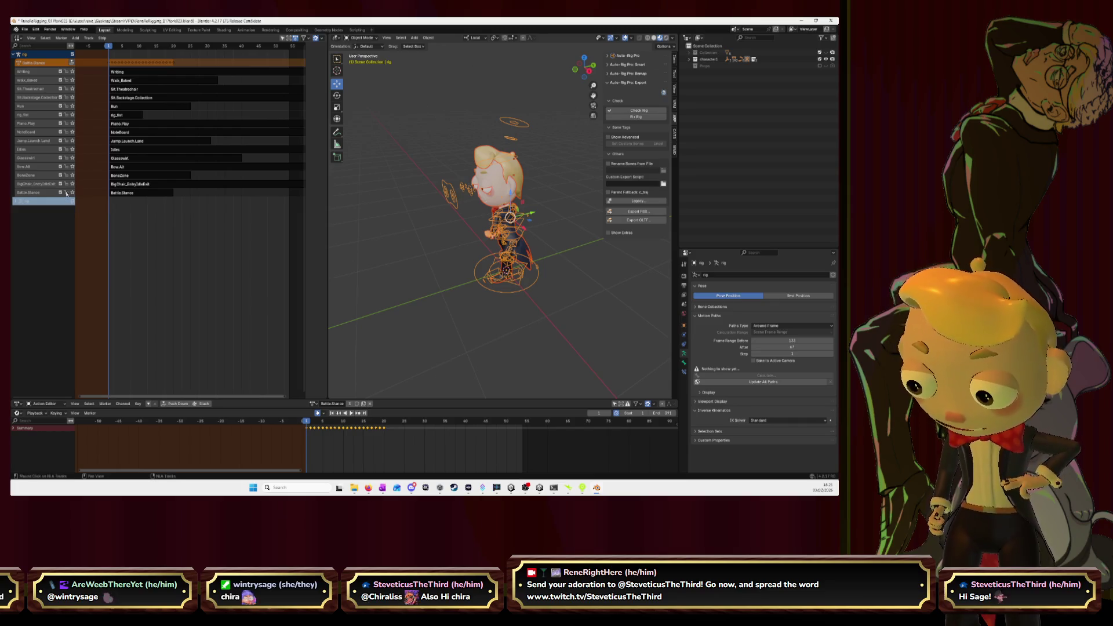
- Select the Battle.Stance strip and drag the Action Editor divider down to show its keyframes
{"action": "left_click", "coordinate": [137, 194]}
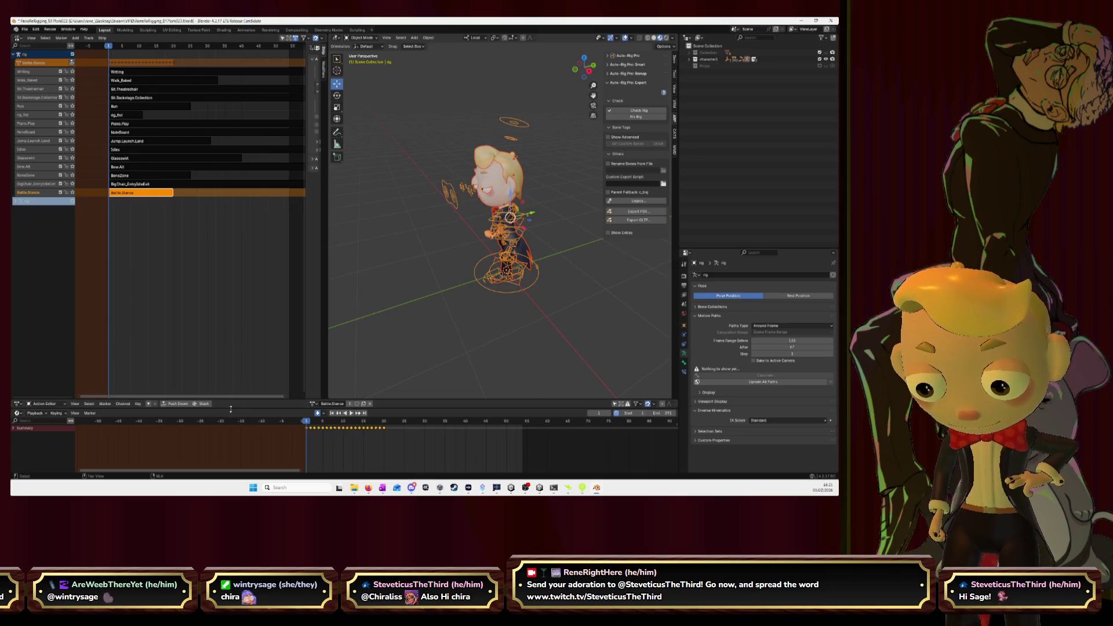
{"action": "left_click_drag", "start_coordinate": [230, 409], "coordinate": [231, 464]}
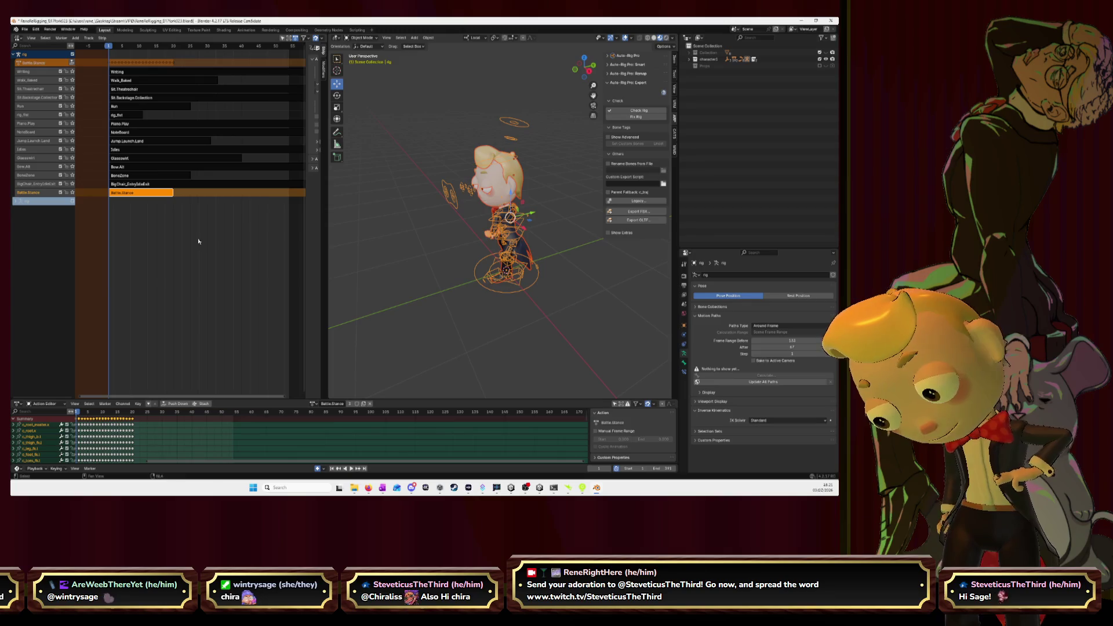
- Delete the BigChair_EntryIdleExit, BoneZone and Bow.Alt NLA tracks
{"action": "left_click", "coordinate": [313, 403]}
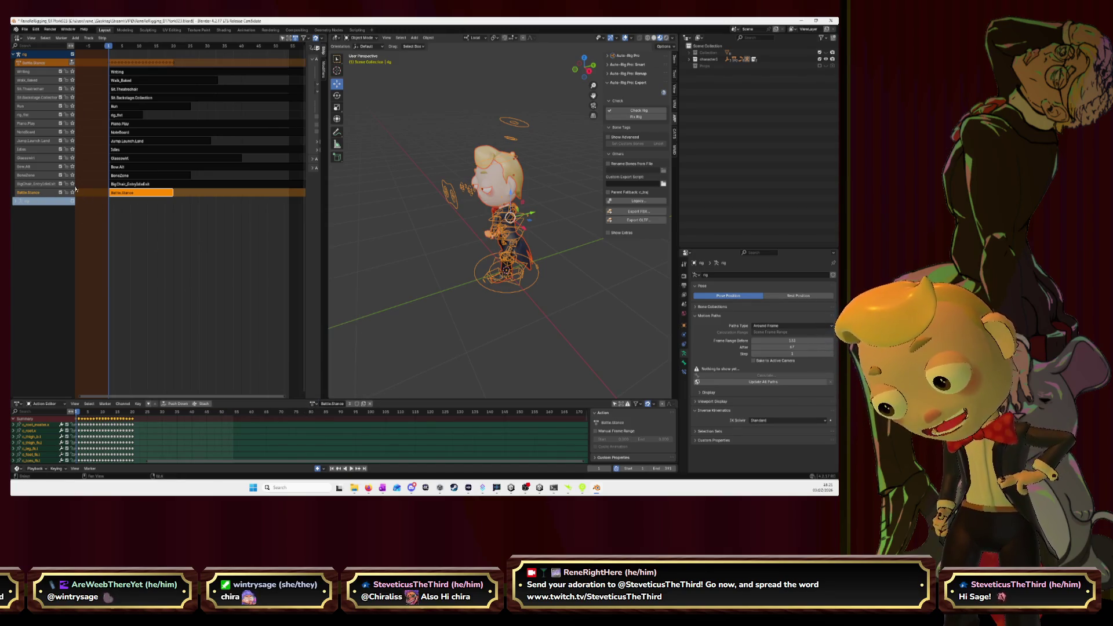
{"action": "right_click", "coordinate": [52, 194]}
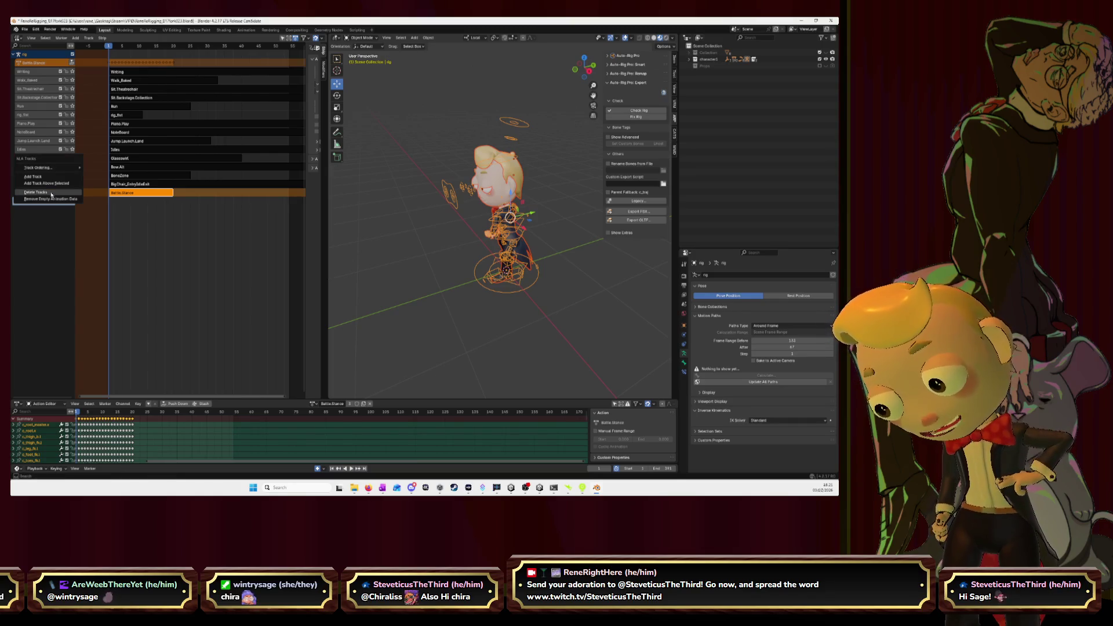
{"action": "left_click", "coordinate": [51, 194]}
{"action": "right_click", "coordinate": [38, 187]}
{"action": "left_click", "coordinate": [38, 186]}
{"action": "right_click", "coordinate": [38, 177]}
{"action": "left_click", "coordinate": [39, 177]}
{"action": "right_click", "coordinate": [39, 169]}
{"action": "left_click", "coordinate": [39, 169]}
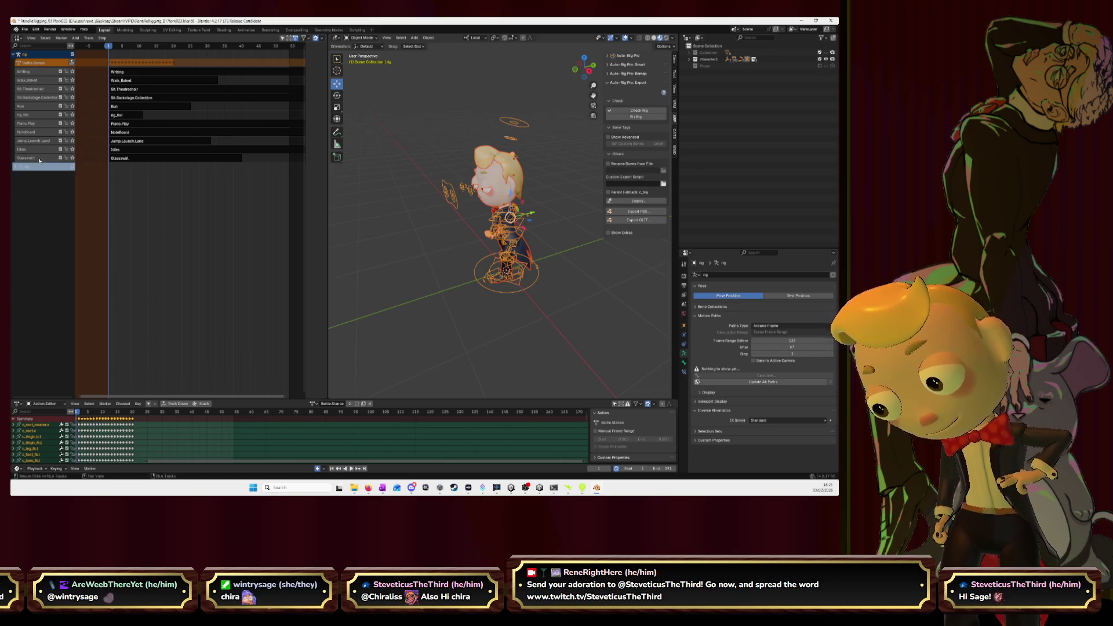
- Delete the Glasswirl, Idles, NoteBoard, Jump.Launch.Land and Piano.Play NLA tracks
{"action": "right_click", "coordinate": [38, 157]}
{"action": "left_click", "coordinate": [40, 156]}
{"action": "right_click", "coordinate": [41, 153]}
{"action": "left_click", "coordinate": [40, 152]}
{"action": "right_click", "coordinate": [37, 141]}
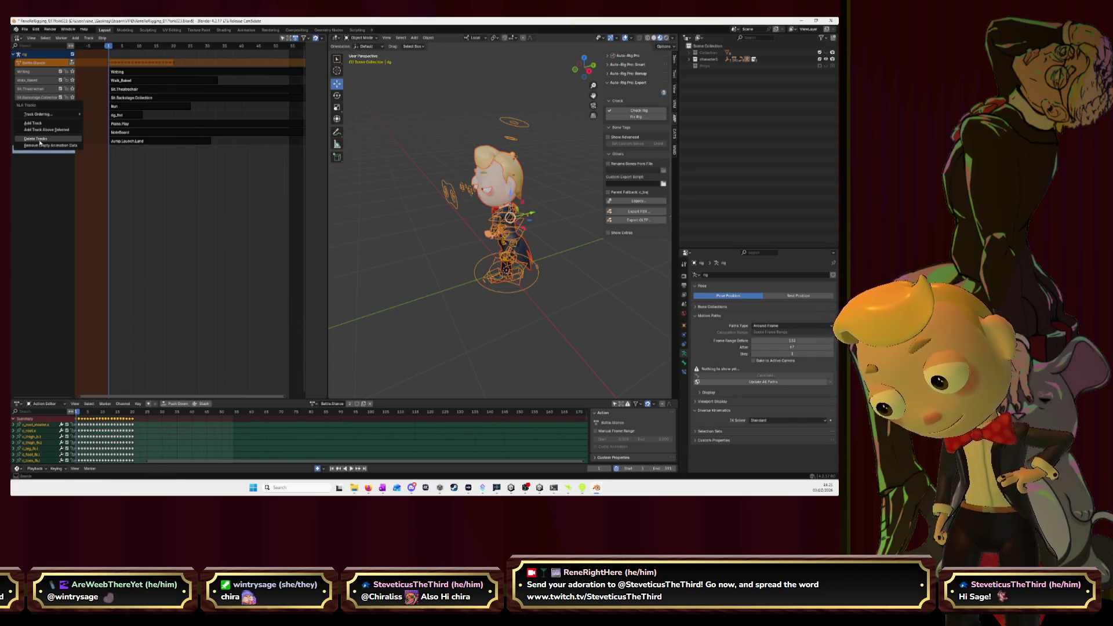
{"action": "left_click", "coordinate": [40, 141]}
{"action": "right_click", "coordinate": [41, 134]}
{"action": "left_click", "coordinate": [42, 133]}
{"action": "right_click", "coordinate": [45, 128]}
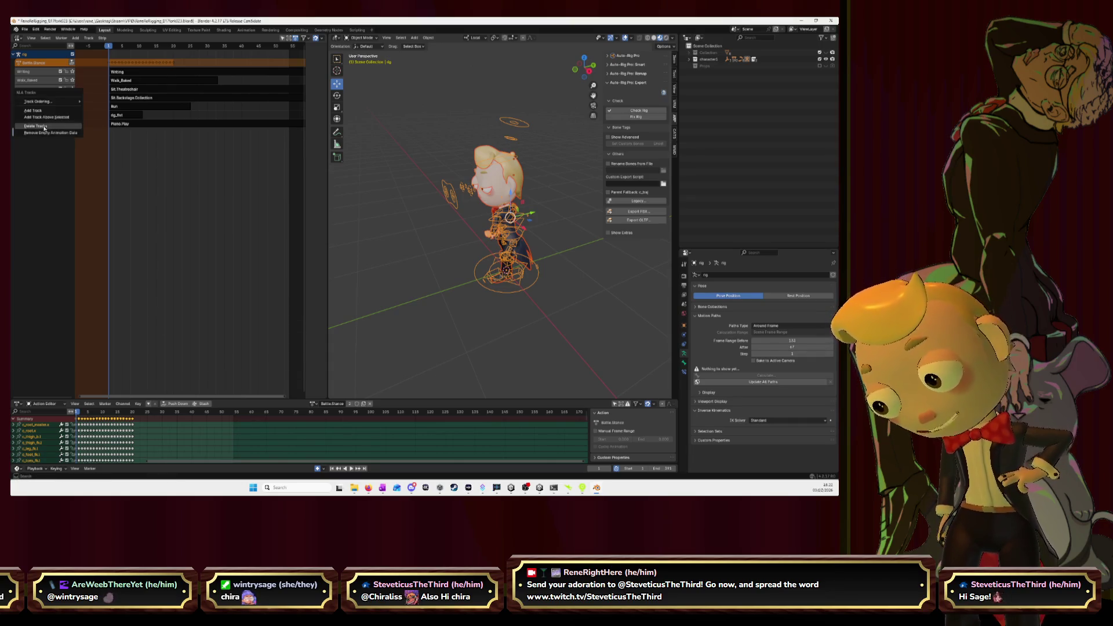
{"action": "left_click", "coordinate": [44, 127]}
- Delete the rig_fist, Run, Sit.Backstage.Collection, Sit.Theatrechair, Walk_Baked and Writing tracks
{"action": "right_click", "coordinate": [45, 117]}
{"action": "left_click", "coordinate": [53, 125]}
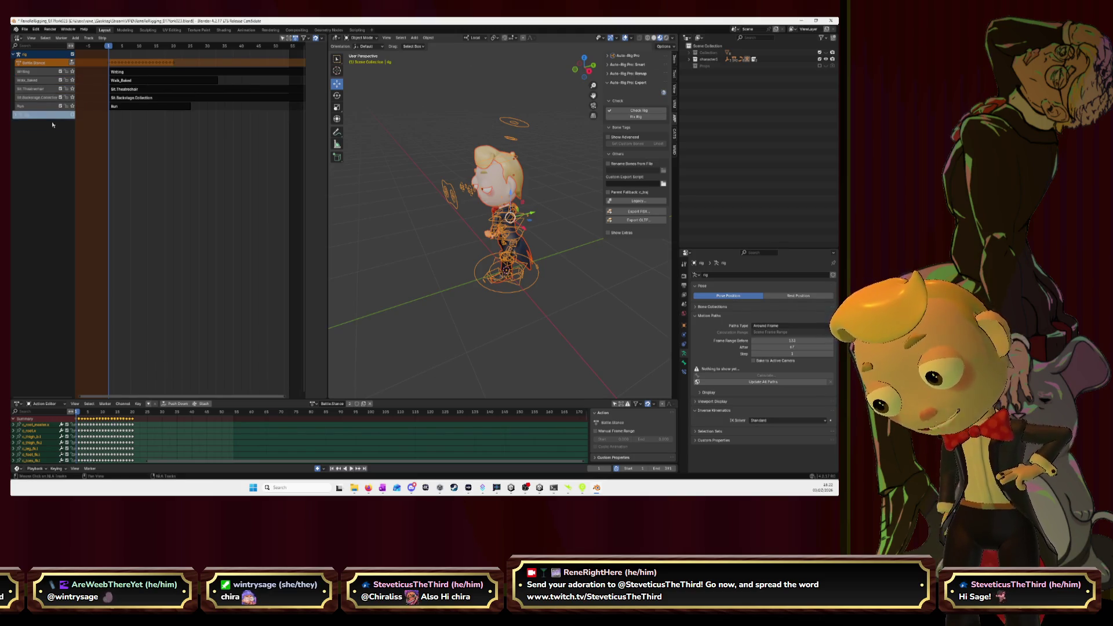
{"action": "right_click", "coordinate": [40, 106]}
{"action": "left_click", "coordinate": [41, 105]}
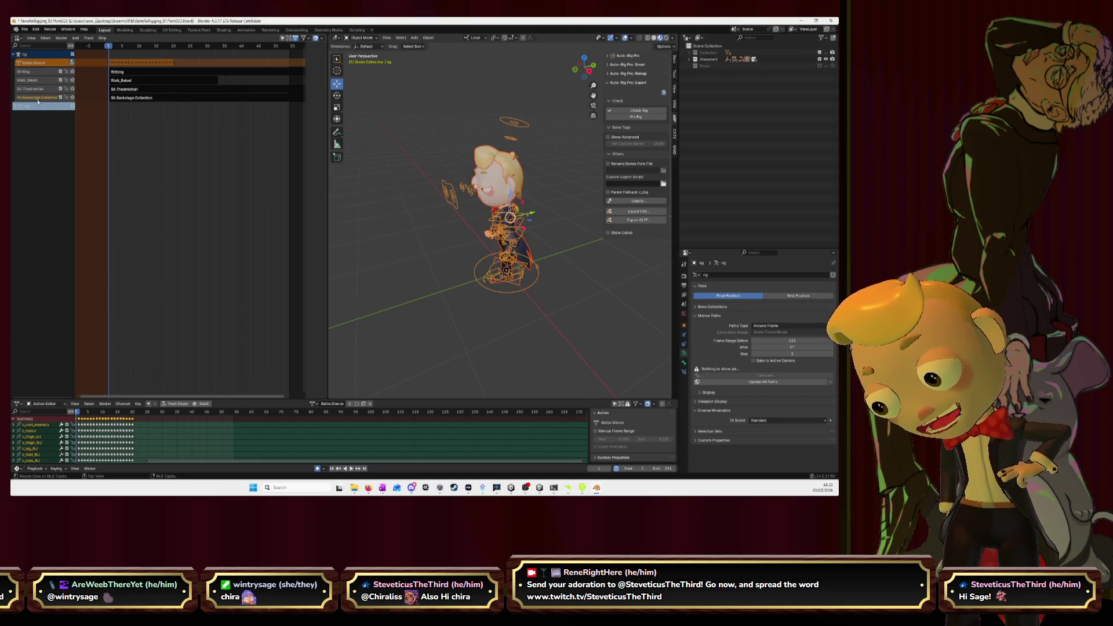
{"action": "right_click", "coordinate": [37, 101]}
{"action": "left_click", "coordinate": [38, 101]}
{"action": "right_click", "coordinate": [38, 91]}
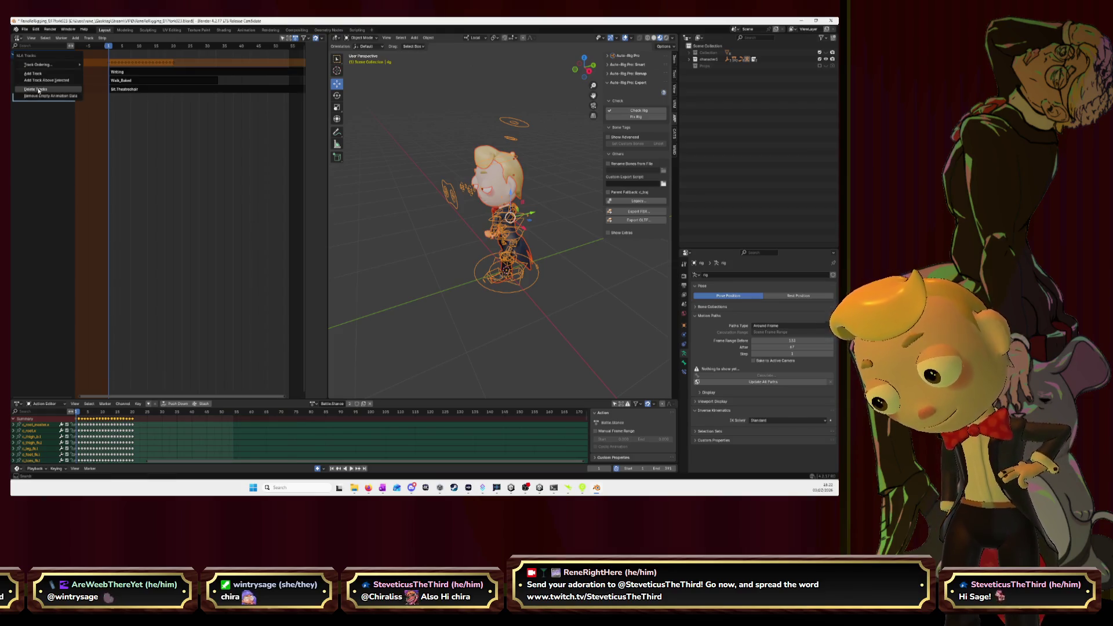
{"action": "left_click", "coordinate": [38, 90]}
{"action": "right_click", "coordinate": [37, 80]}
{"action": "left_click", "coordinate": [37, 81]}
{"action": "double_click", "coordinate": [42, 71]}
{"action": "key", "text": "Escape"}
{"action": "right_click", "coordinate": [40, 74]}
{"action": "left_click", "coordinate": [40, 74]}
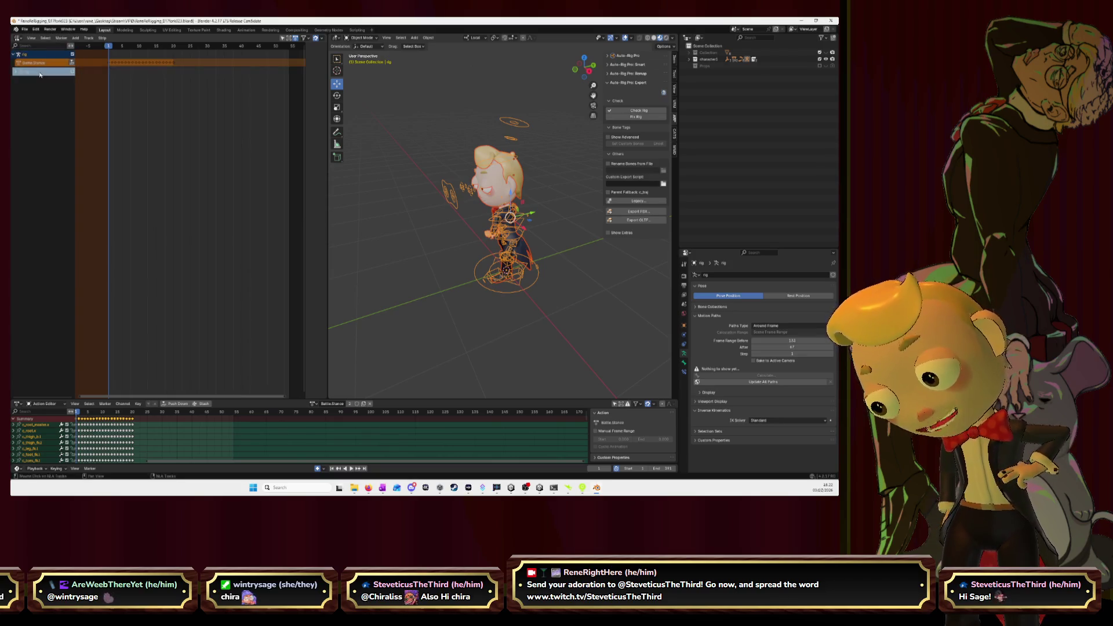
- Stash Battle.Stance into the NLA and load BigChair_EntryIdleExit as the rig's active action
{"action": "left_click", "coordinate": [204, 405]}
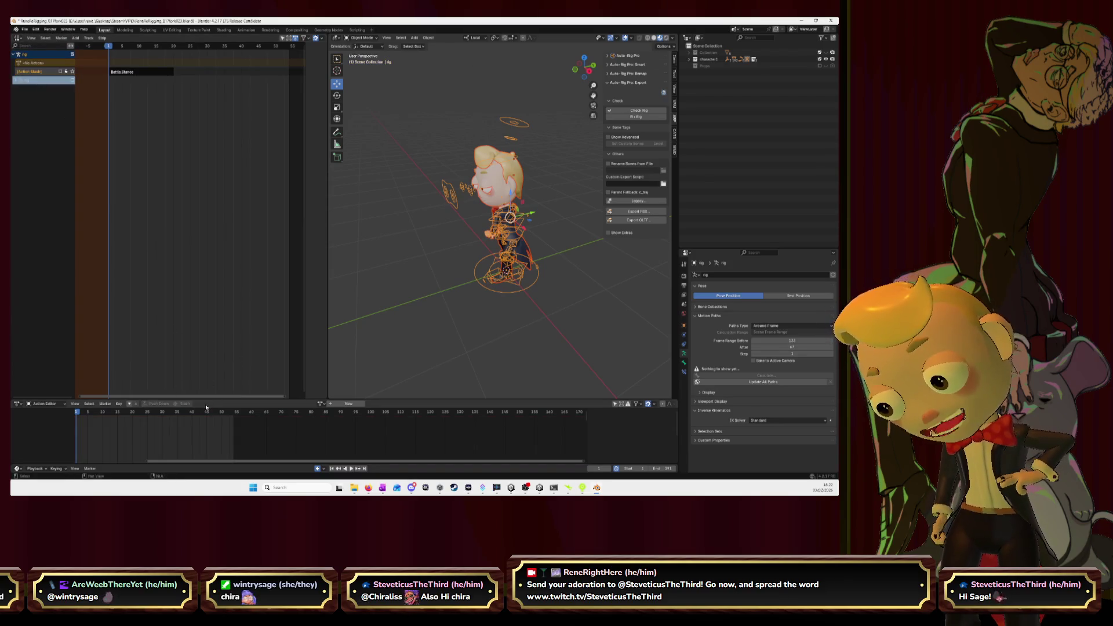
{"action": "left_click", "coordinate": [321, 403]}
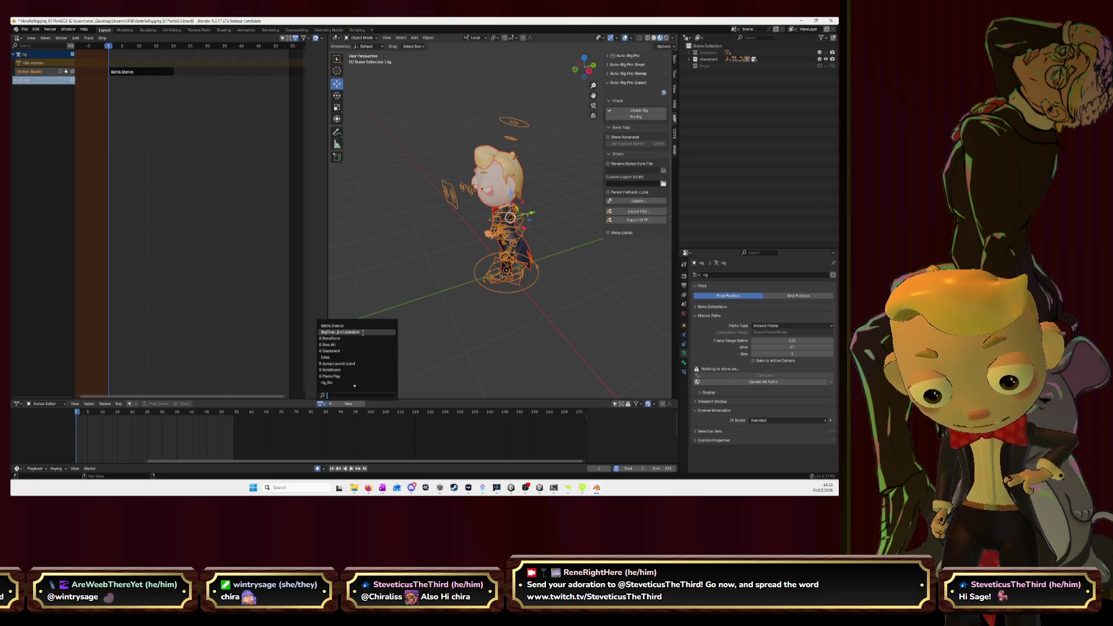
{"action": "left_click", "coordinate": [363, 335]}
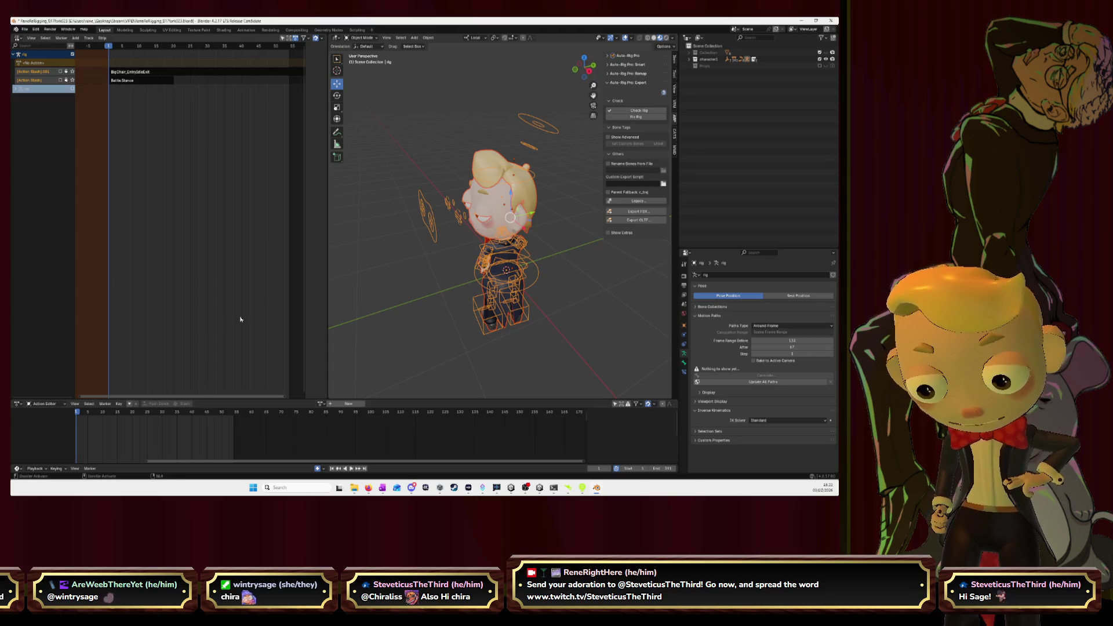
{"action": "mouse_move", "coordinate": [441, 277]}
{"action": "middle_mouse_down"}
{"action": "mouse_move", "coordinate": [466, 276]}
{"action": "mouse_move", "coordinate": [467, 298]}
{"action": "middle_mouse_up"}
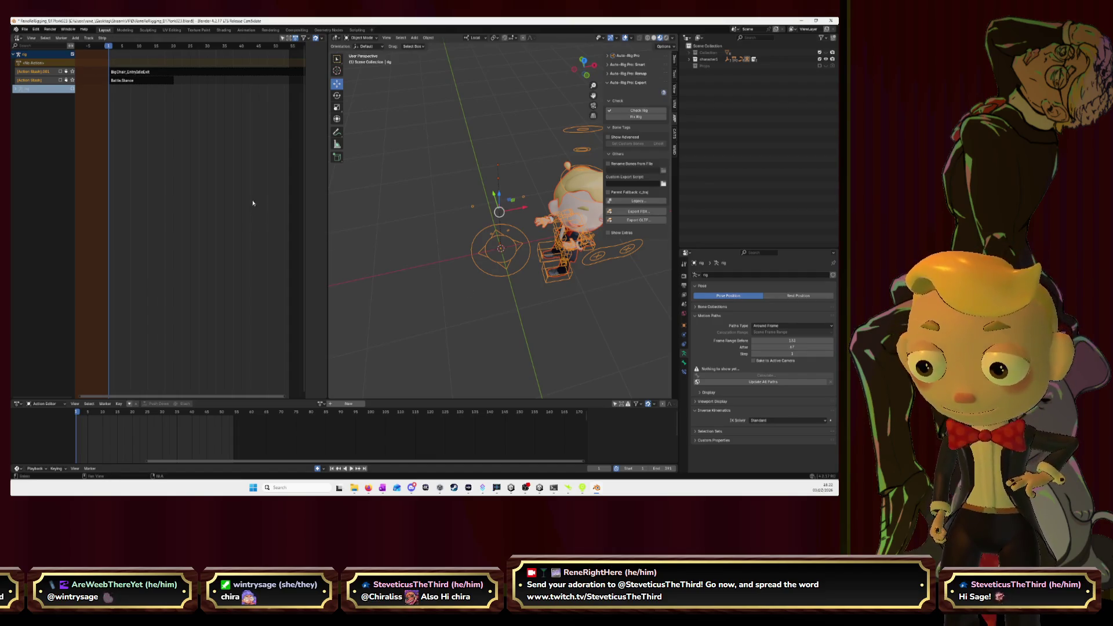
- In Auto-Rig Pro FBX export, rebuild the actions list with Battle Stance and BigChair_EntryIdleExit
{"action": "left_click", "coordinate": [648, 213]}
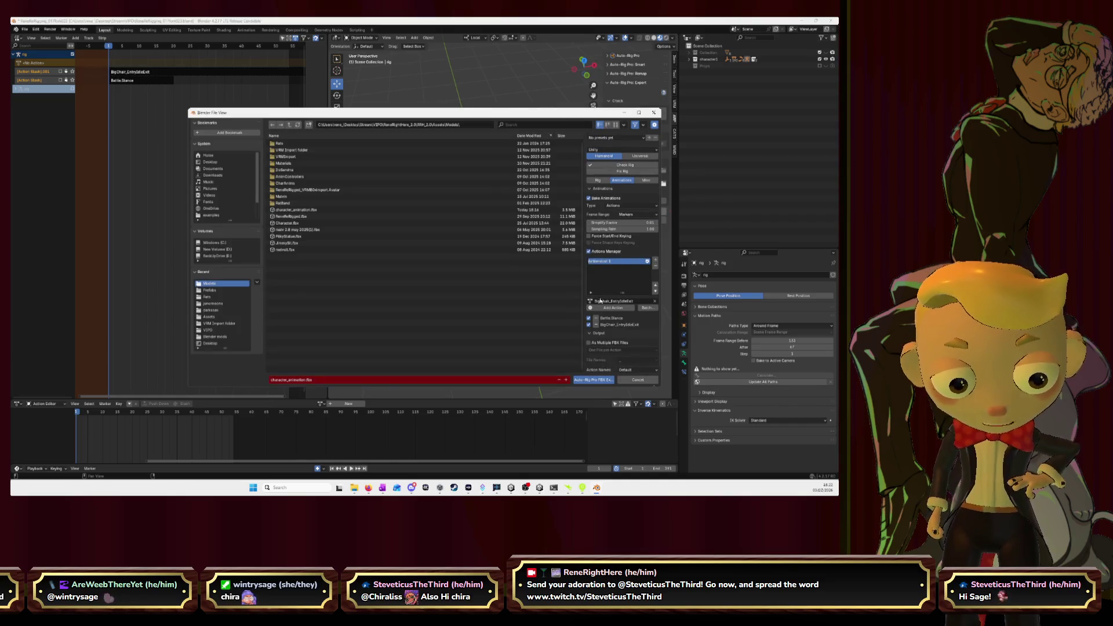
{"action": "left_click", "coordinate": [655, 265]}
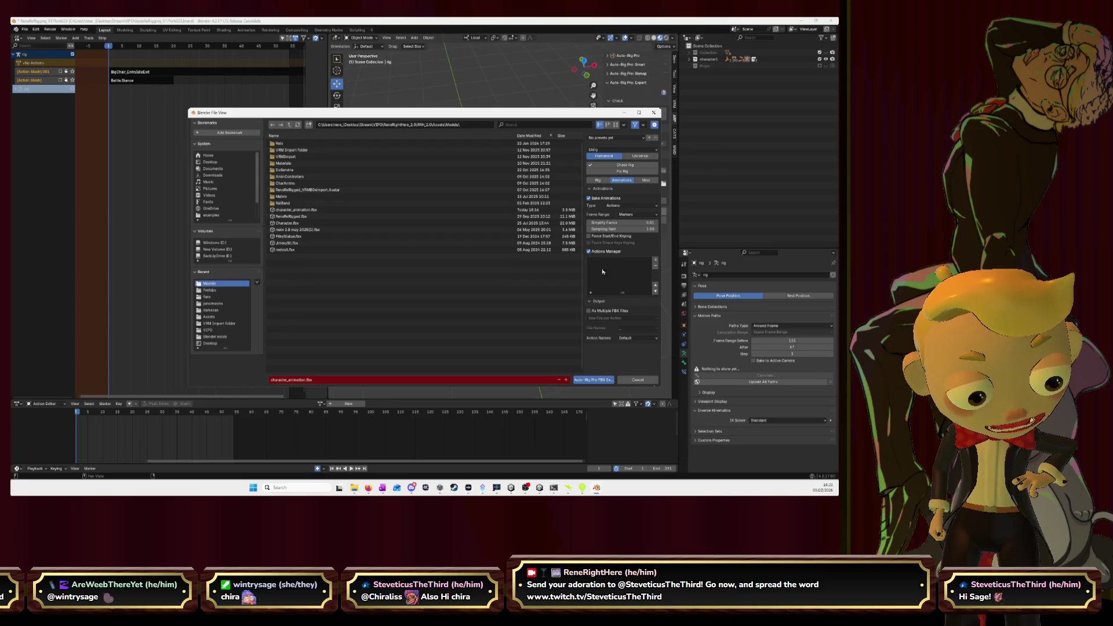
{"action": "left_click", "coordinate": [656, 260]}
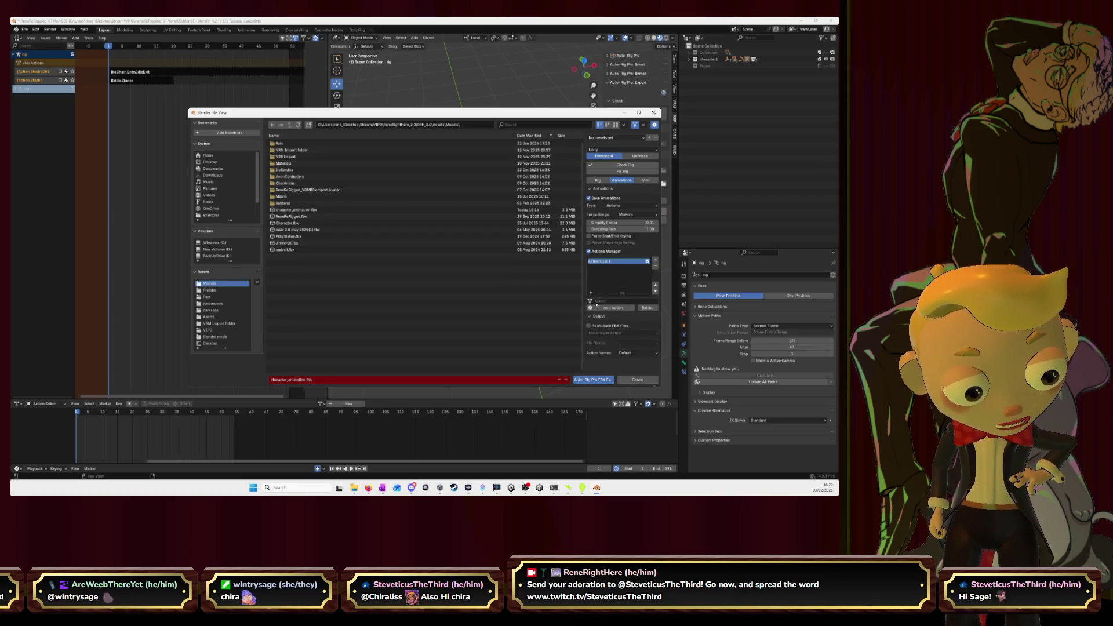
{"action": "left_click", "coordinate": [596, 303]}
{"action": "left_click", "coordinate": [609, 312]}
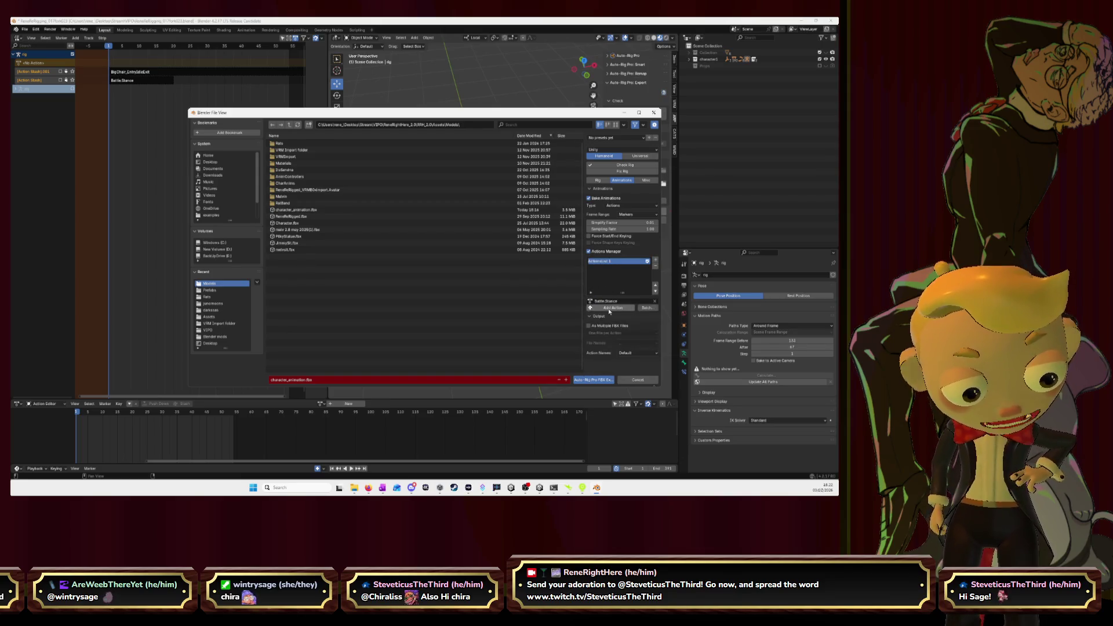
{"action": "left_click", "coordinate": [656, 301]}
{"action": "left_click", "coordinate": [609, 301]}
{"action": "left_click", "coordinate": [611, 318]}
{"action": "left_click", "coordinate": [631, 308]}
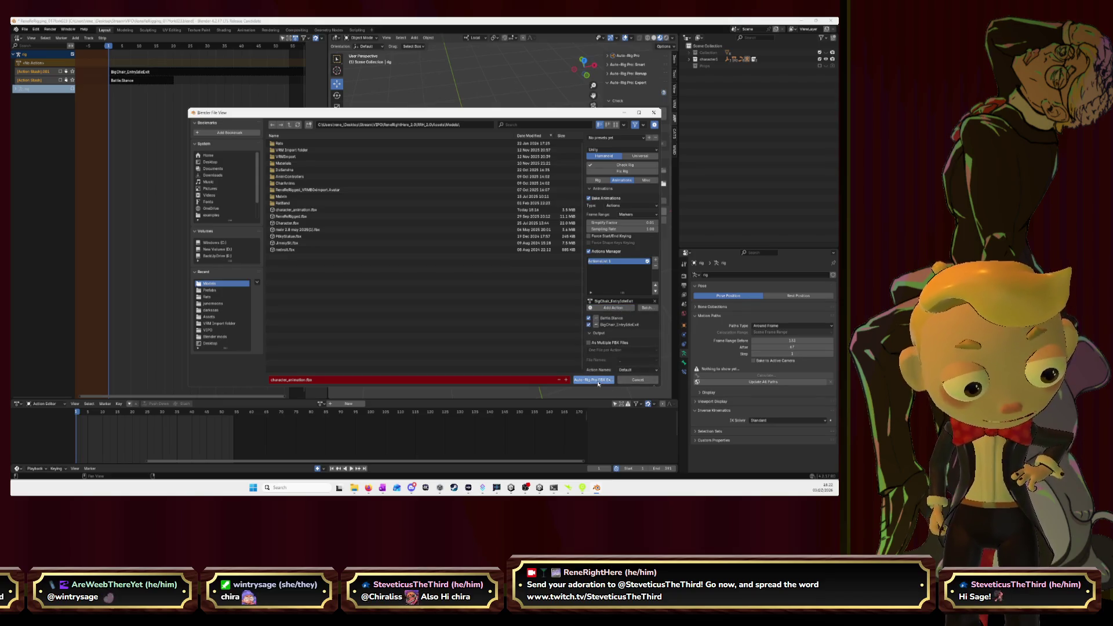
- Export over character_animation.fbx, confirm, and switch to Unity
{"action": "left_click", "coordinate": [360, 209]}
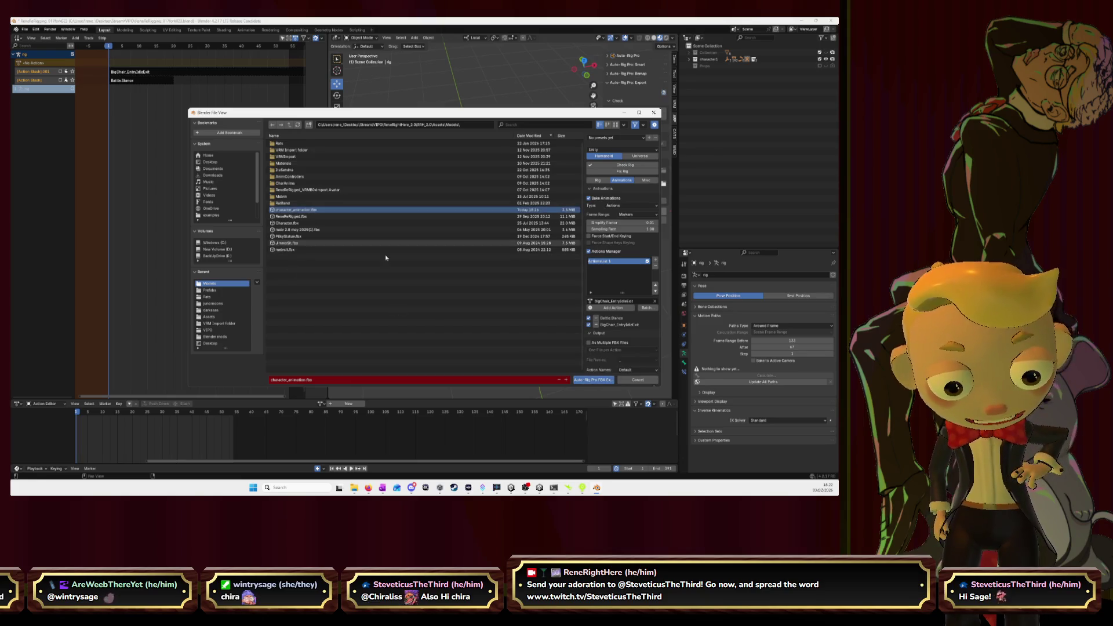
{"action": "left_click", "coordinate": [592, 380]}
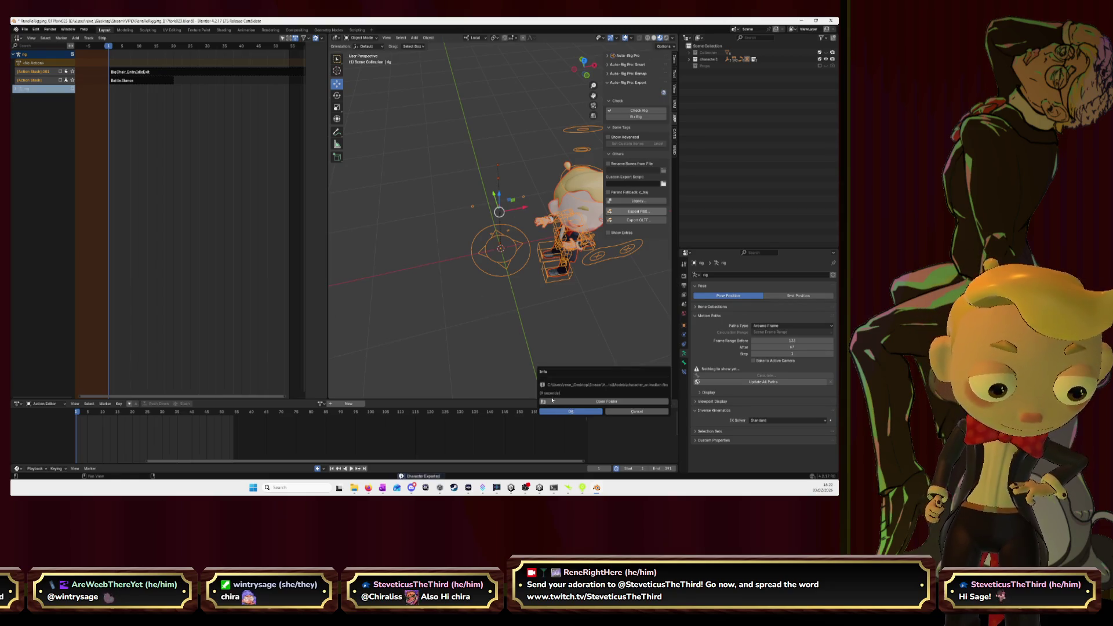
{"action": "left_click", "coordinate": [571, 411]}
{"action": "key", "text": "alt+Tab"}
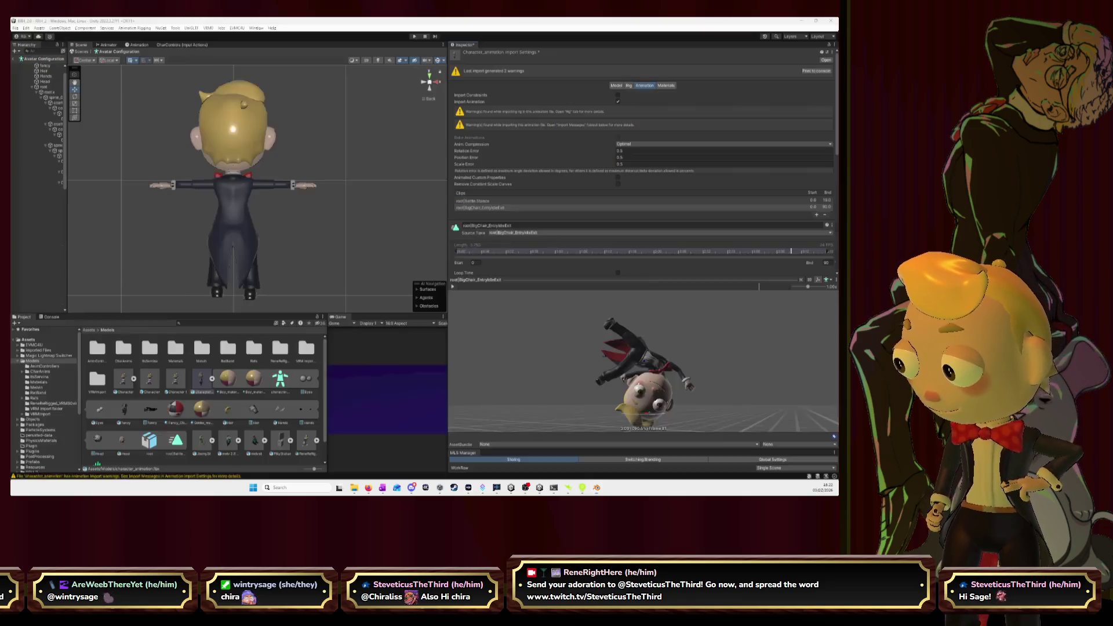
- Preview character_animation's root|BigChair_EntryIdleExit and root|Battle.Stance clips, then reopen Blender's FBX export
{"action": "left_click", "coordinate": [217, 386]}
{"action": "left_click_drag", "start_coordinate": [632, 387], "coordinate": [591, 363]}
{"action": "left_click", "coordinate": [505, 208]}
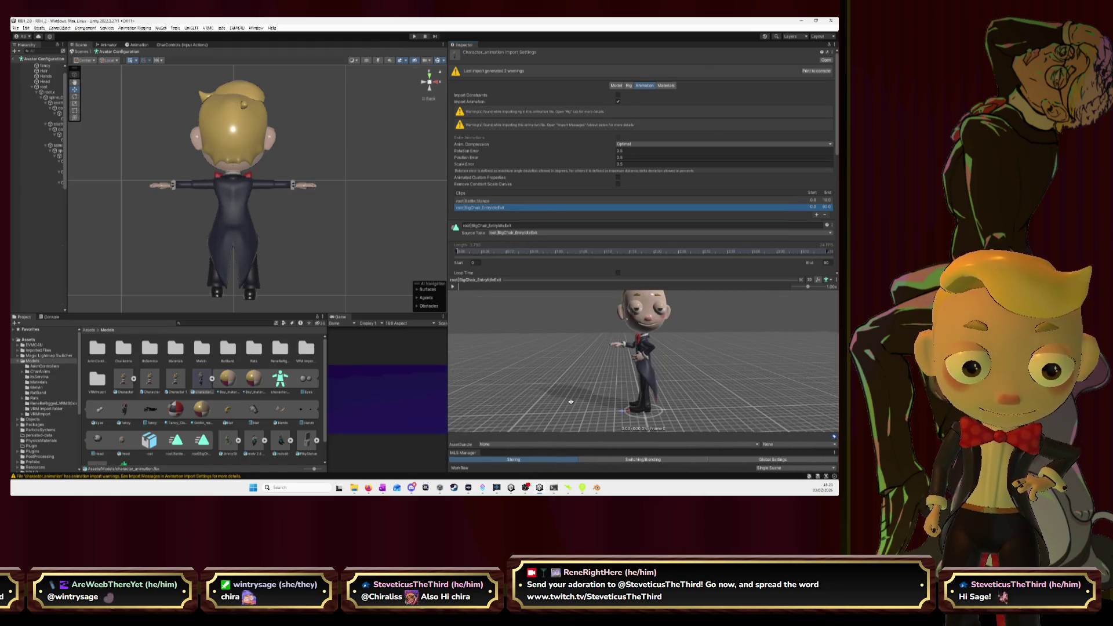
{"action": "left_click", "coordinate": [516, 201]}
{"action": "mouse_move", "coordinate": [682, 361]}
{"action": "left_mouse_down"}
{"action": "mouse_move", "coordinate": [609, 423]}
{"action": "mouse_move", "coordinate": [622, 383]}
{"action": "mouse_move", "coordinate": [585, 395]}
{"action": "mouse_move", "coordinate": [706, 300]}
{"action": "left_mouse_up"}
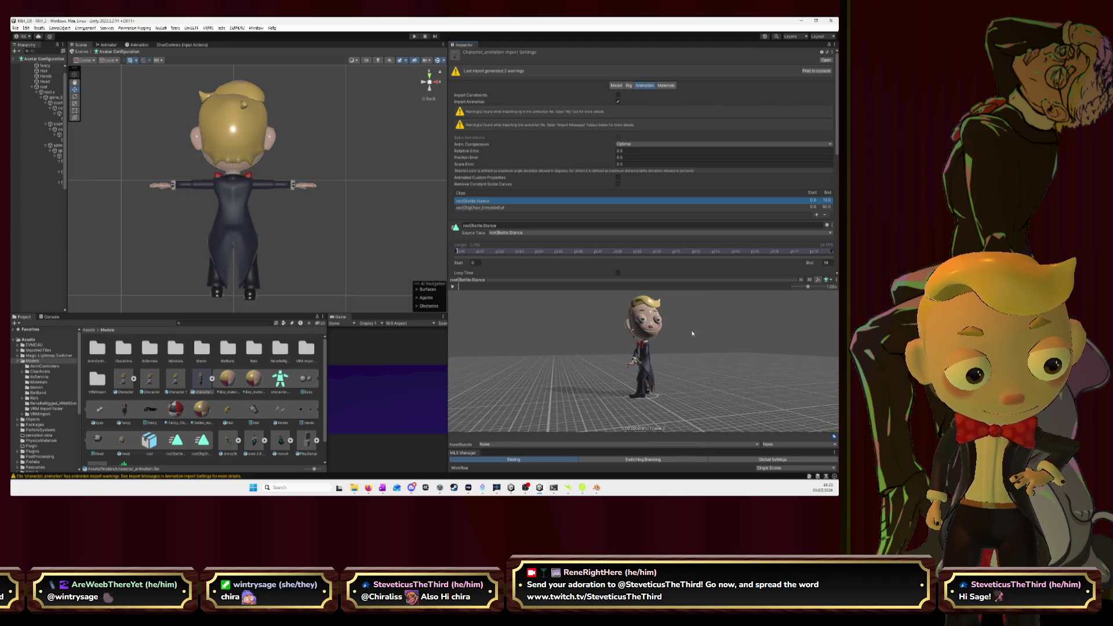
{"action": "mouse_move", "coordinate": [829, 297]}
{"action": "left_mouse_down"}
{"action": "mouse_move", "coordinate": [790, 418]}
{"action": "mouse_move", "coordinate": [787, 334]}
{"action": "left_mouse_up"}
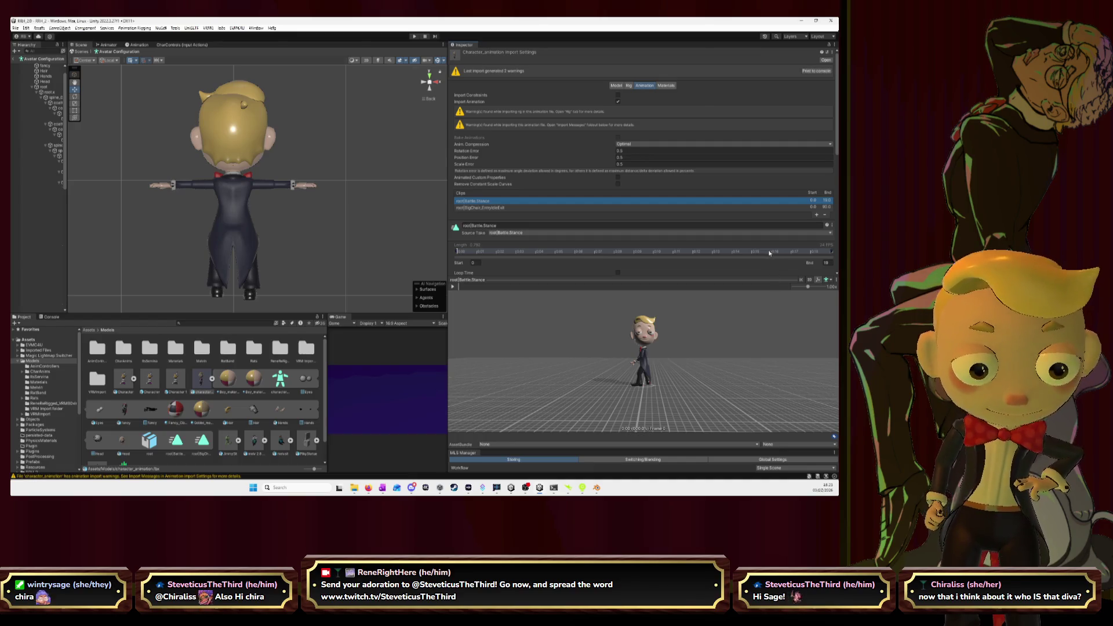
{"action": "key", "text": "alt+Tab"}
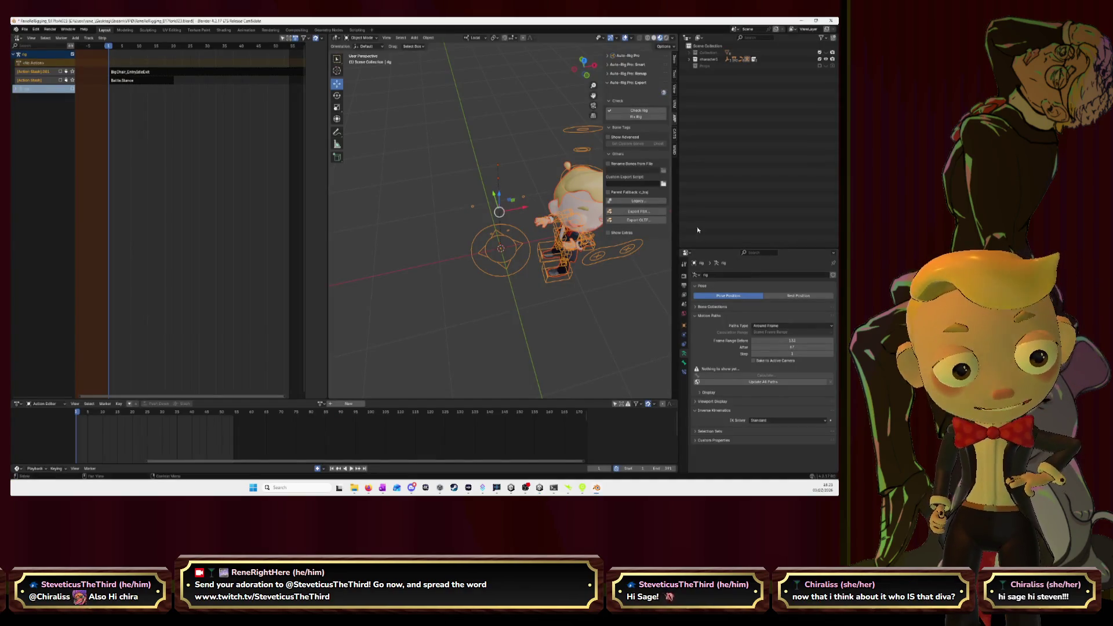
{"action": "left_click", "coordinate": [638, 211]}
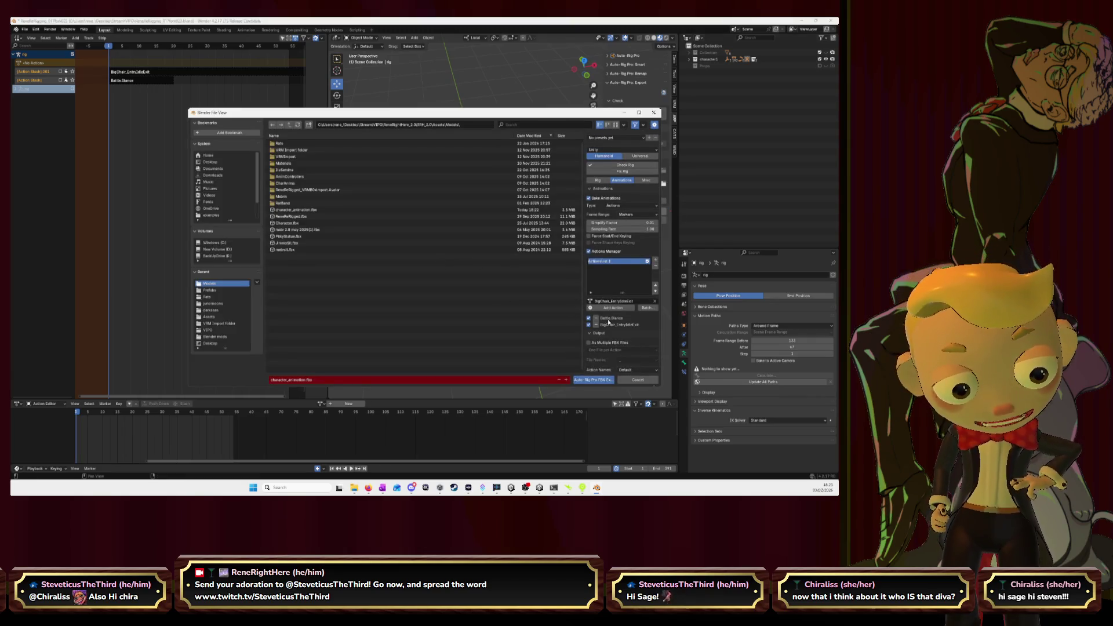
- Uncheck BigChair_EntryIdleExit and re-export character_animation.fbx with only Battle Stance, then switch to Unity
{"action": "left_click", "coordinate": [595, 325]}
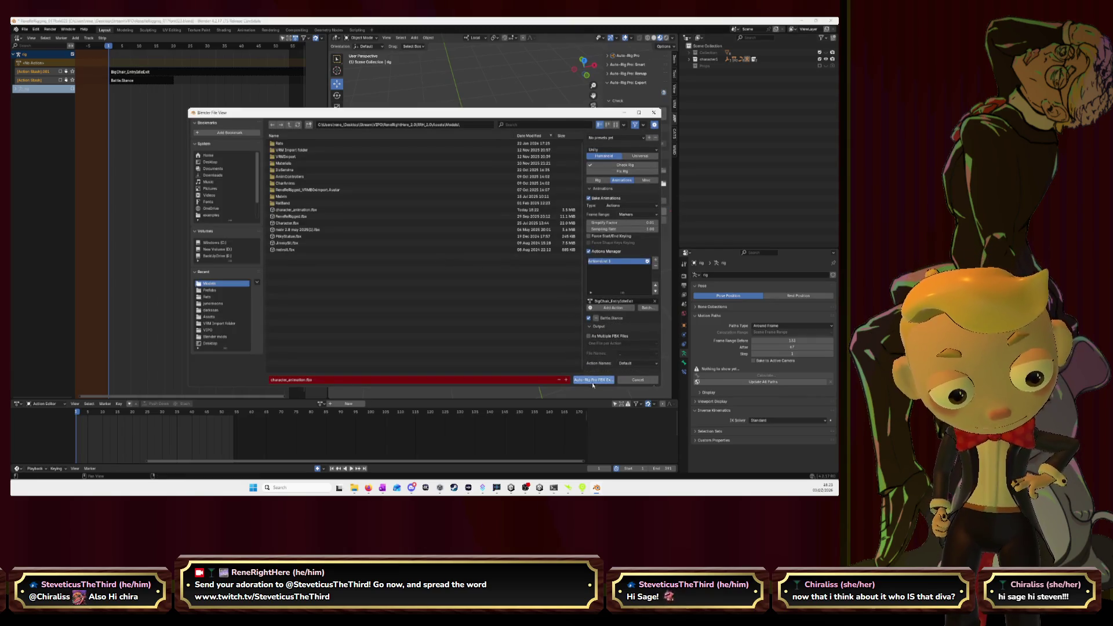
{"action": "left_click", "coordinate": [458, 210]}
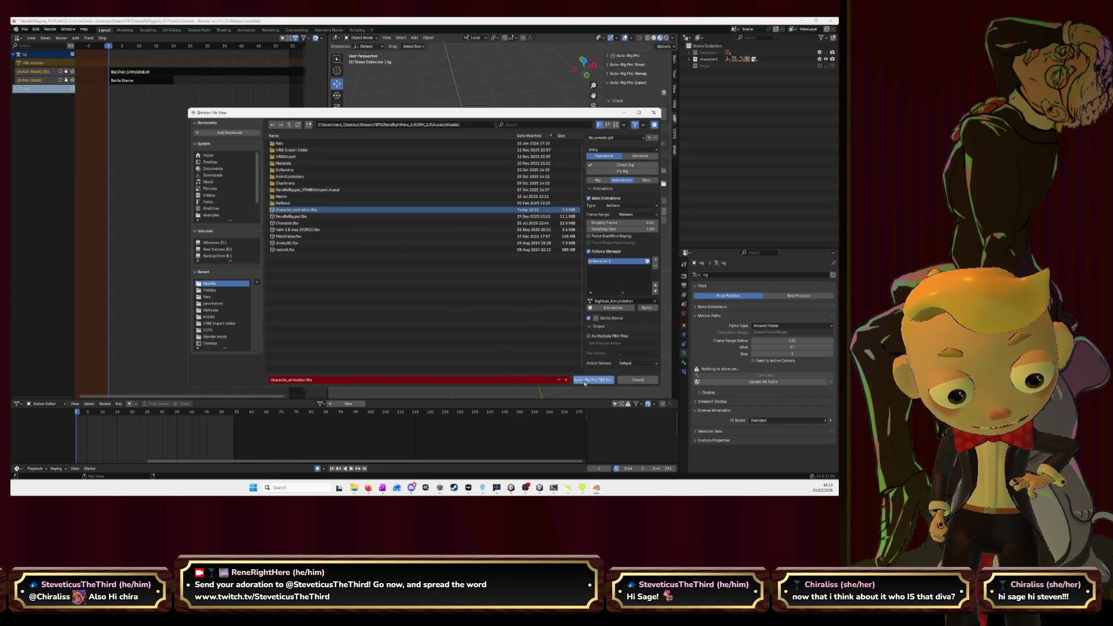
{"action": "left_click", "coordinate": [586, 380]}
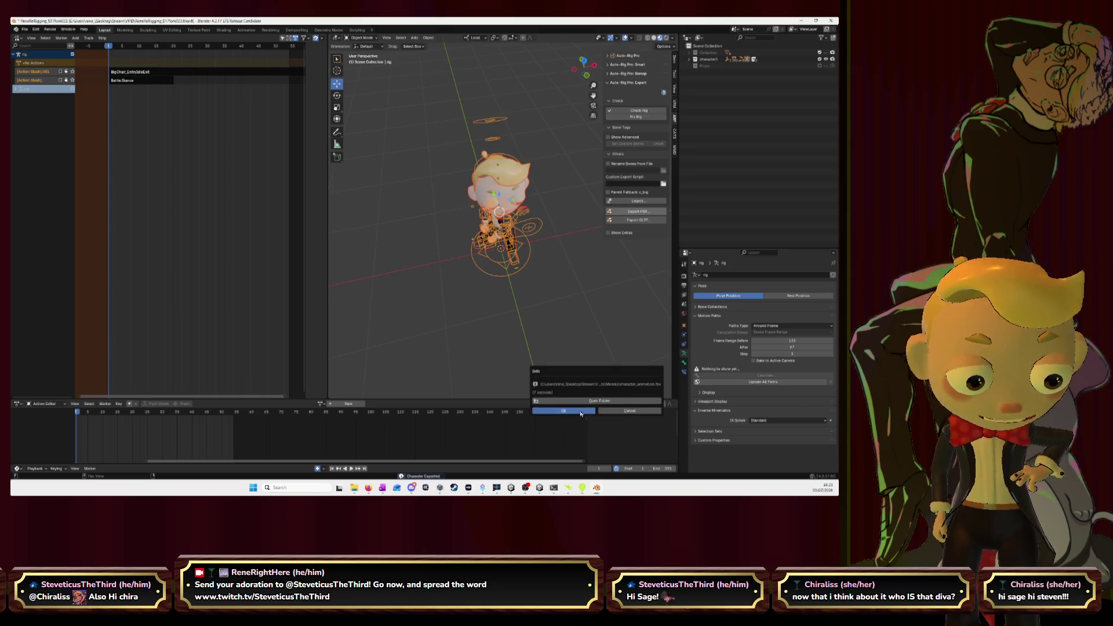
{"action": "left_click", "coordinate": [563, 411]}
{"action": "key", "text": "alt+Tab"}
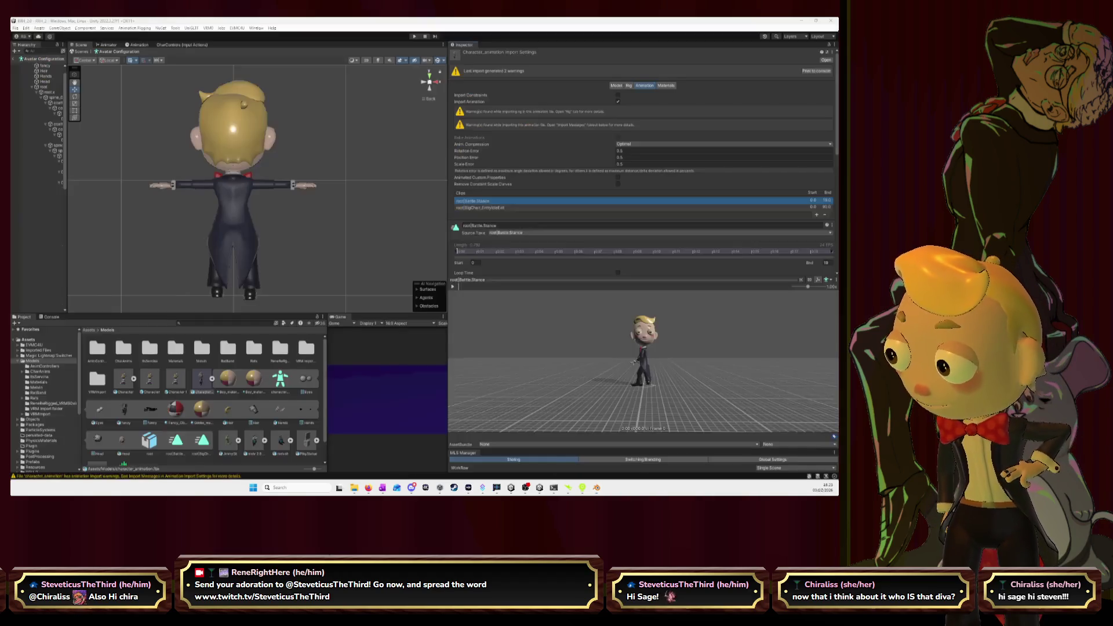
- Select character_animation, orbit its root|Battle.Stance preview, then return to Blender
{"action": "left_click", "coordinate": [197, 377]}
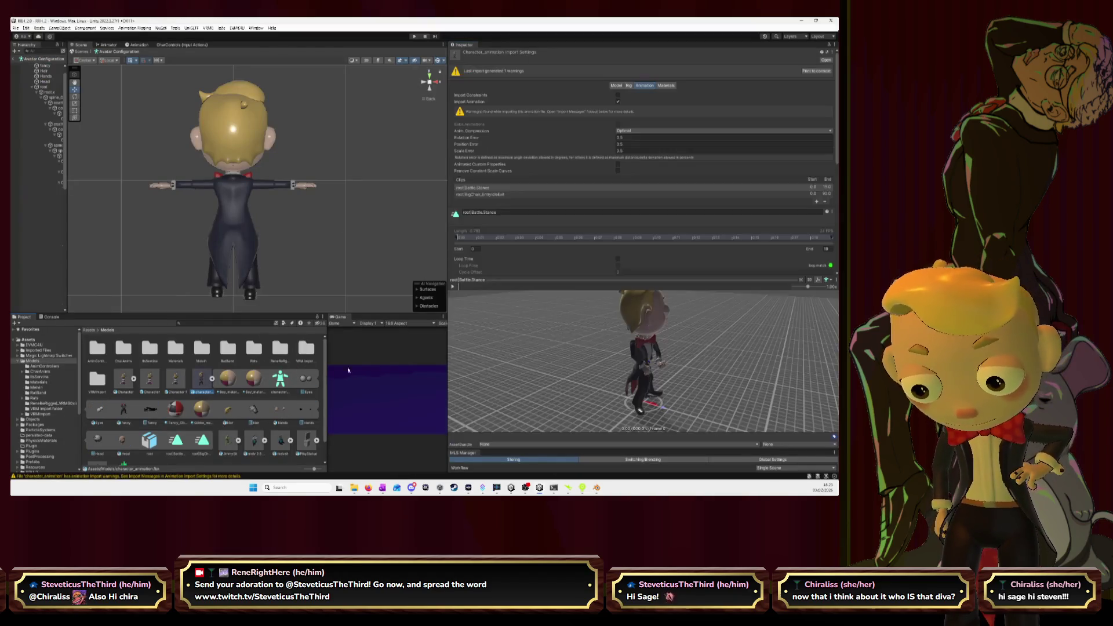
{"action": "mouse_move", "coordinate": [551, 348]}
{"action": "left_mouse_down"}
{"action": "mouse_move", "coordinate": [554, 339]}
{"action": "mouse_move", "coordinate": [623, 365]}
{"action": "left_mouse_up"}
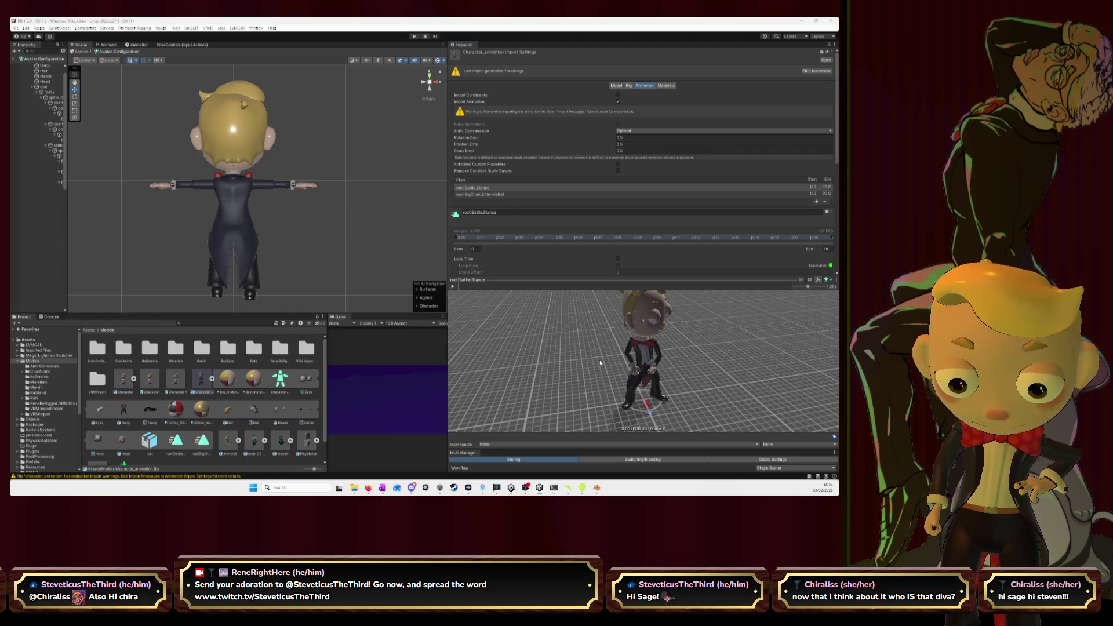
{"action": "key", "text": "alt+Tab"}
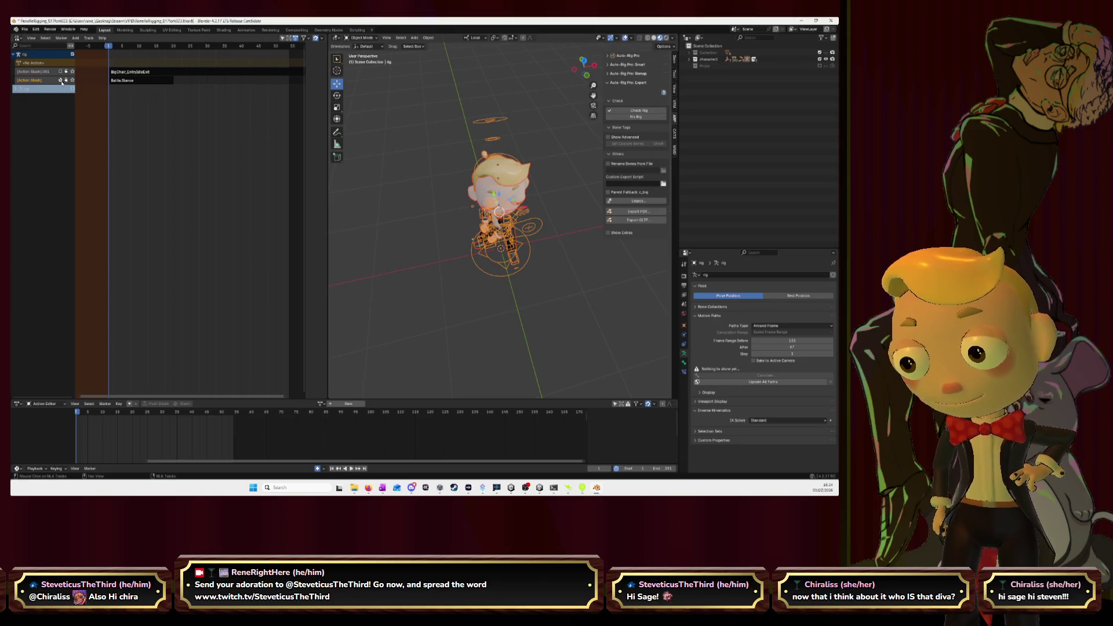
- Delete the Battle.Stance and BigChair_EntryIdleExit NLA tracks
{"action": "right_click", "coordinate": [39, 83]}
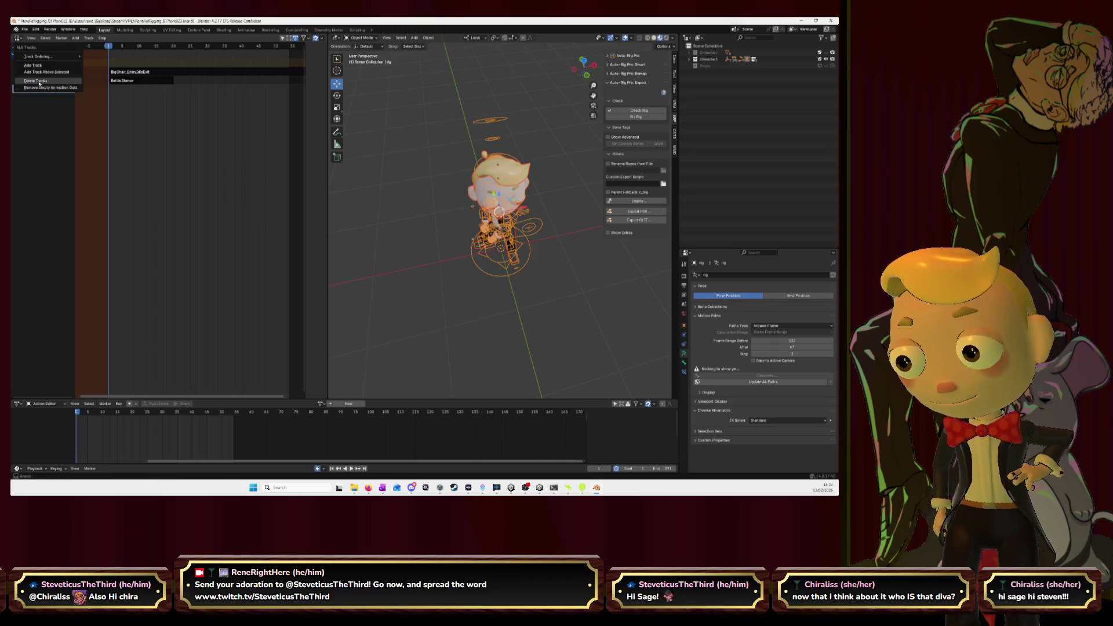
{"action": "left_click", "coordinate": [45, 83]}
{"action": "right_click", "coordinate": [45, 73]}
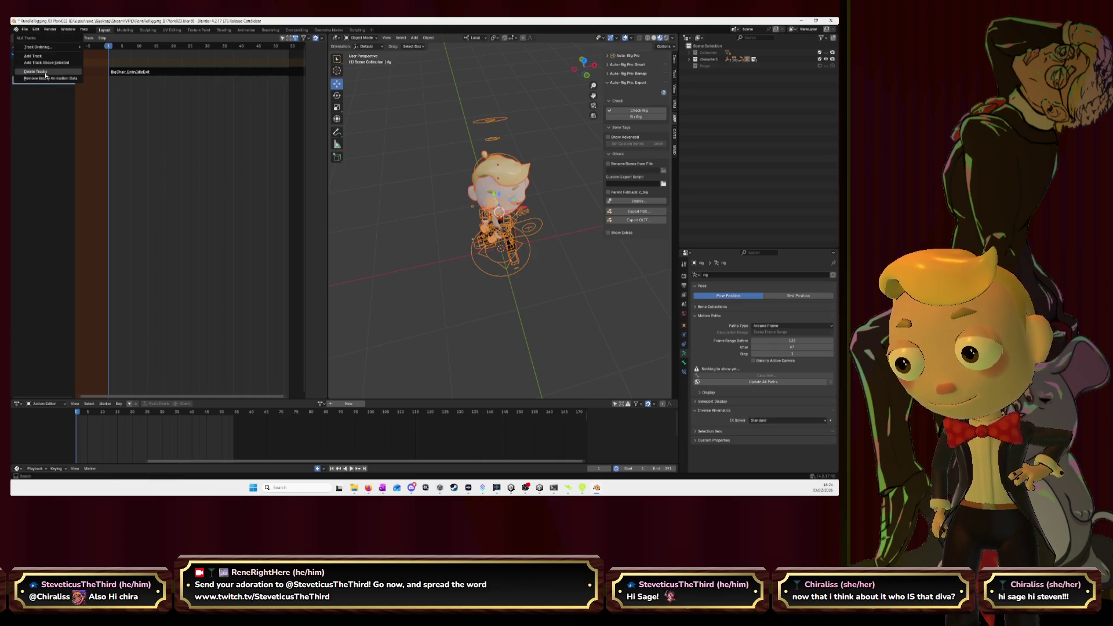
{"action": "left_click", "coordinate": [46, 71]}
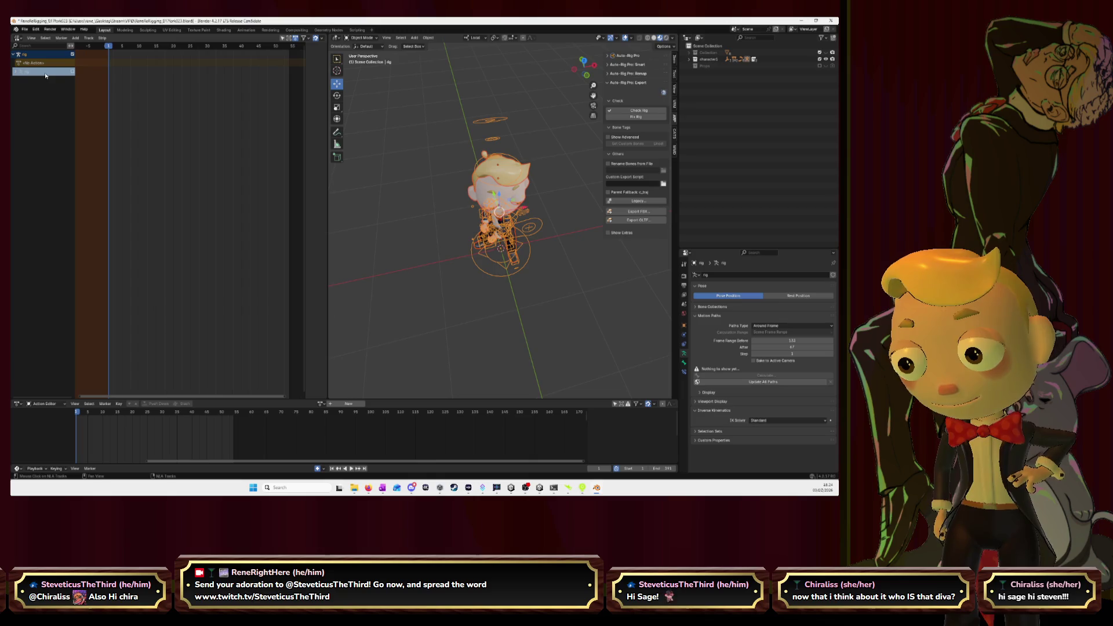
- Load BoneZone as the active action and give it a fake user
{"action": "left_click", "coordinate": [321, 403]}
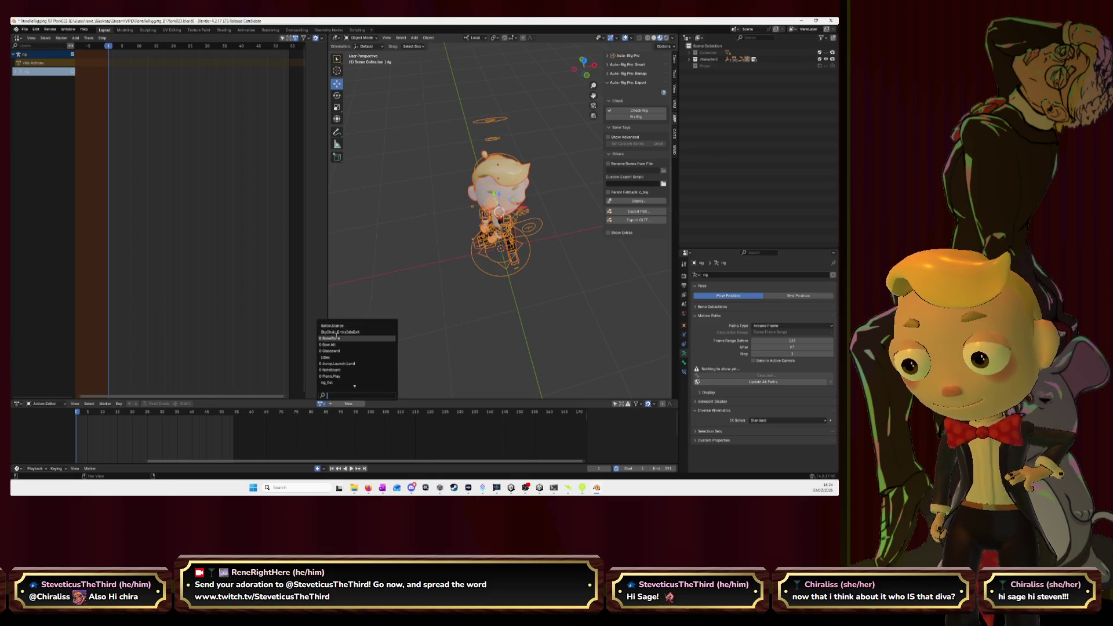
{"action": "left_click", "coordinate": [336, 339]}
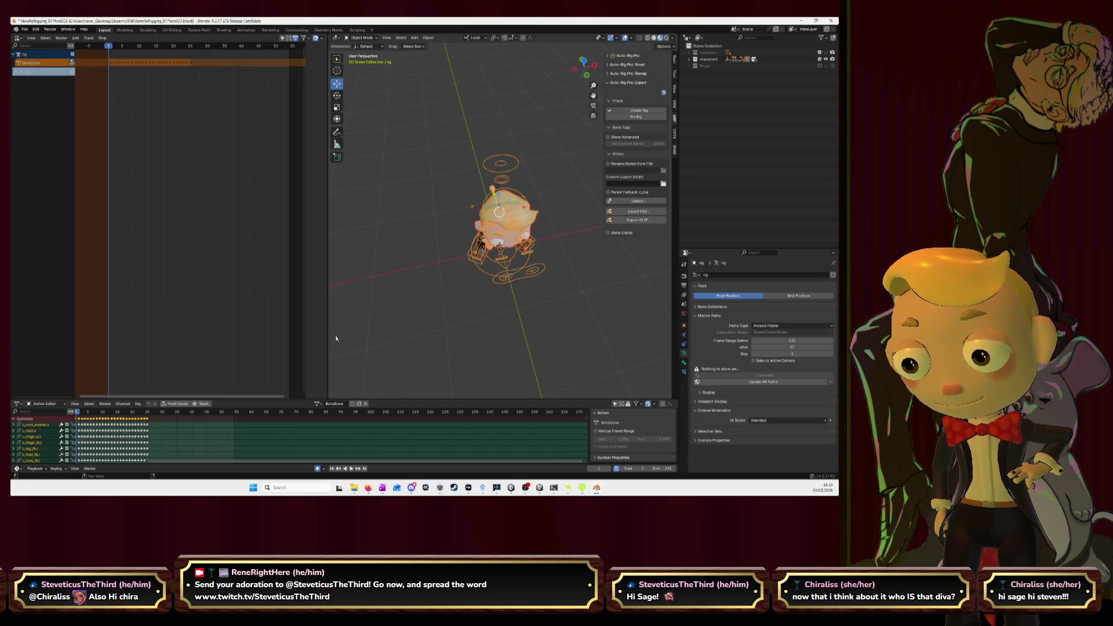
{"action": "left_click", "coordinate": [352, 404]}
- Assign BigChair_EntryIdleExit to the rig and duplicate it as BigChair_EntryIdleExit.001
{"action": "left_click", "coordinate": [318, 404]}
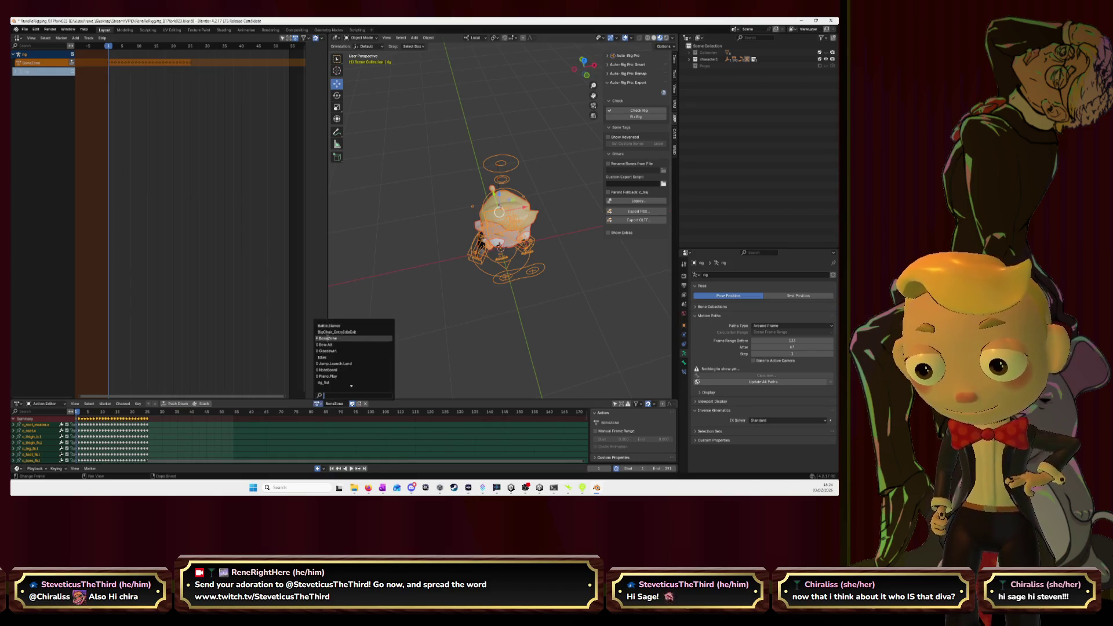
{"action": "left_click", "coordinate": [326, 345]}
{"action": "left_click", "coordinate": [318, 403]}
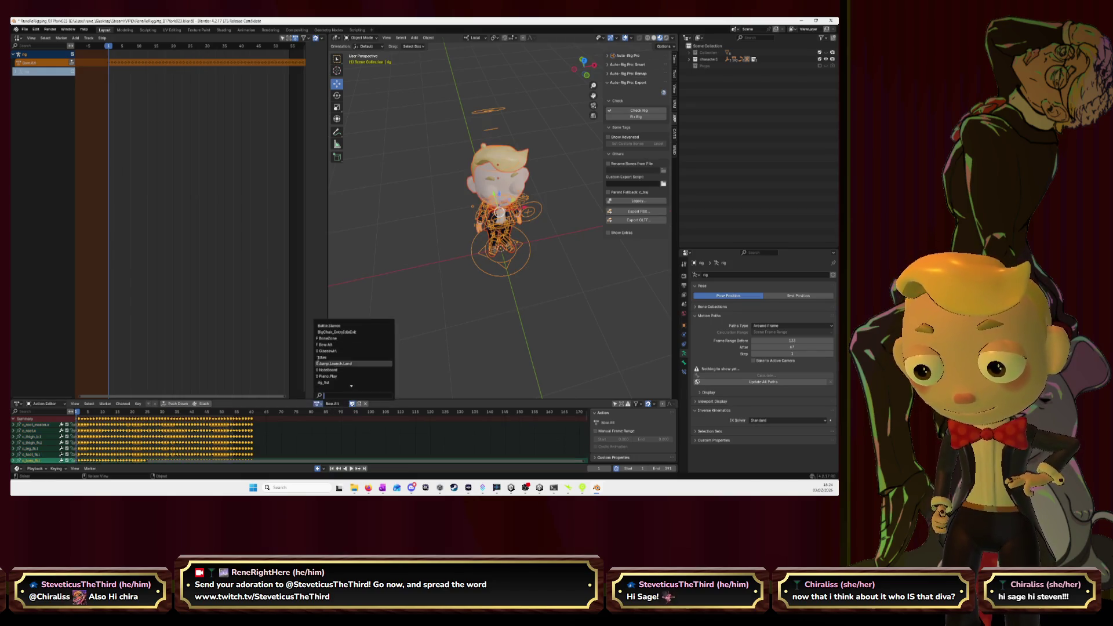
{"action": "left_click", "coordinate": [324, 350]}
{"action": "left_click", "coordinate": [321, 404]}
{"action": "left_click", "coordinate": [325, 334]}
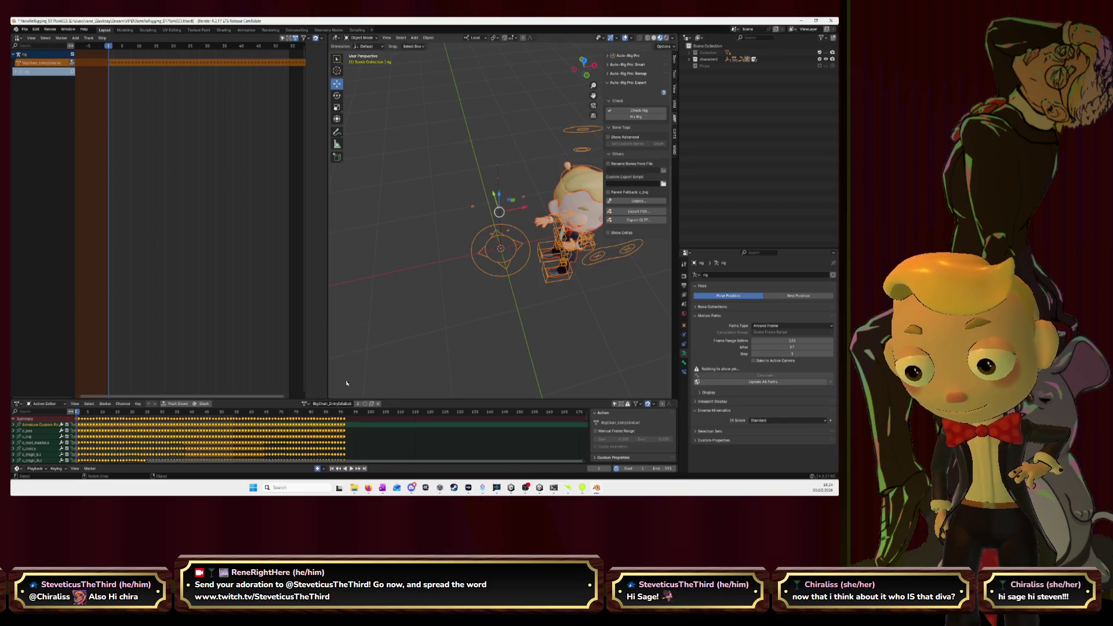
{"action": "left_click", "coordinate": [364, 404]}
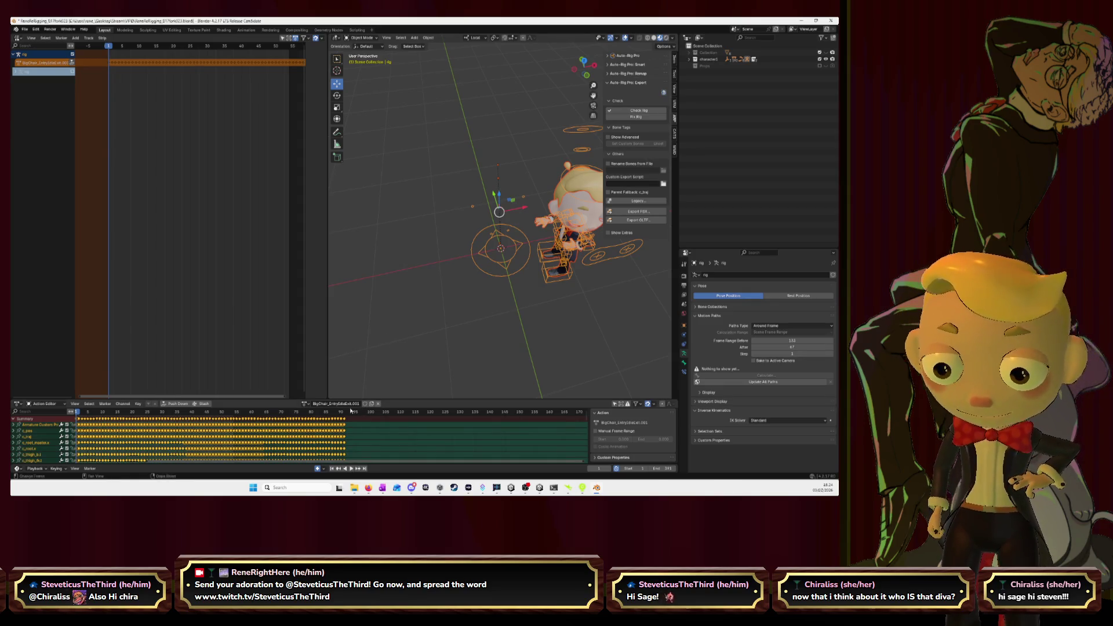
- Show the Outliner in Blender File mode and delete the BigChair_EntryIdleExit.001 action
{"action": "left_click", "coordinate": [700, 37]}
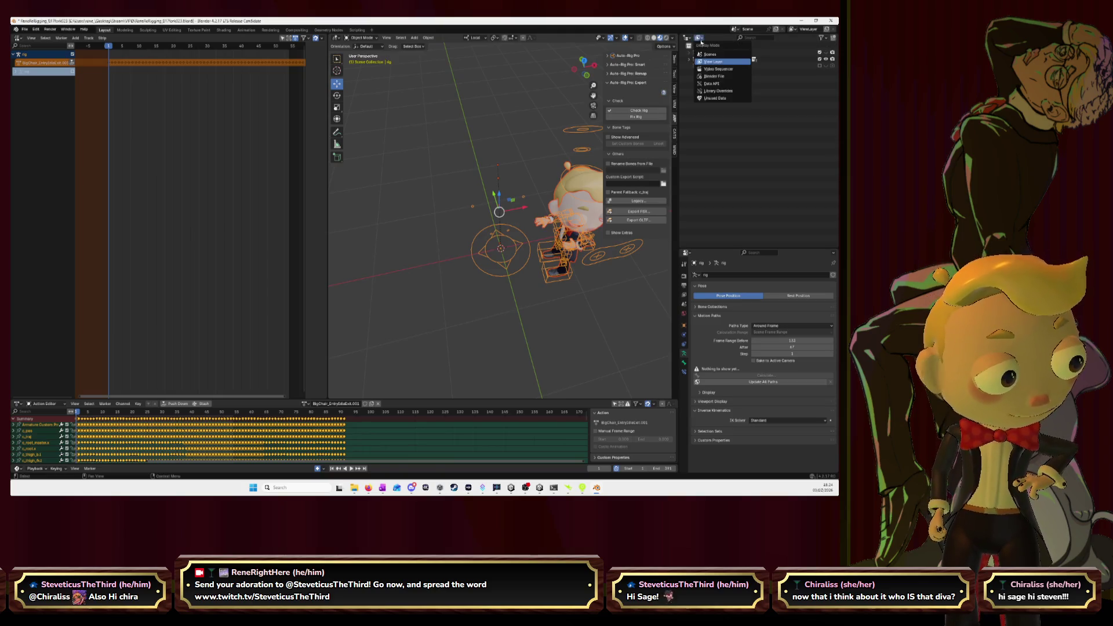
{"action": "left_click", "coordinate": [713, 76]}
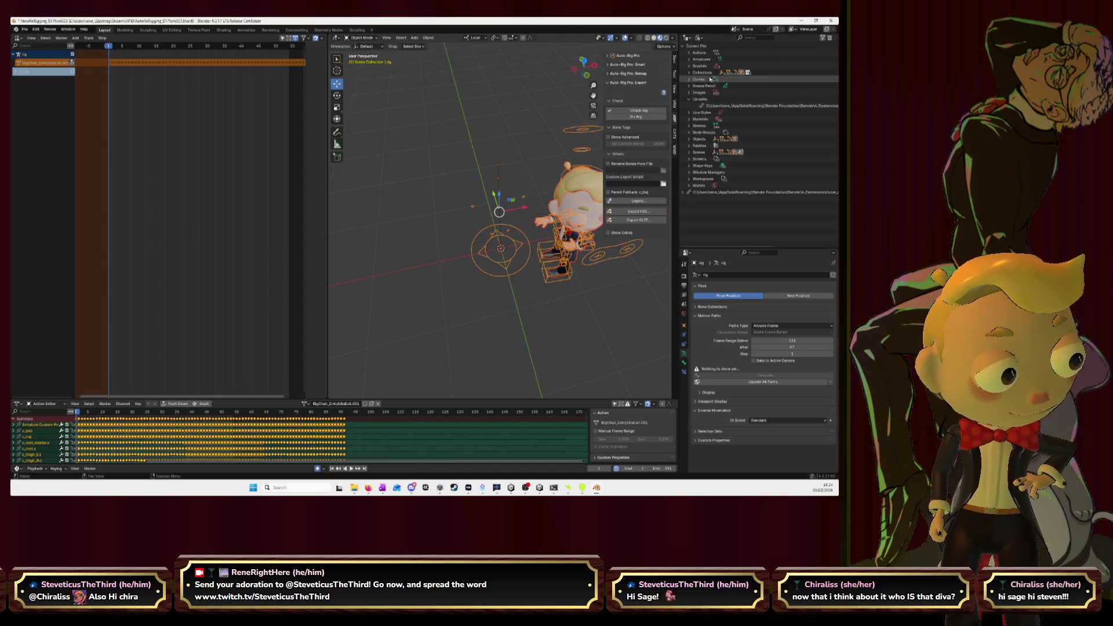
{"action": "left_click", "coordinate": [689, 52]}
{"action": "left_click", "coordinate": [732, 72]}
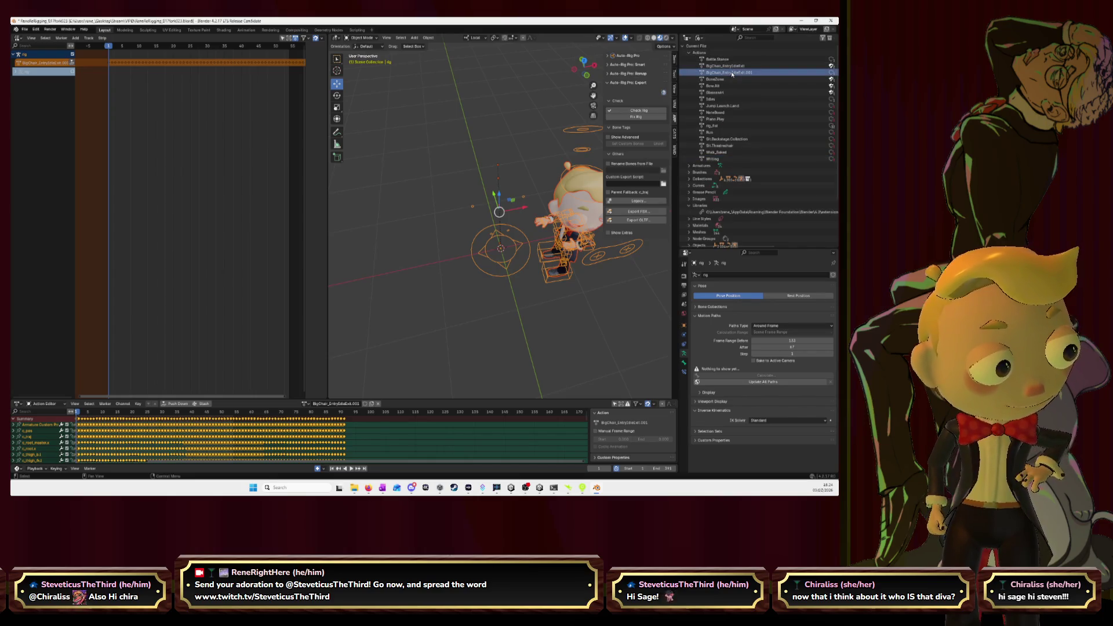
{"action": "right_click", "coordinate": [732, 74]}
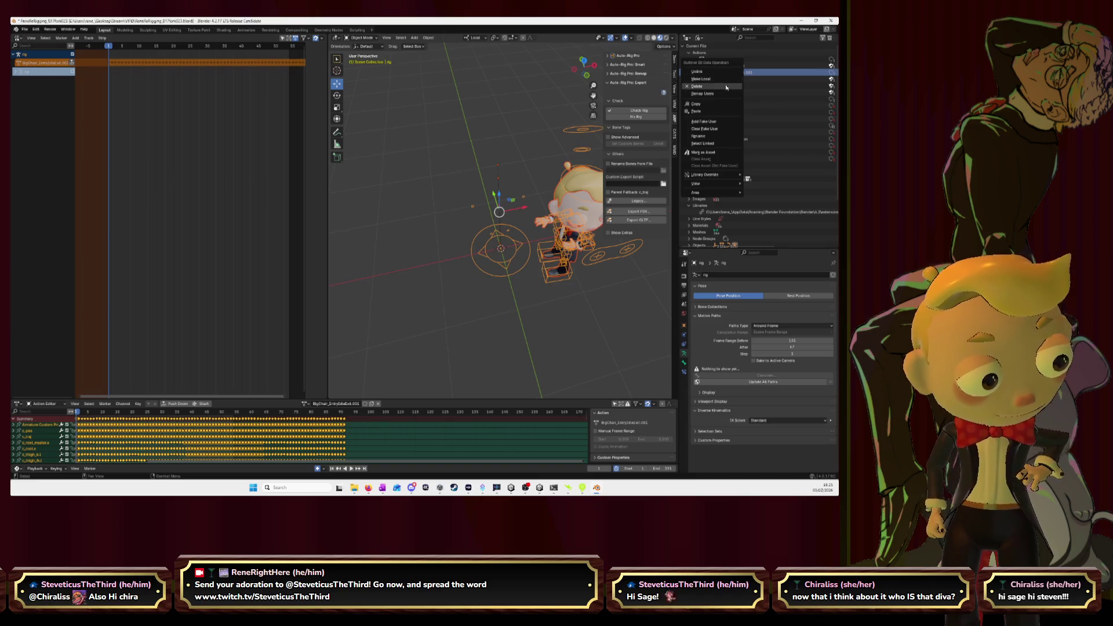
{"action": "left_click", "coordinate": [724, 87]}
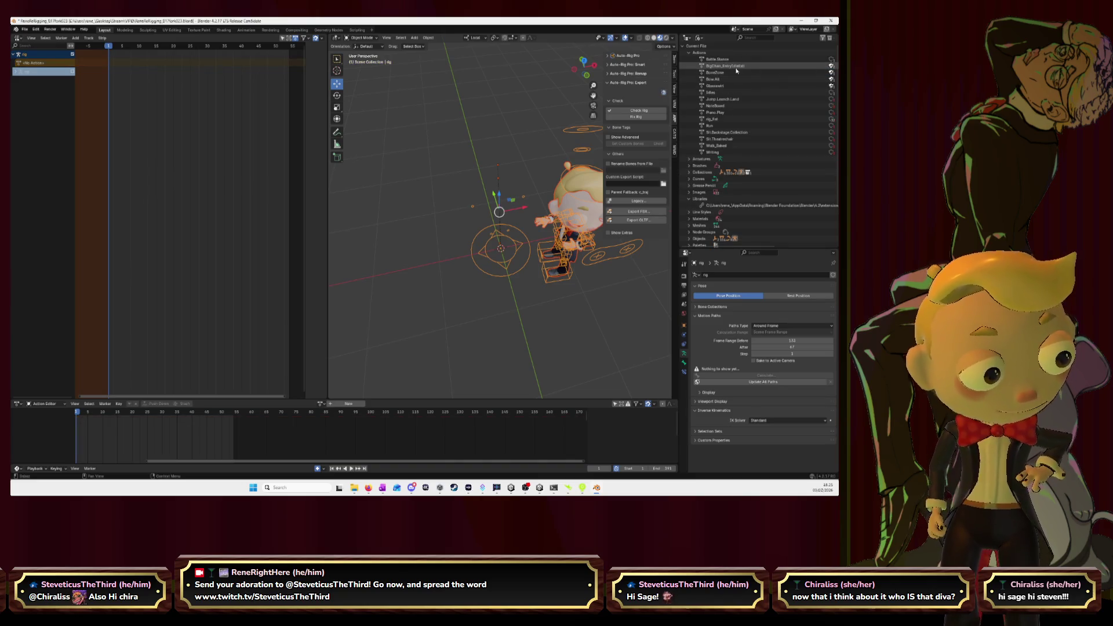
- Assign Battle Stance to the rig and delete the stray Battle Stance.001 copy
{"action": "left_click", "coordinate": [322, 404]}
{"action": "left_click", "coordinate": [349, 328]}
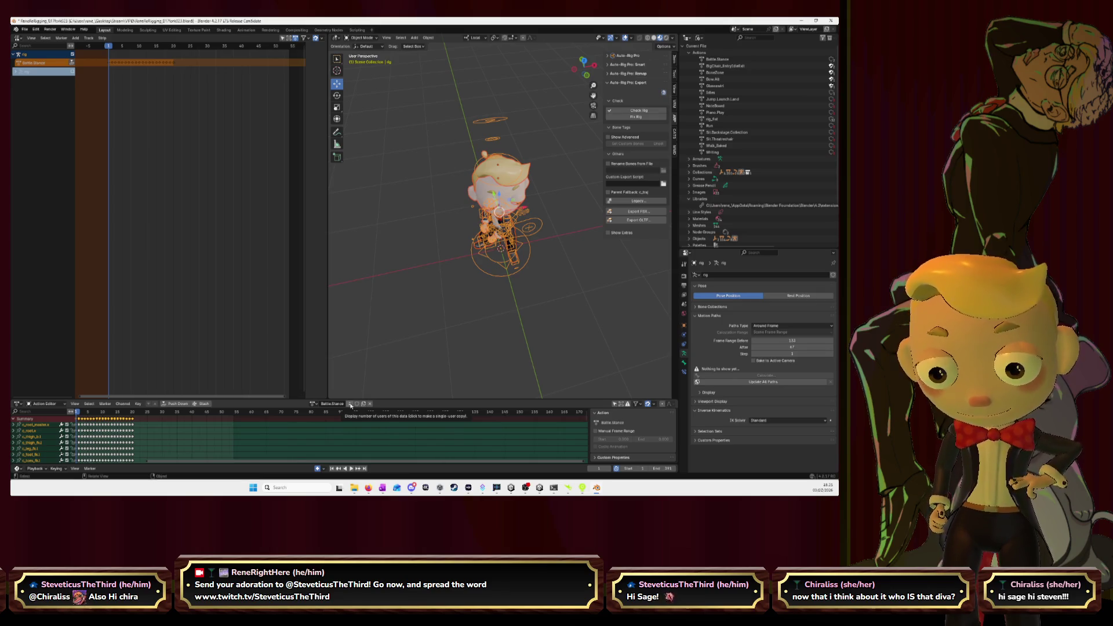
{"action": "left_click", "coordinate": [350, 404]}
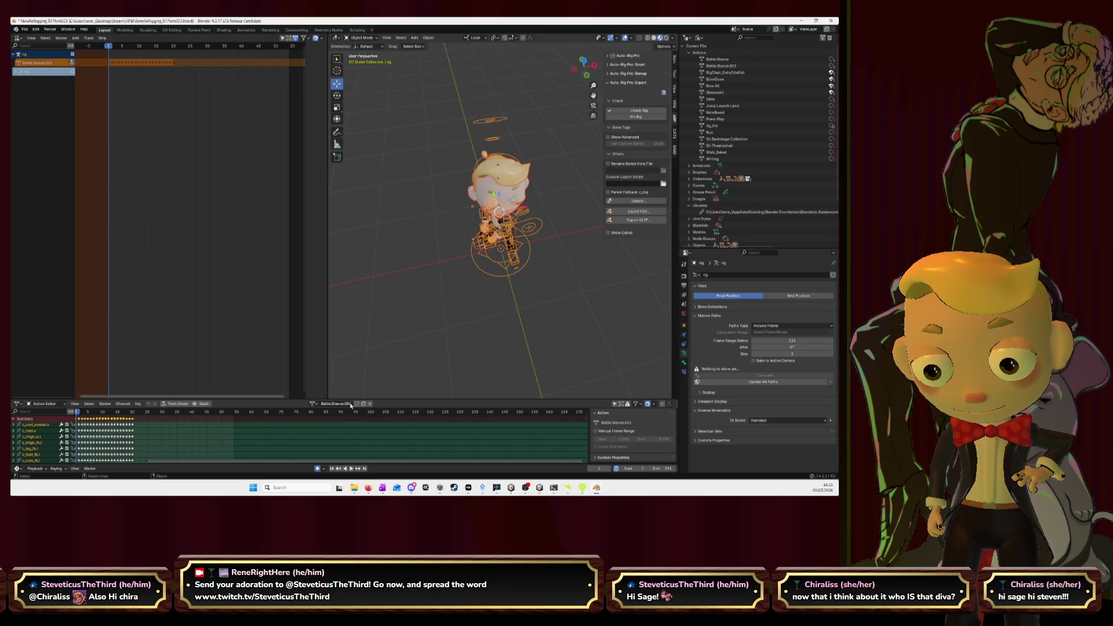
{"action": "right_click", "coordinate": [738, 68]}
{"action": "left_click", "coordinate": [738, 68]}
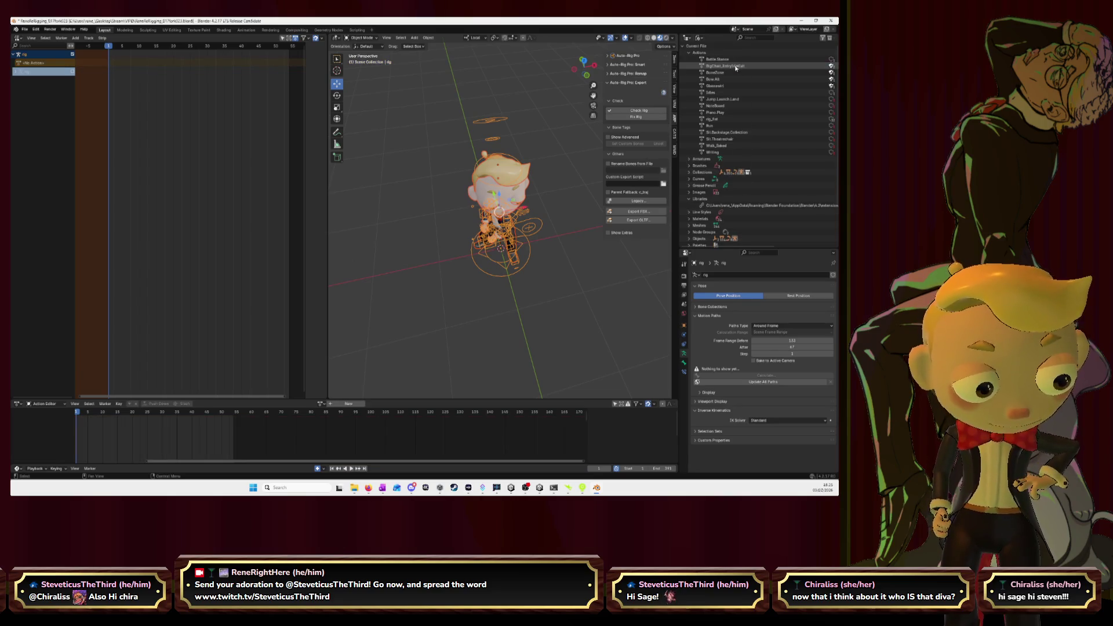
- Reassign Battle Stance to the rig and push it down into an NLA strip
{"action": "left_click", "coordinate": [321, 404]}
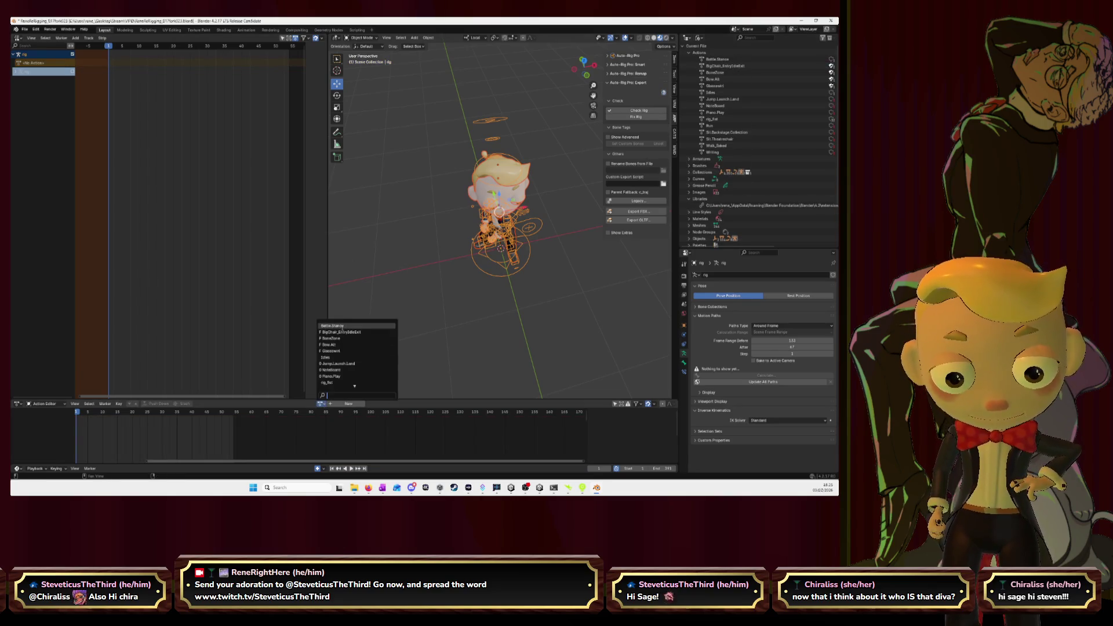
{"action": "left_click", "coordinate": [342, 327]}
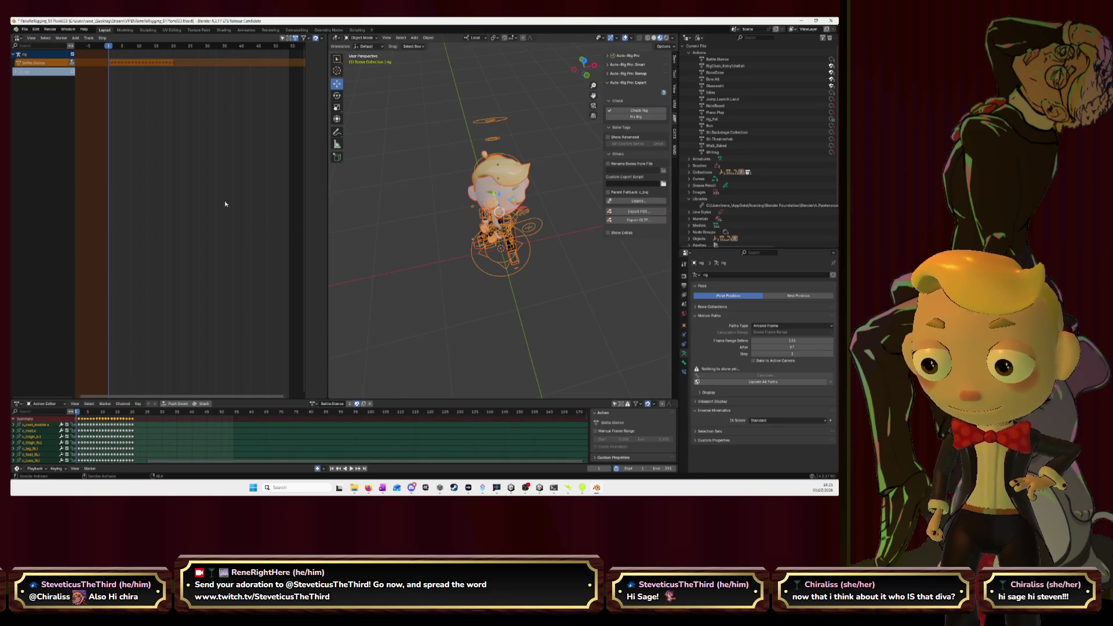
{"action": "left_click", "coordinate": [178, 404]}
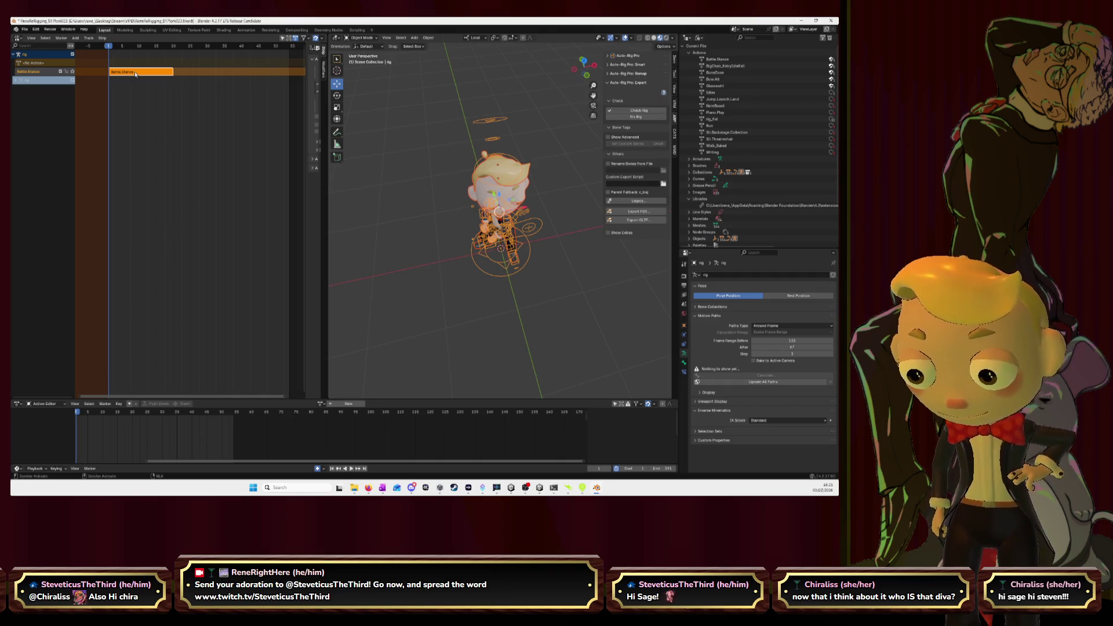
- Move the Battle Stance strip later and push BigChair_EntryIdleExit down as a strip before it
{"action": "left_click", "coordinate": [320, 404]}
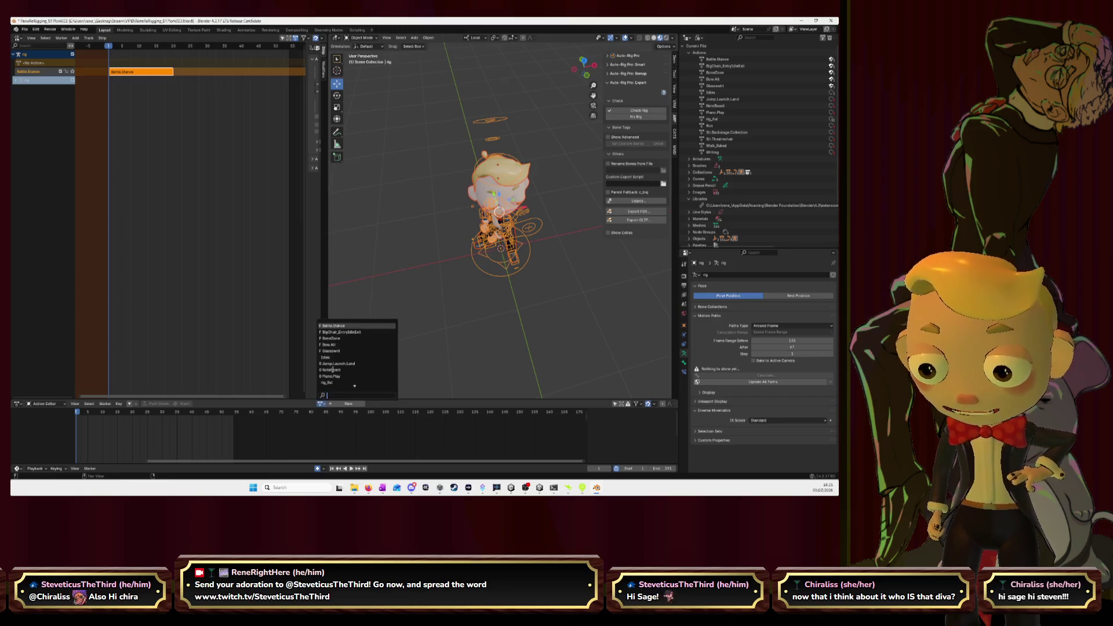
{"action": "left_click", "coordinate": [339, 333]}
{"action": "scroll", "coordinate": [203, 146], "scroll_direction": "down", "scroll_amount": 6}
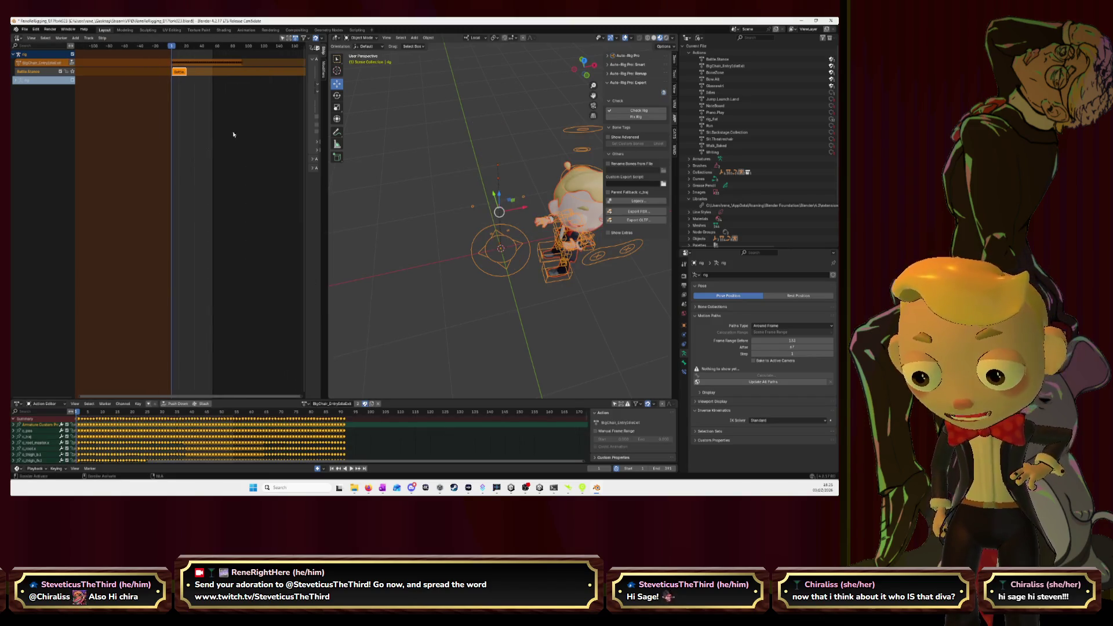
{"action": "left_click_drag", "start_coordinate": [148, 73], "coordinate": [222, 77]}
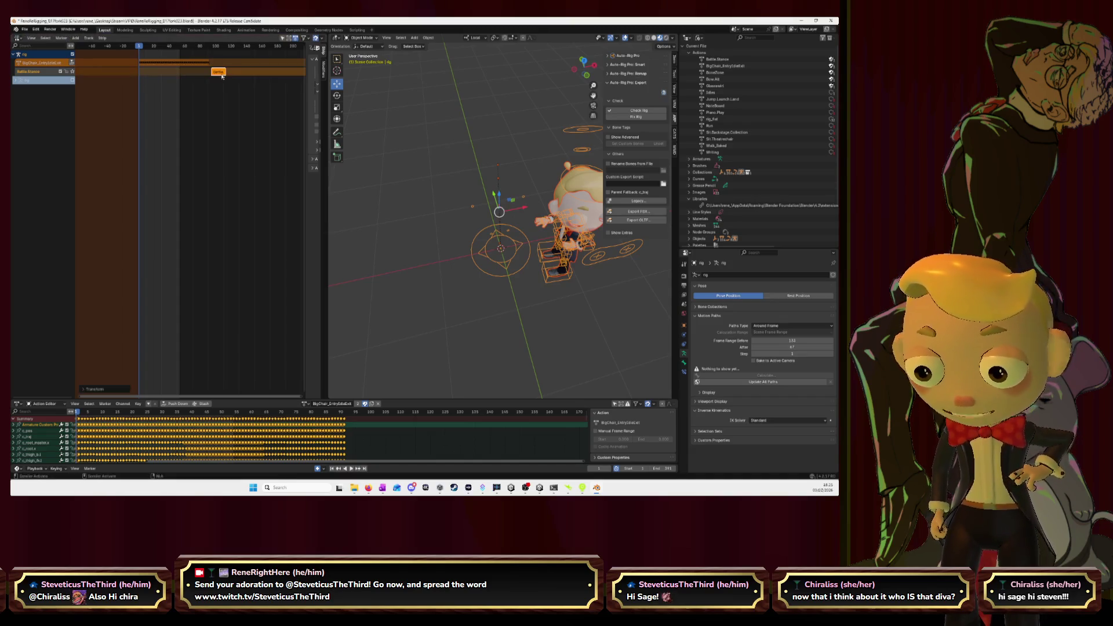
{"action": "left_click", "coordinate": [176, 404]}
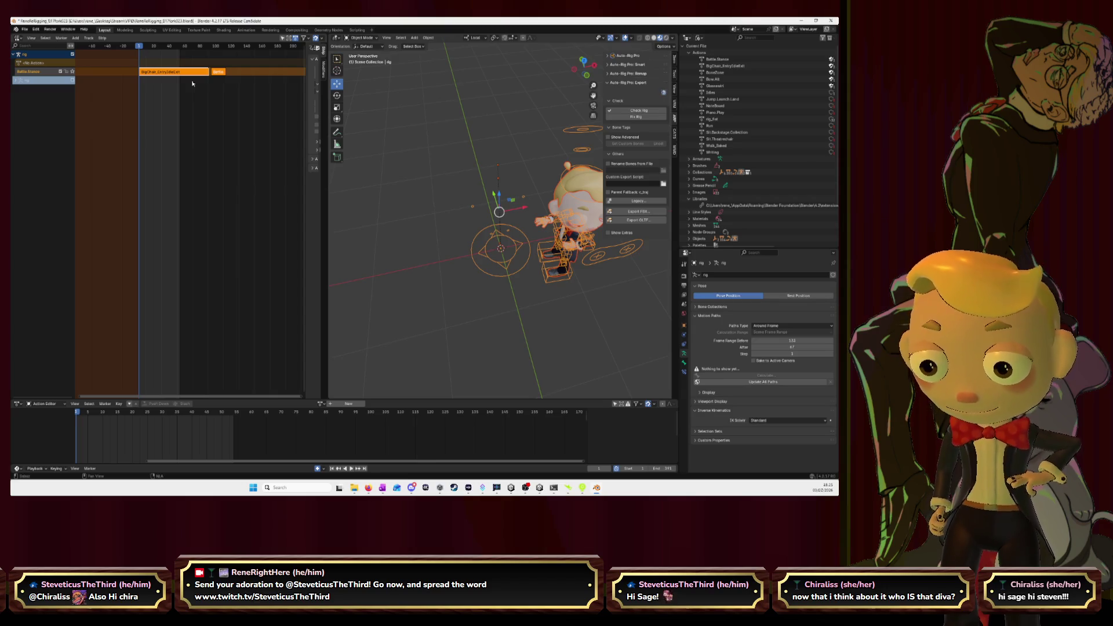
{"action": "left_click", "coordinate": [638, 211]}
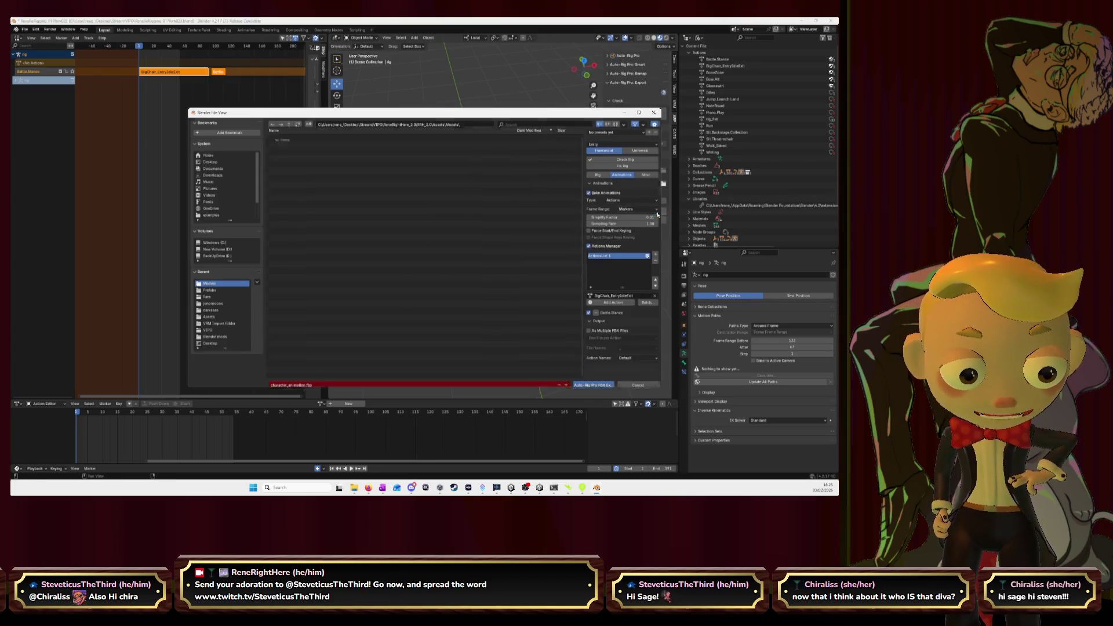
- Overwrite character_animation.fbx via Auto-Rig Pro export, then view its import settings in Unity
{"action": "left_click", "coordinate": [406, 210]}
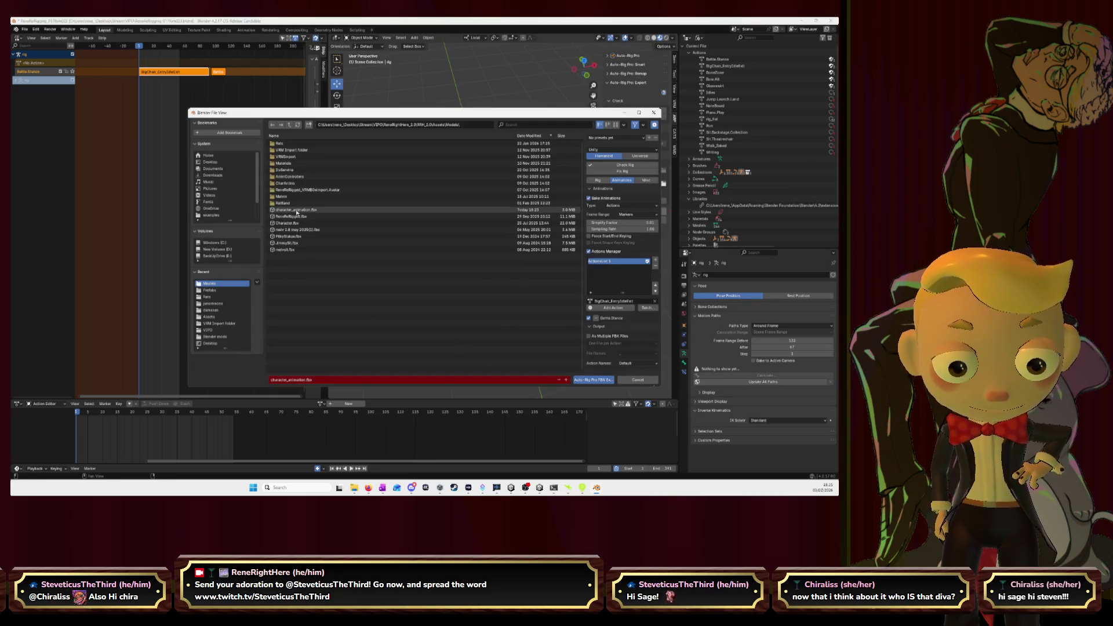
{"action": "left_click", "coordinate": [605, 381]}
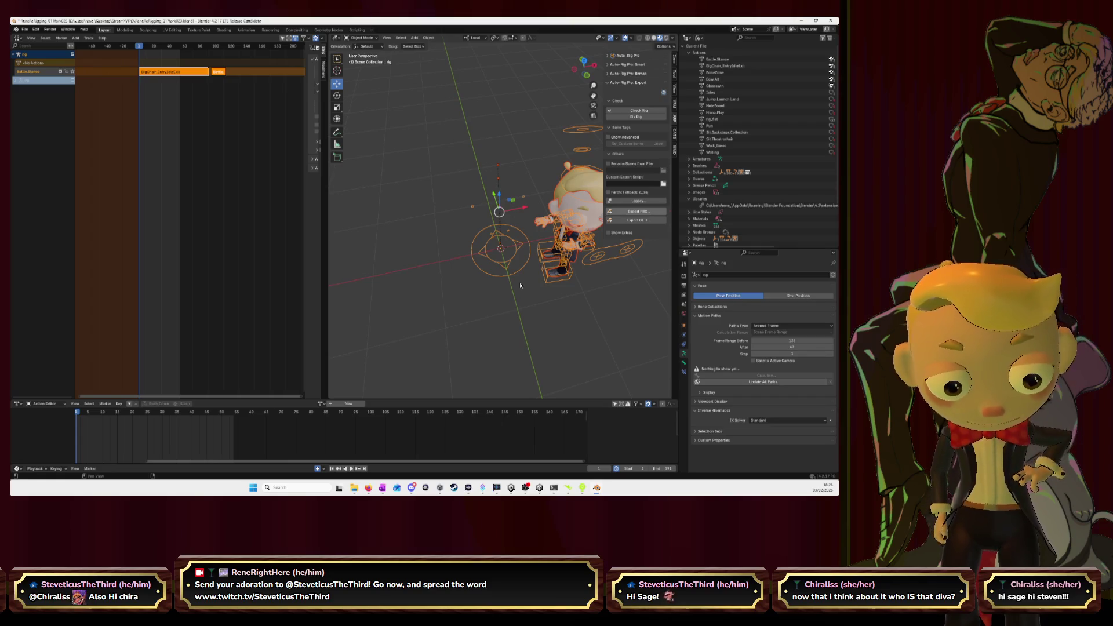
{"action": "left_click", "coordinate": [586, 412]}
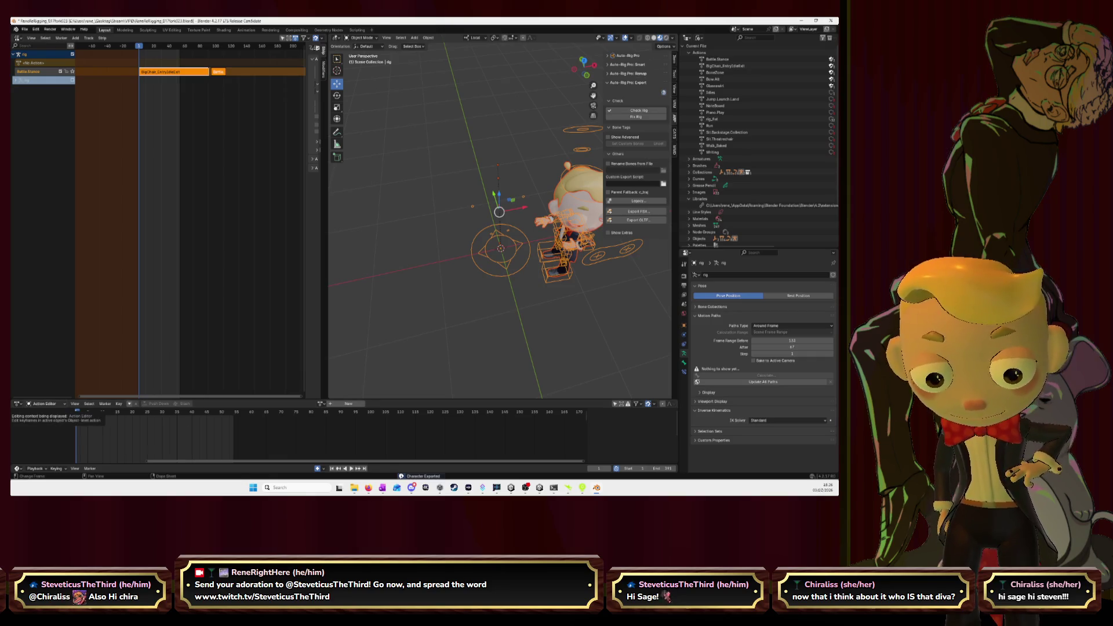
{"action": "key", "text": "alt+Tab"}
{"action": "left_click", "coordinate": [203, 380]}
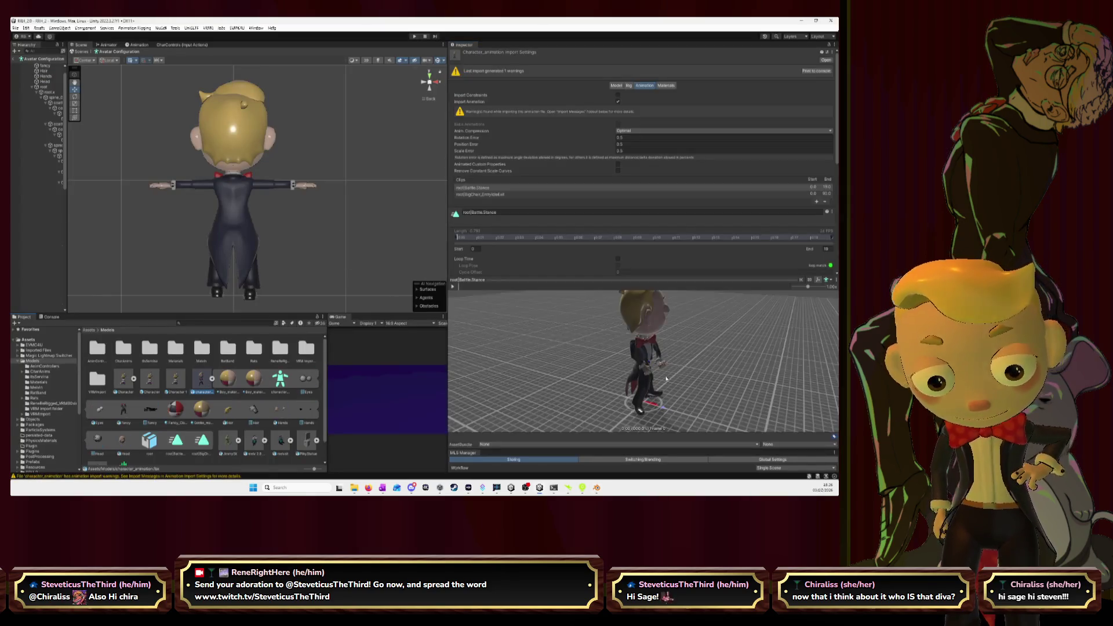
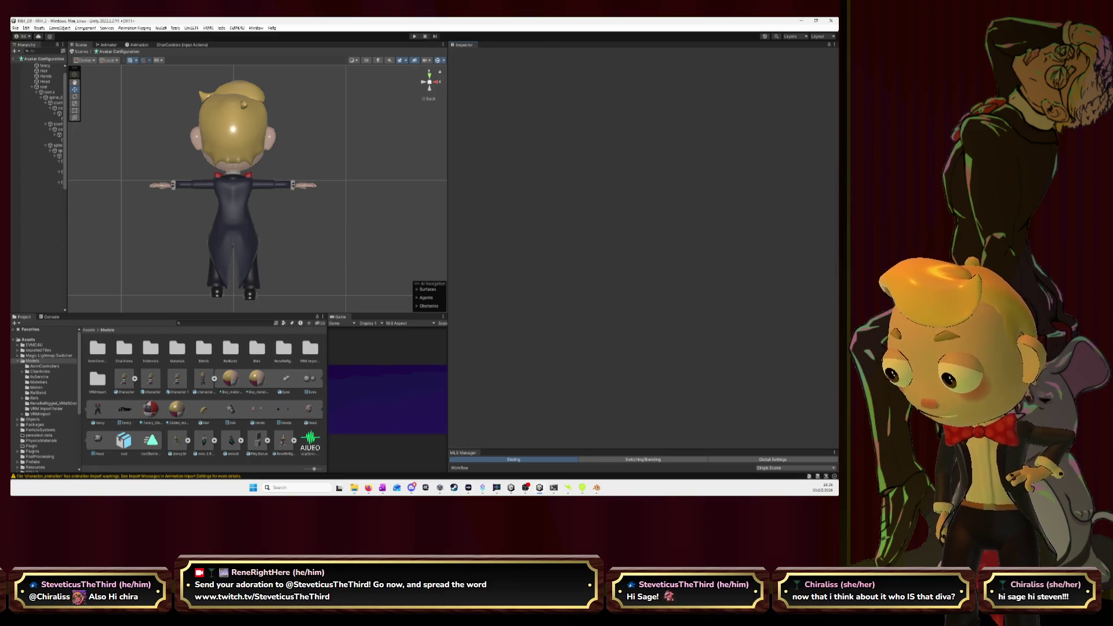
- Cycle the open windows with Alt-Tab, passing the browser, to reach Blender
{"action": "key", "text": "alt+Tab"}
{"action": "key", "text": "alt+Tab"}
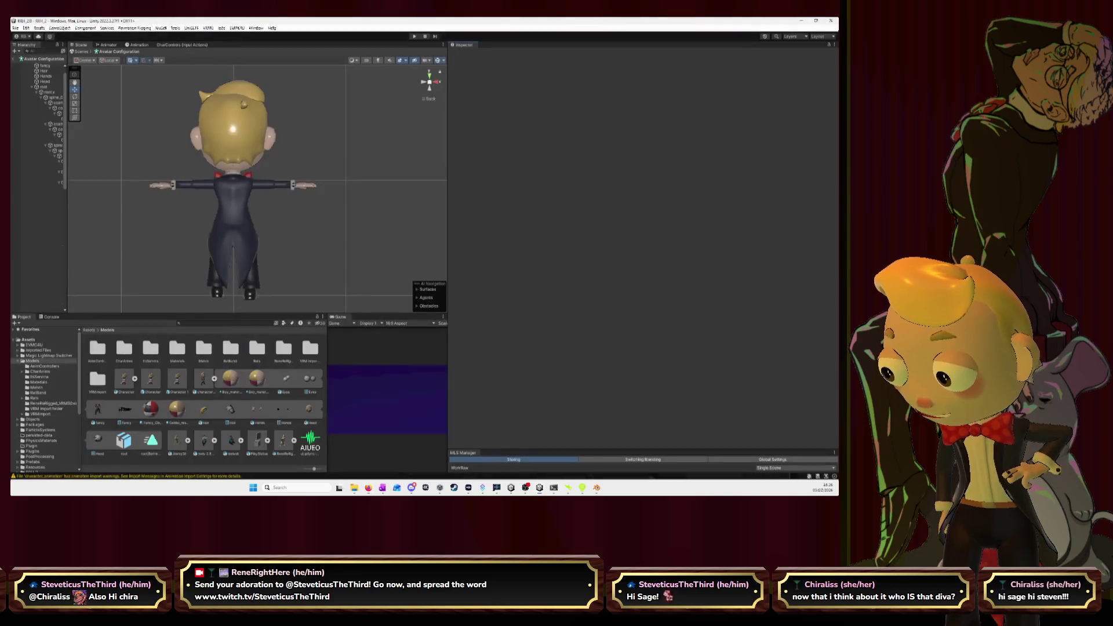
{"action": "key", "text": "alt+Tab"}
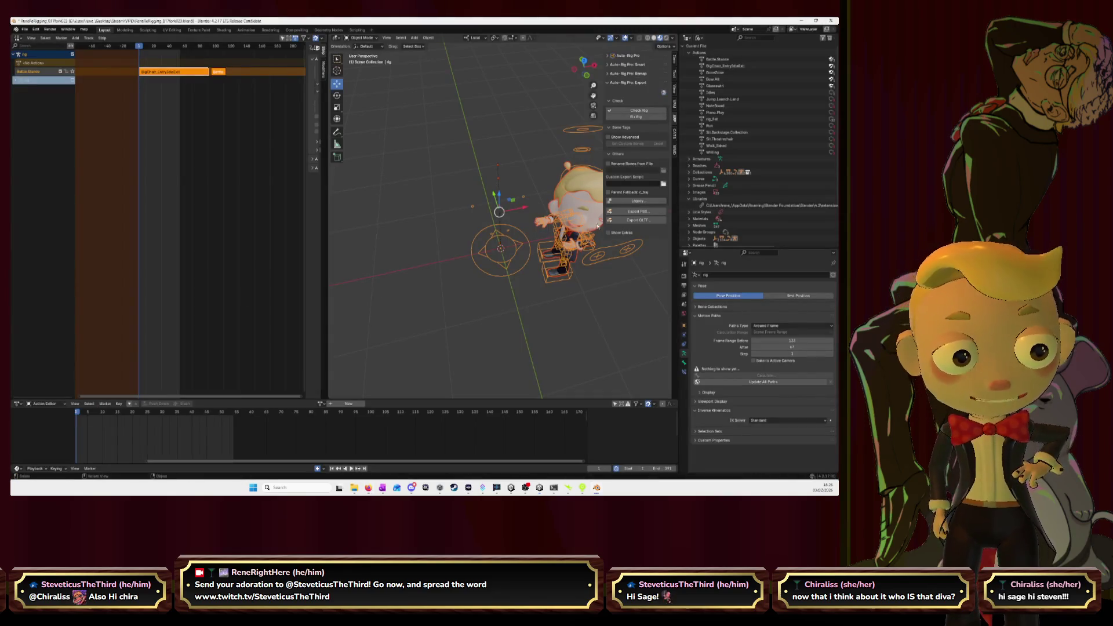
- Run Auto-Rig Pro FBX Export to character_animation.fbx, then switch to Unity
{"action": "left_click", "coordinate": [638, 211]}
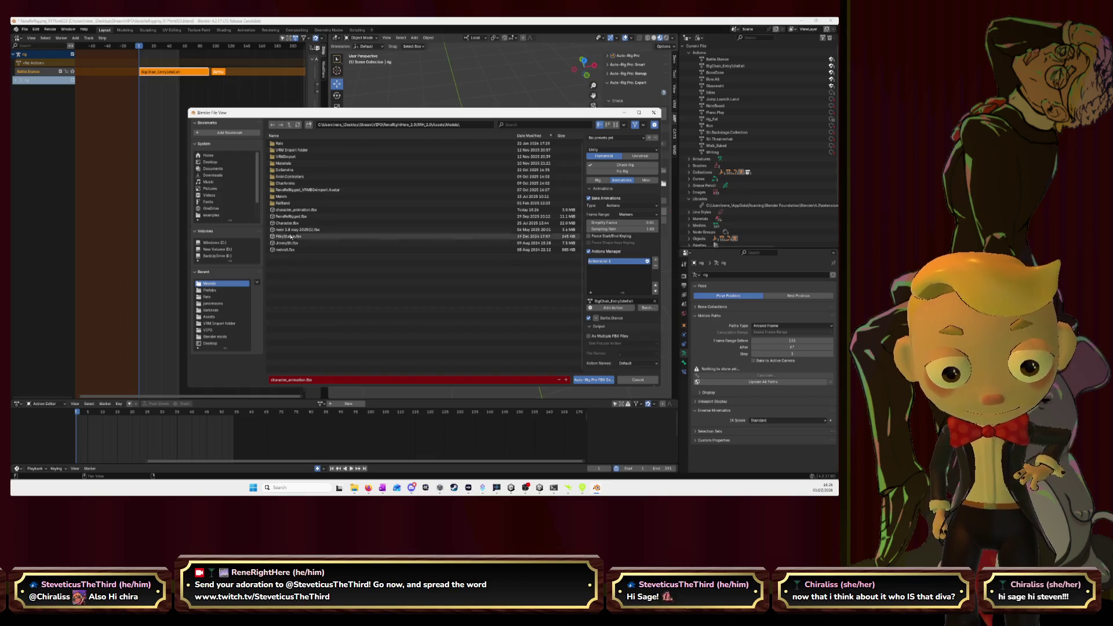
{"action": "left_click", "coordinate": [597, 381]}
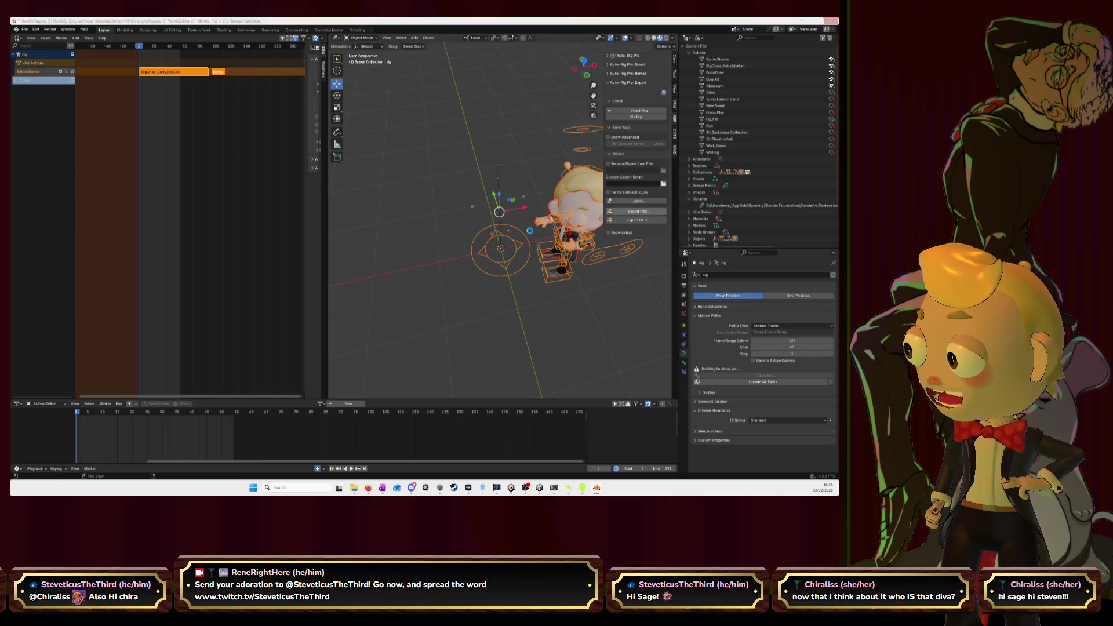
{"action": "key", "text": "alt+Tab"}
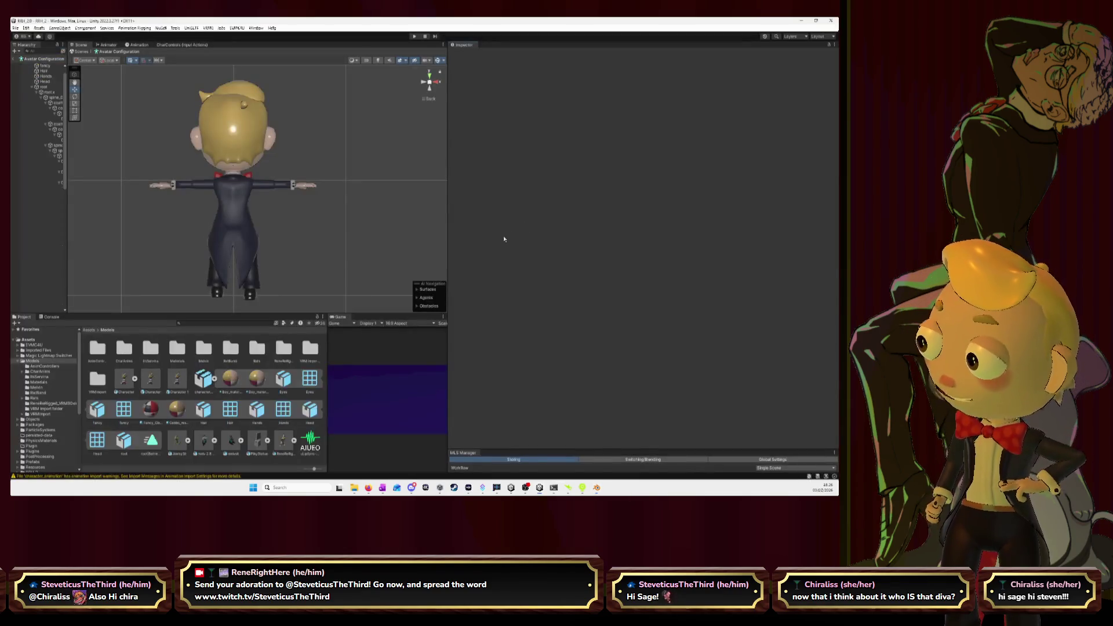
- Check character_animation's clips, adding then removing an extra clip so only root|Battle.Stance remains
{"action": "left_click", "coordinate": [203, 380]}
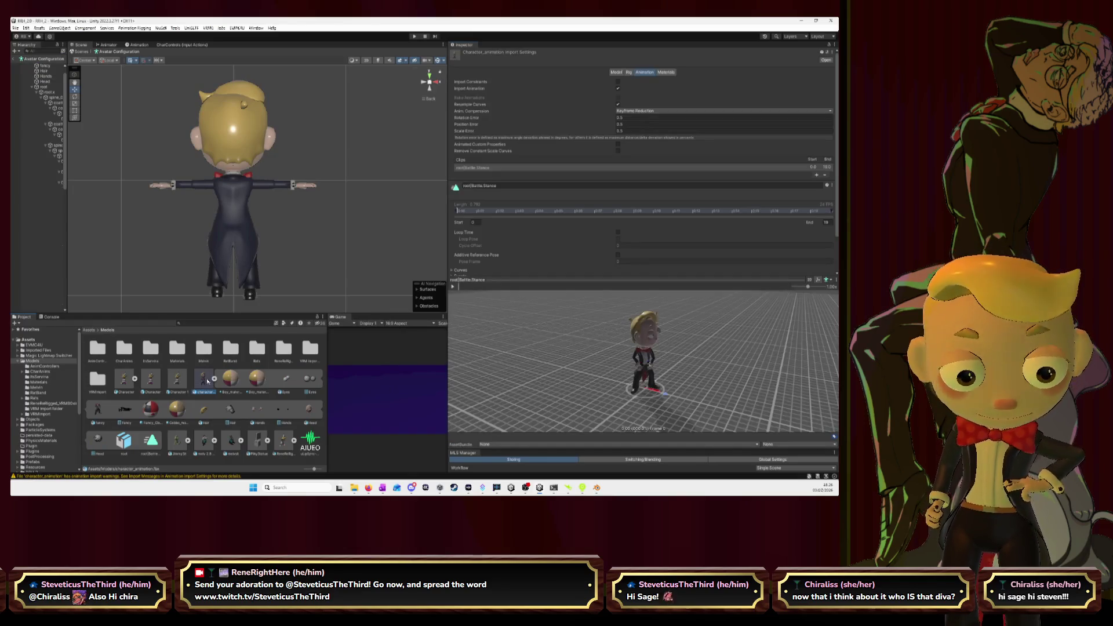
{"action": "left_click", "coordinate": [513, 169]}
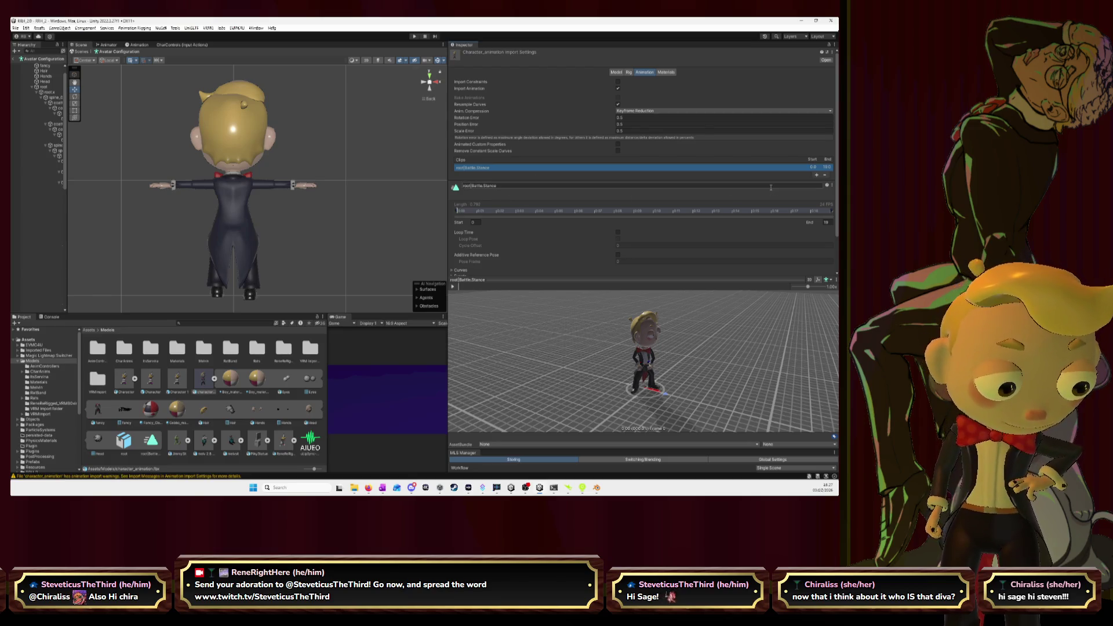
{"action": "left_click", "coordinate": [513, 185]}
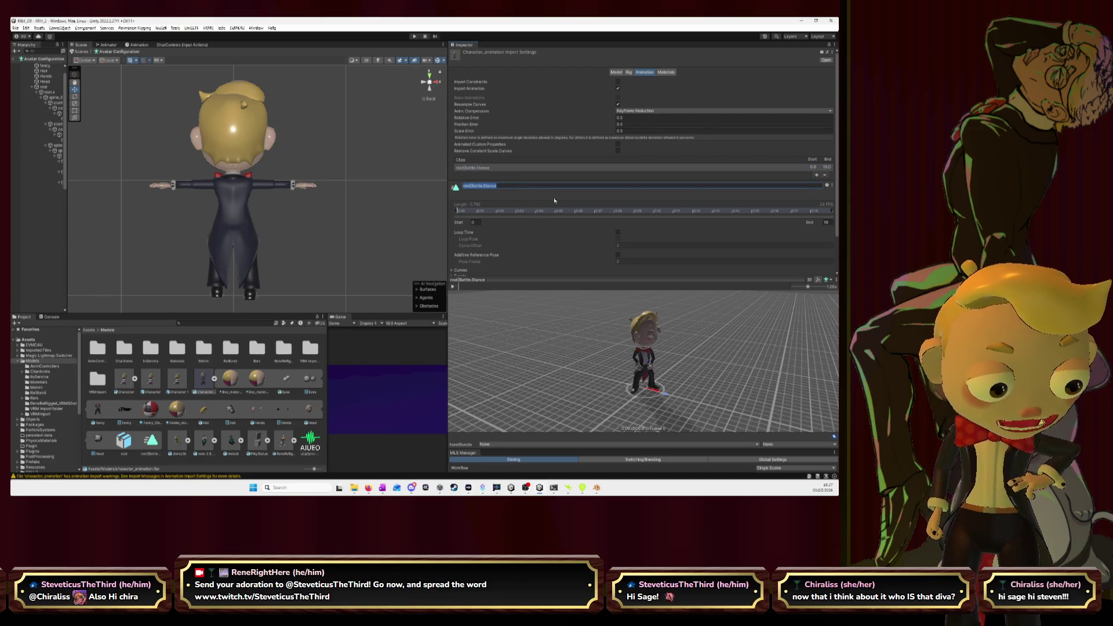
{"action": "left_click", "coordinate": [817, 176]}
{"action": "left_click", "coordinate": [497, 174]}
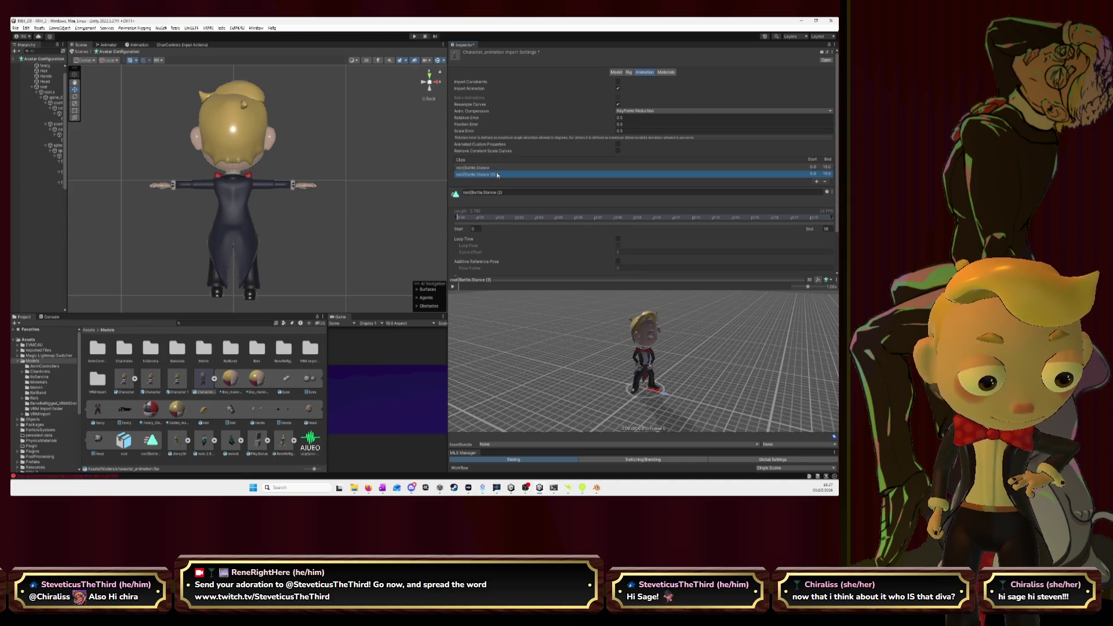
{"action": "left_click", "coordinate": [826, 181]}
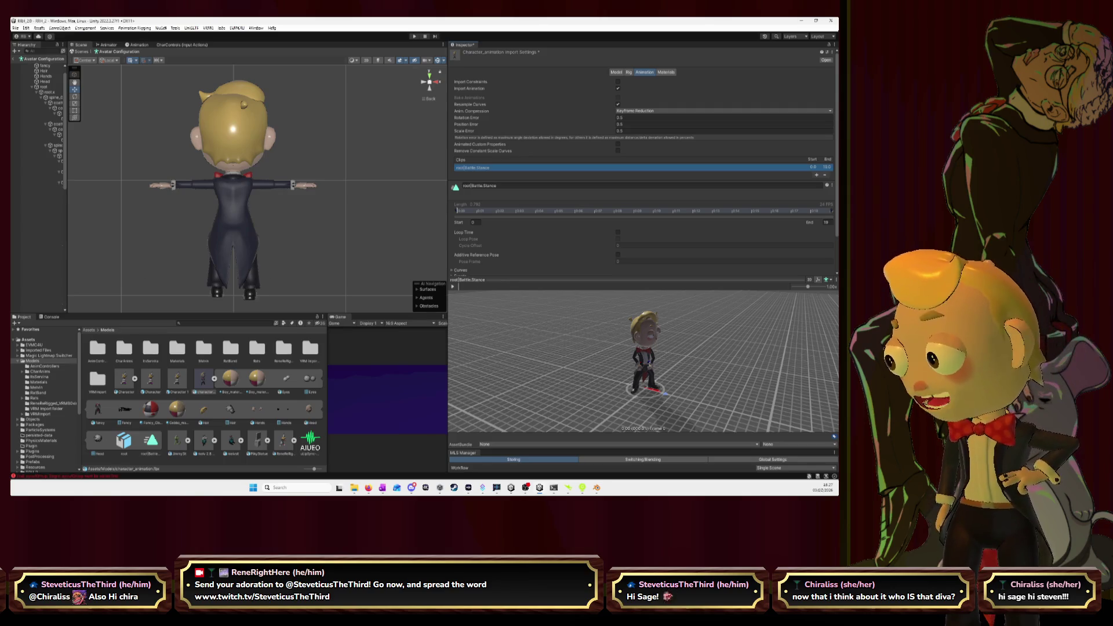
{"action": "key", "text": "alt+Tab"}
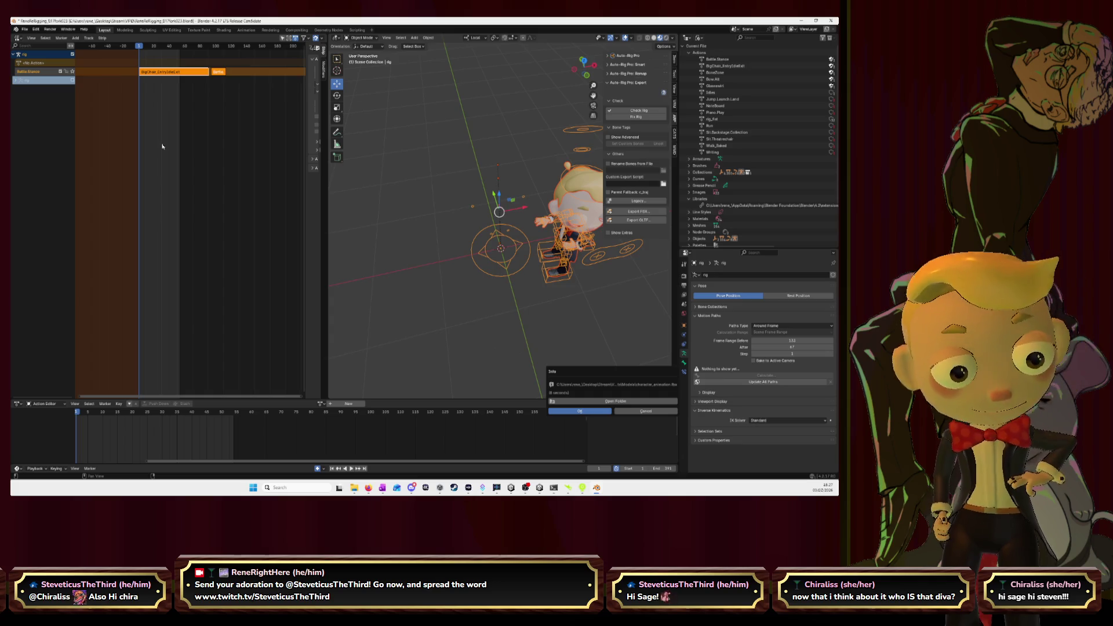
- Add a second Actions Manager list holding the BigChair_EntryIdleExit action
{"action": "left_click", "coordinate": [646, 215]}
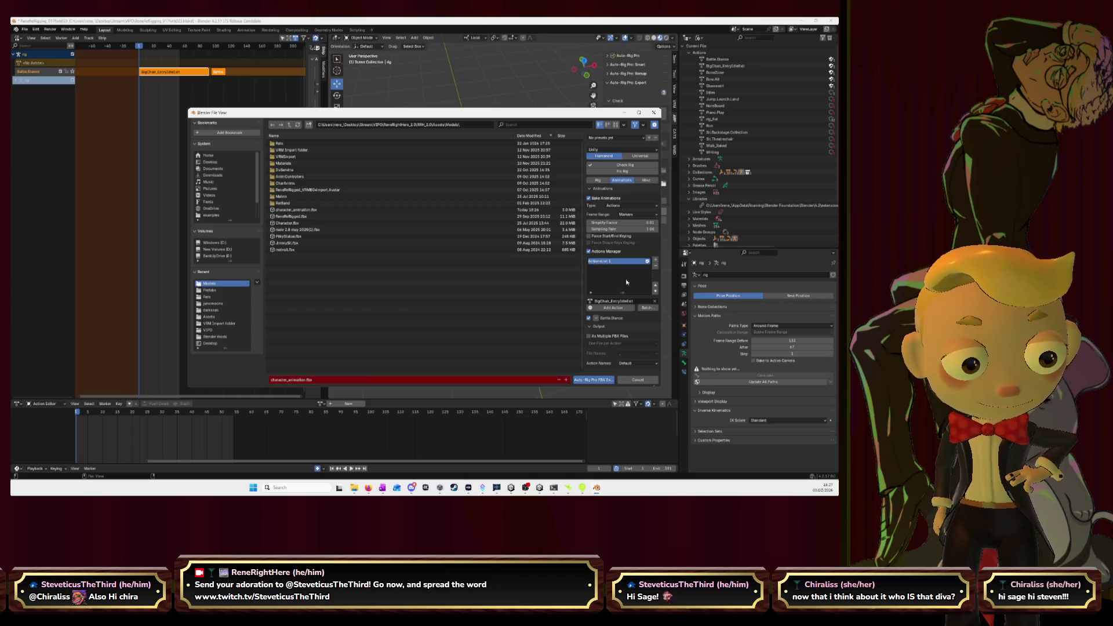
{"action": "left_click", "coordinate": [656, 302]}
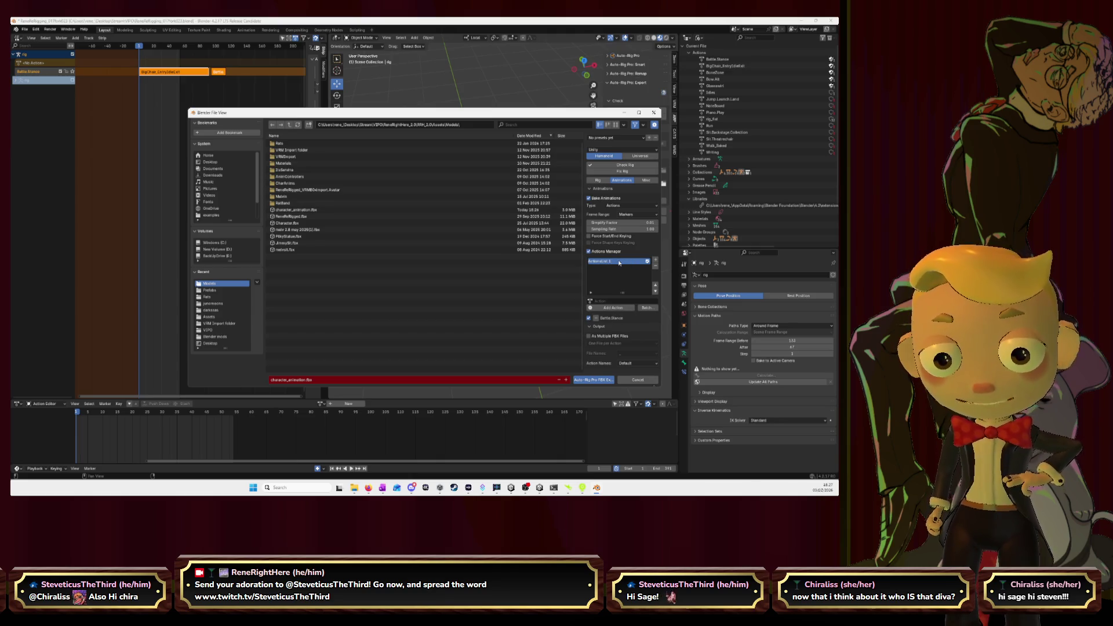
{"action": "left_click", "coordinate": [656, 261]}
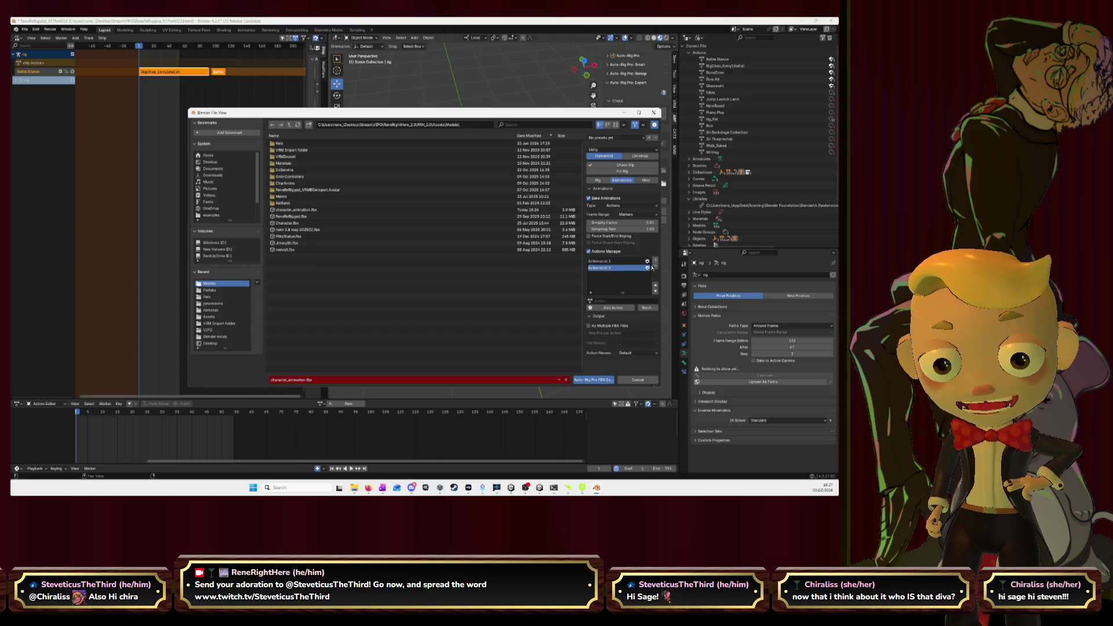
{"action": "left_click", "coordinate": [617, 301]}
{"action": "left_click", "coordinate": [612, 322]}
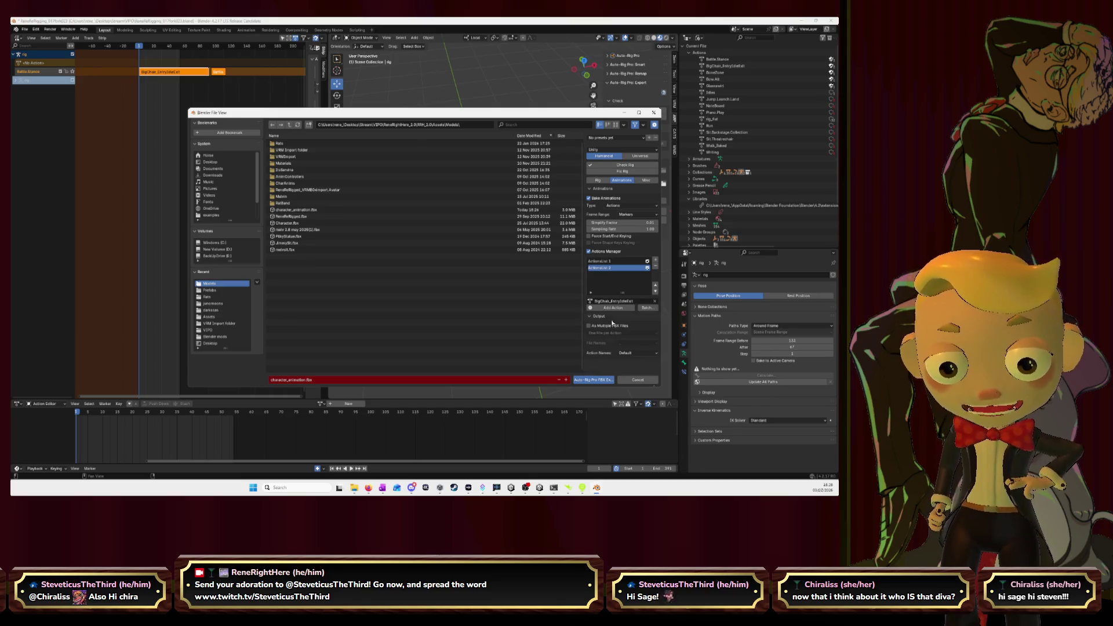
{"action": "left_click", "coordinate": [614, 308]}
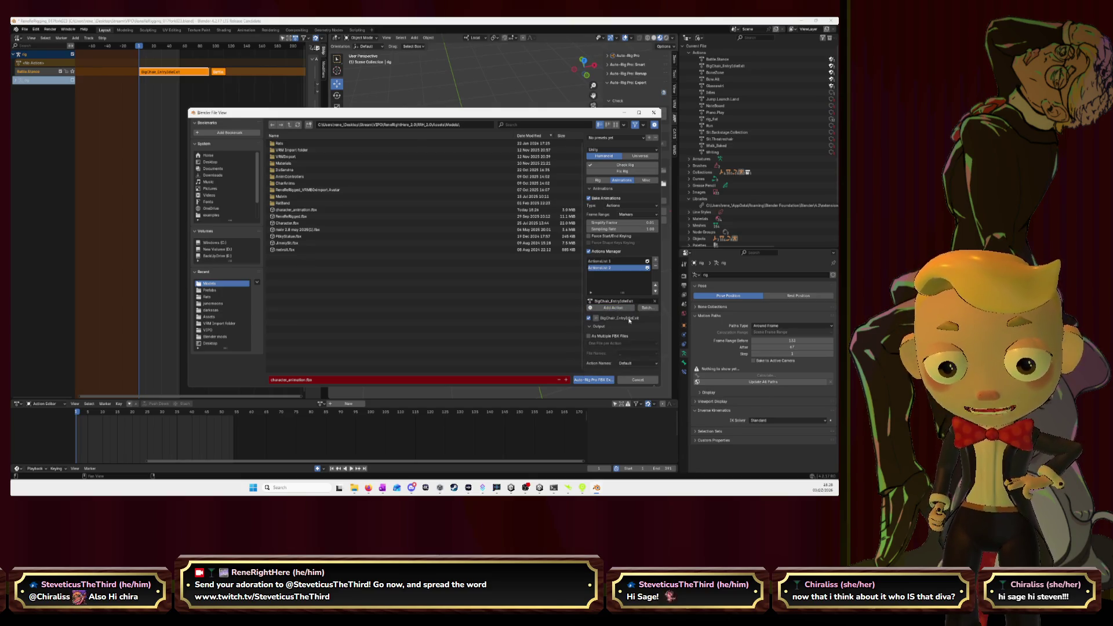
- Switch between the two action lists to review Battle Stance and BigChair_EntryIdleExit
{"action": "left_click", "coordinate": [614, 262]}
{"action": "left_click", "coordinate": [616, 268]}
{"action": "left_click", "coordinate": [614, 261]}
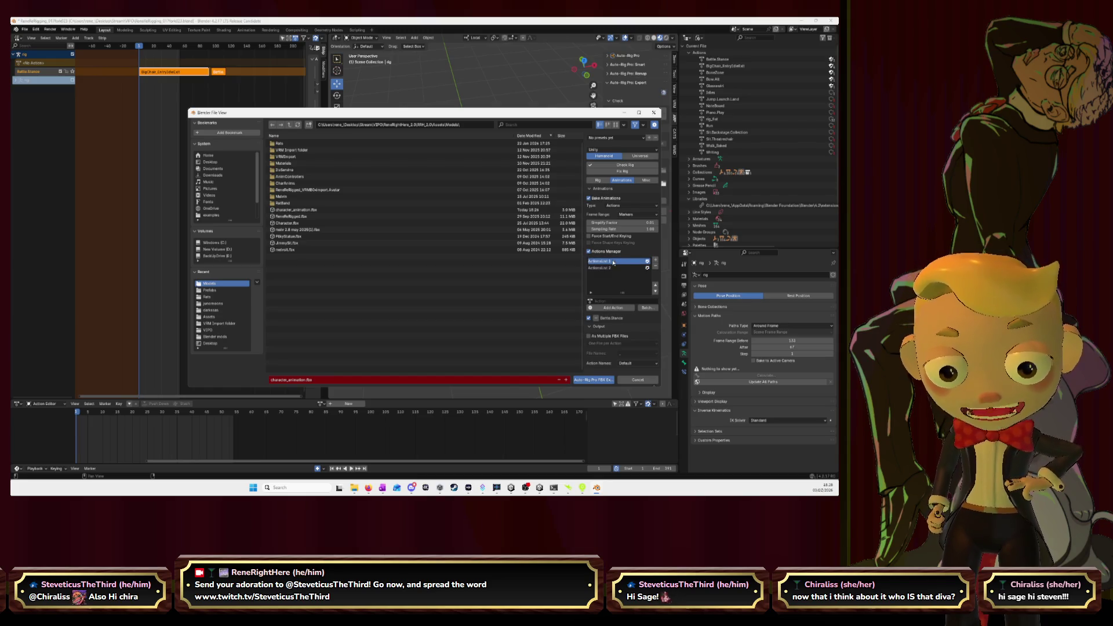
{"action": "left_click", "coordinate": [614, 268]}
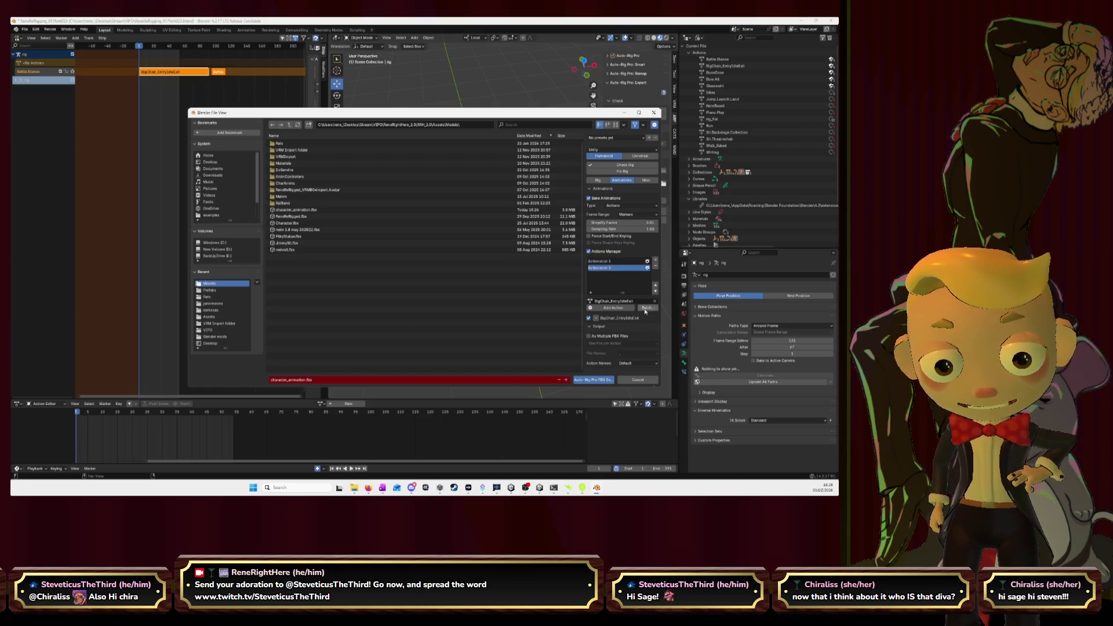
{"action": "left_click", "coordinate": [611, 262]}
{"action": "left_click", "coordinate": [612, 269]}
{"action": "left_click", "coordinate": [612, 261]}
{"action": "left_click", "coordinate": [613, 269]}
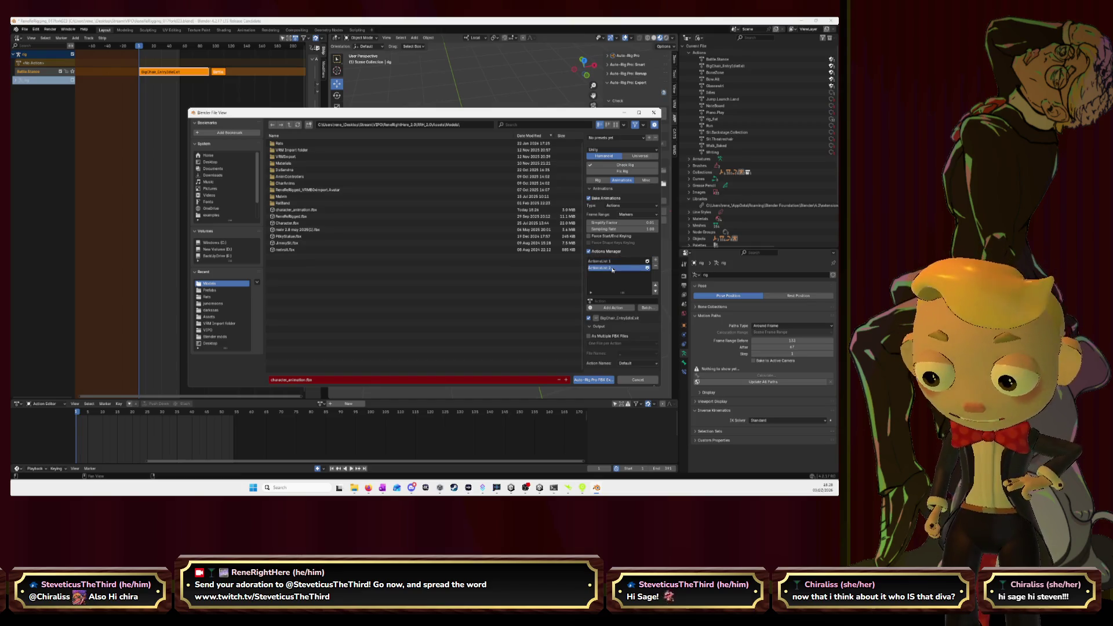
{"action": "left_click", "coordinate": [613, 262]}
{"action": "left_click", "coordinate": [612, 268]}
{"action": "left_click", "coordinate": [613, 262]}
{"action": "left_click", "coordinate": [614, 269]}
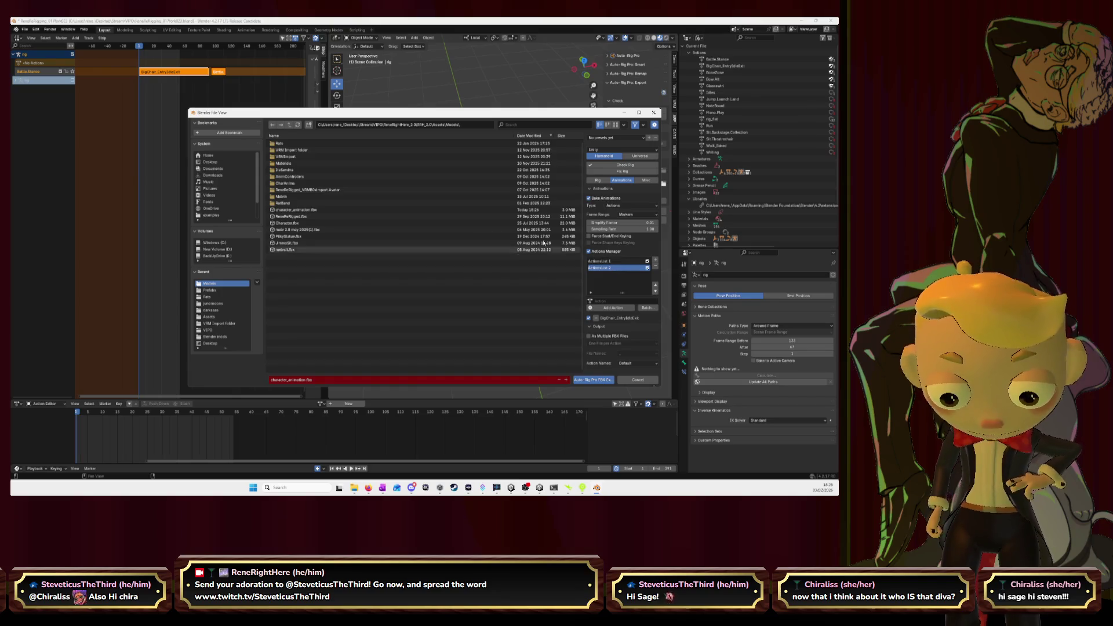
- Export both action lists over character_animation.fbx, acknowledge completion, and switch to Unity
{"action": "left_click", "coordinate": [313, 209]}
{"action": "left_click", "coordinate": [591, 381]}
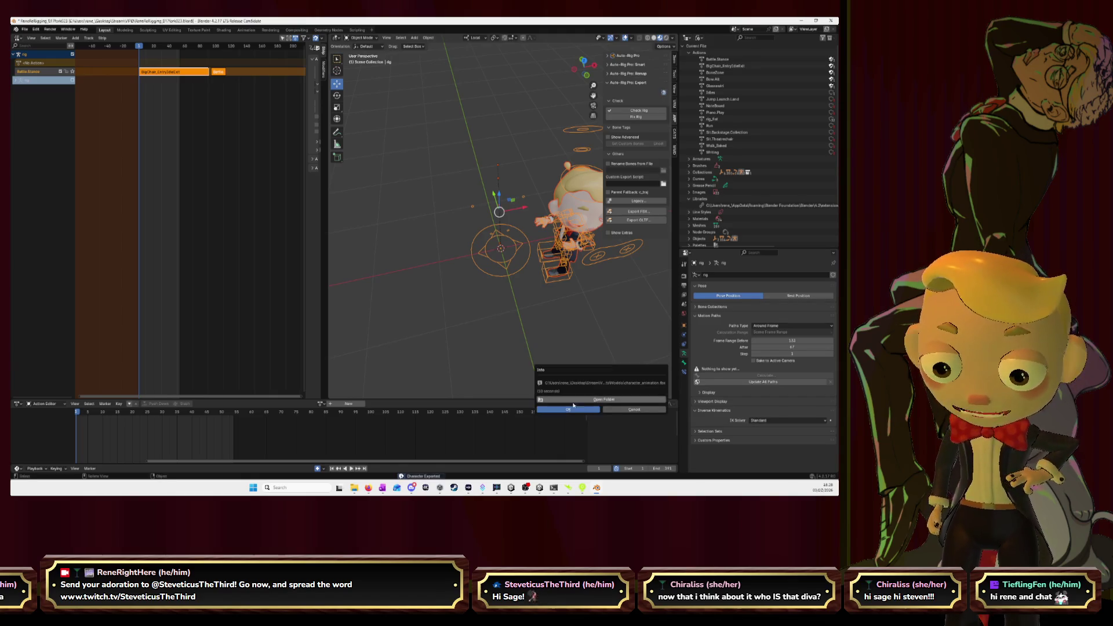
{"action": "left_click", "coordinate": [568, 410]}
{"action": "key", "text": "alt+Tab"}
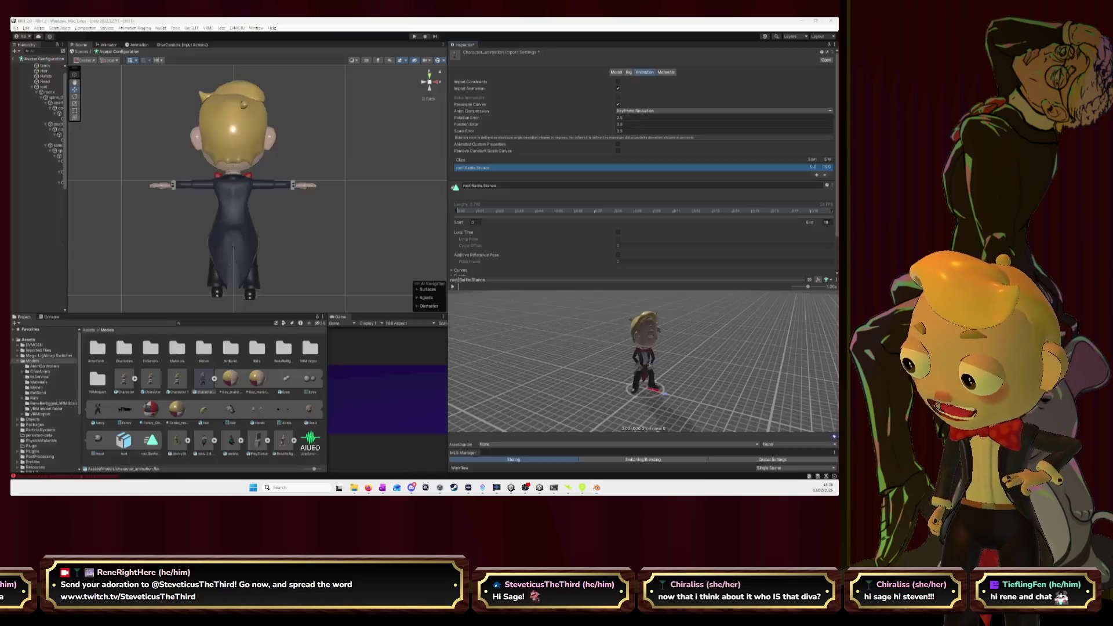
- Add a second import clip using the root|BigChair_EntryIdleExit source take
{"action": "left_click", "coordinate": [203, 378]}
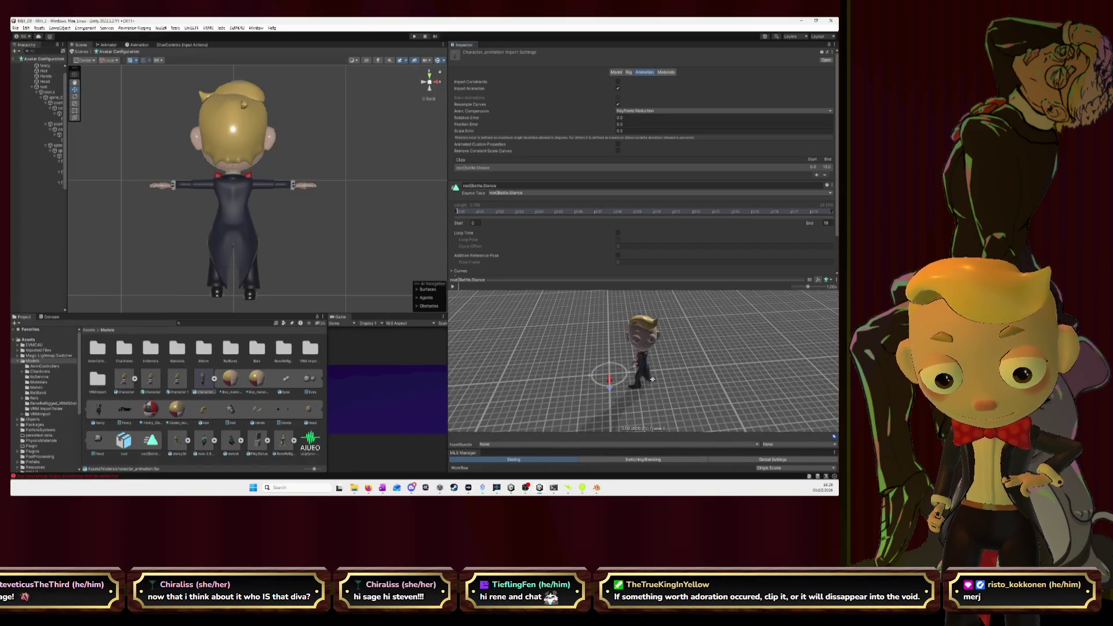
{"action": "left_click_drag", "start_coordinate": [652, 378], "coordinate": [654, 381]}
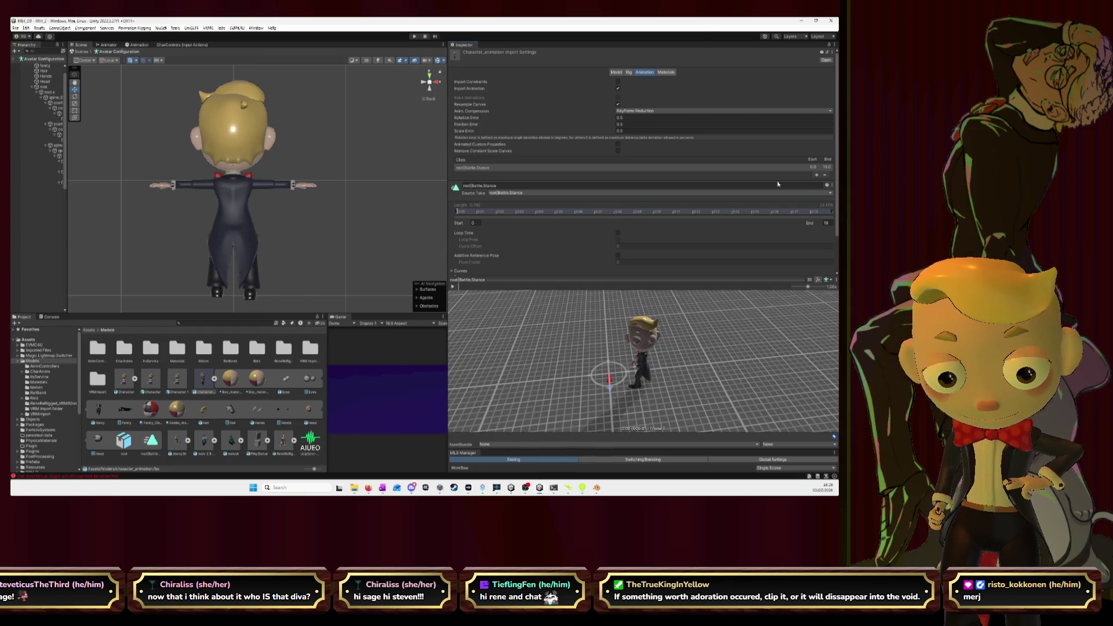
{"action": "left_click", "coordinate": [816, 175]}
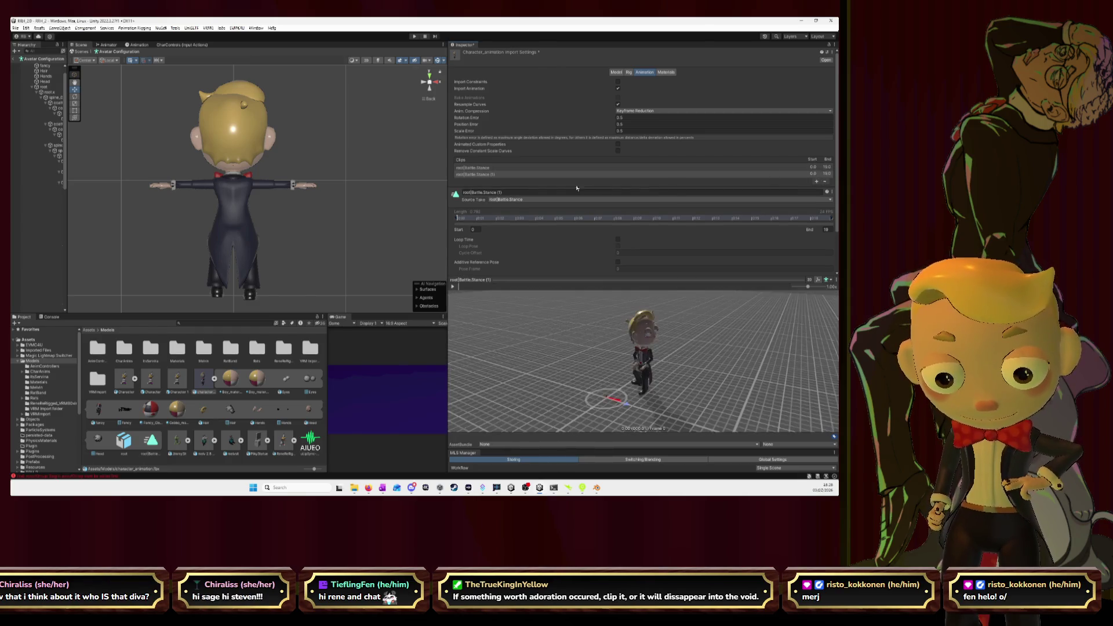
{"action": "left_click", "coordinate": [539, 200]}
{"action": "left_click", "coordinate": [536, 214]}
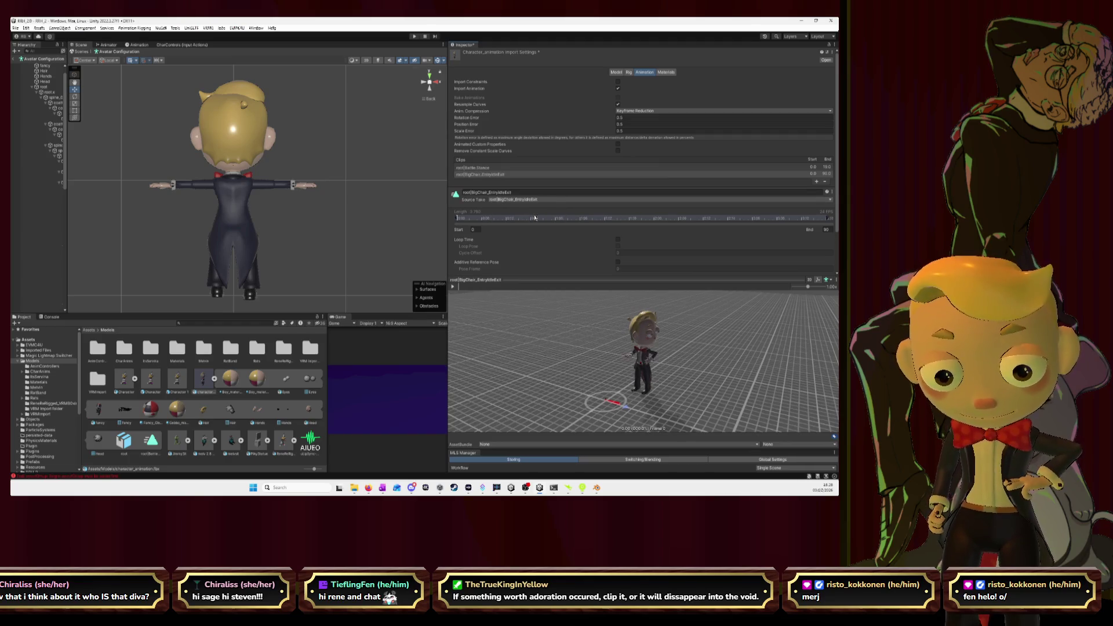
{"action": "left_click_drag", "start_coordinate": [688, 323], "coordinate": [635, 332]}
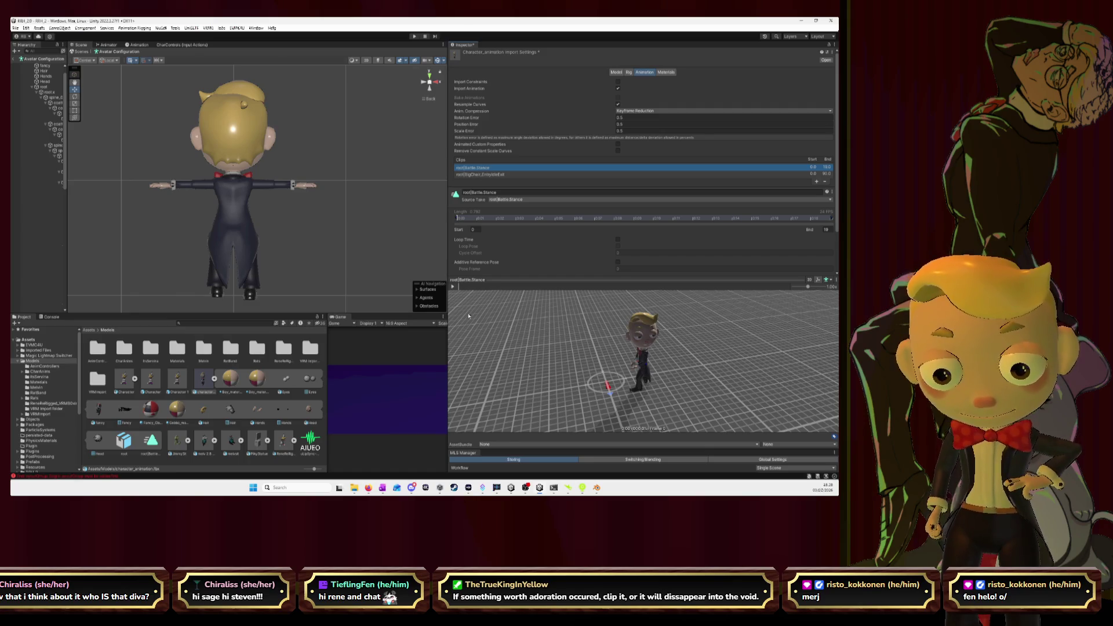
- Play the Battle.Stance and BigChair_EntryIdleExit clips in the preview, then return to Blender
{"action": "left_click", "coordinate": [454, 287]}
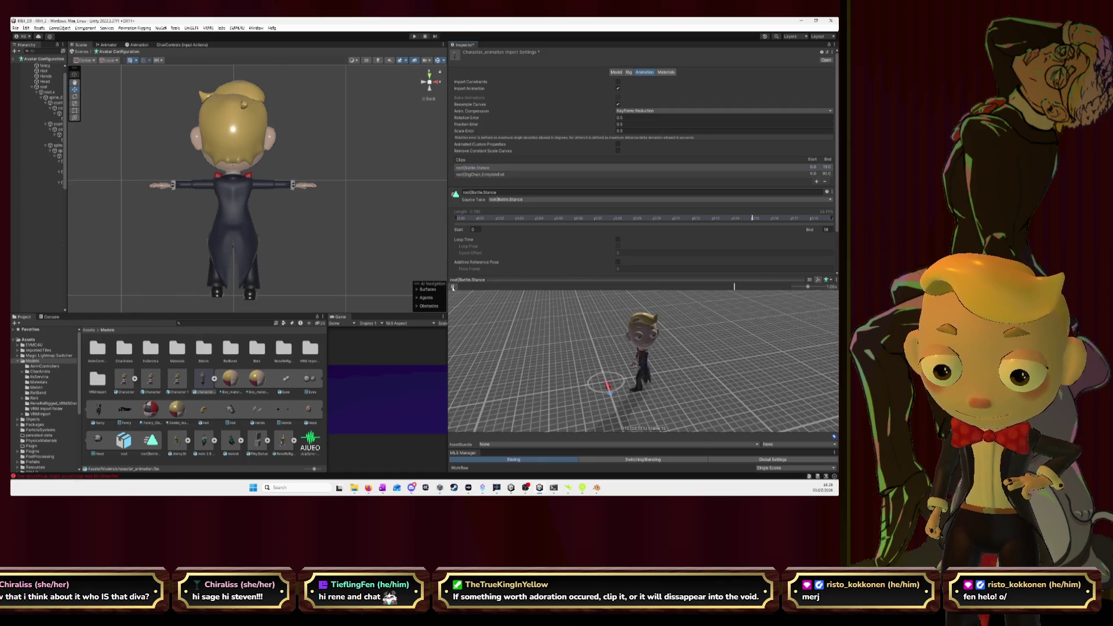
{"action": "left_click", "coordinate": [492, 175]}
{"action": "left_click", "coordinate": [453, 287]}
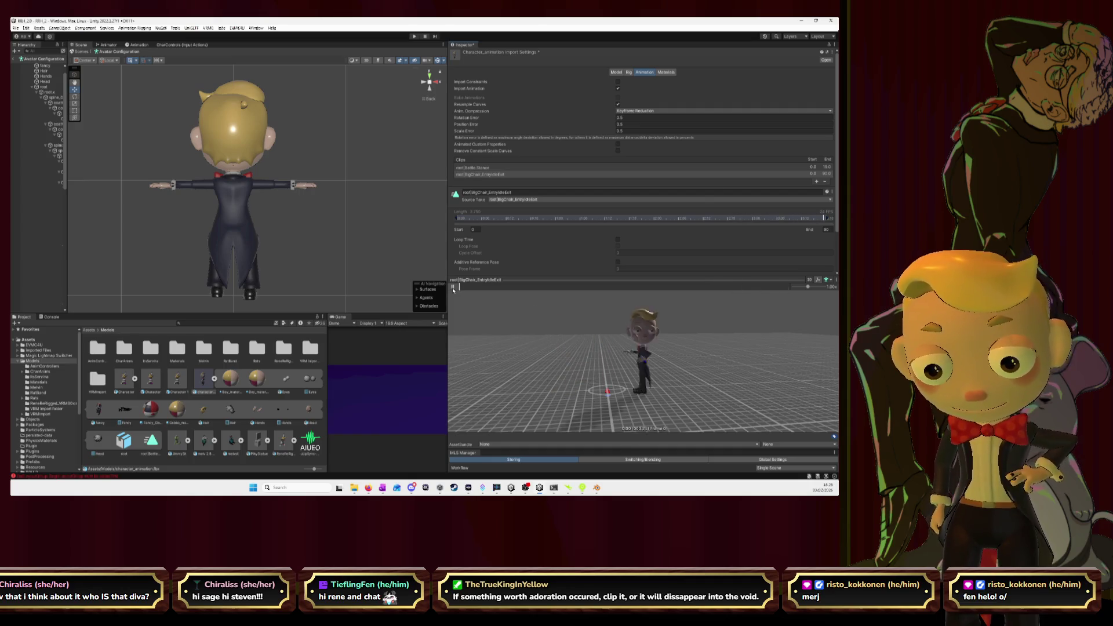
{"action": "left_click", "coordinate": [497, 168]}
{"action": "left_click_drag", "start_coordinate": [603, 372], "coordinate": [658, 377]}
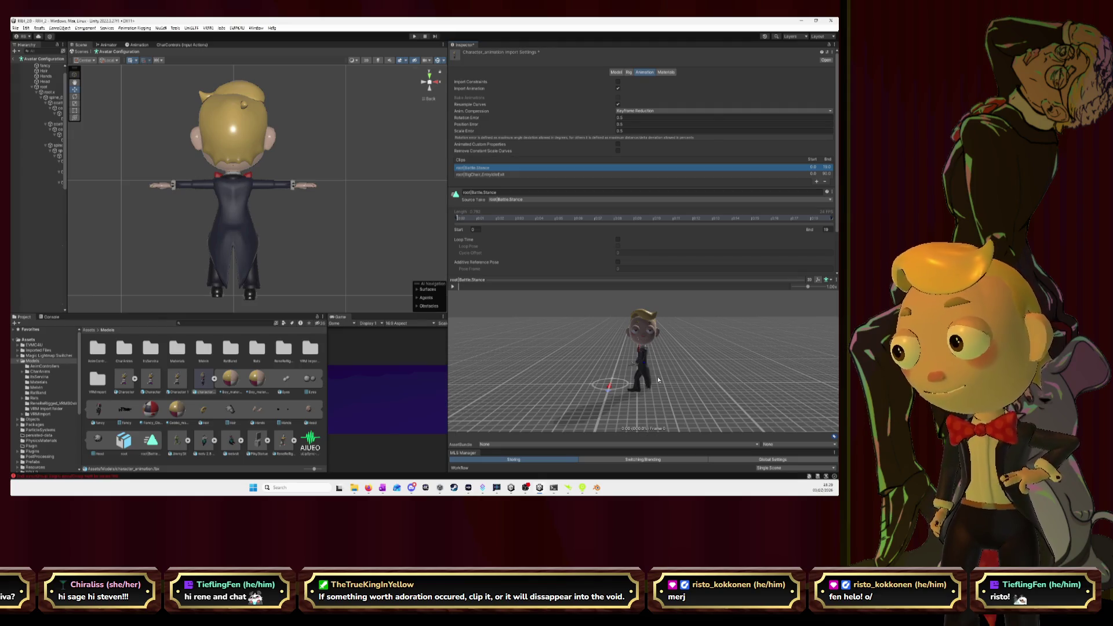
{"action": "key", "text": "alt+Tab"}
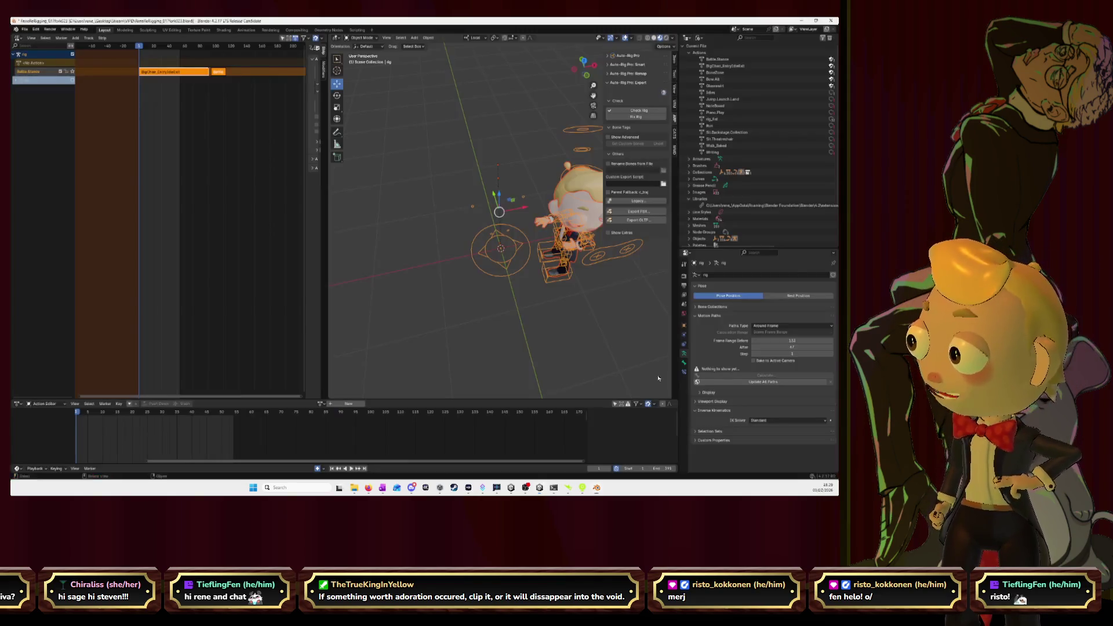
- Add a third Actions Manager entry holding the BoneZone action
{"action": "left_click", "coordinate": [634, 212]}
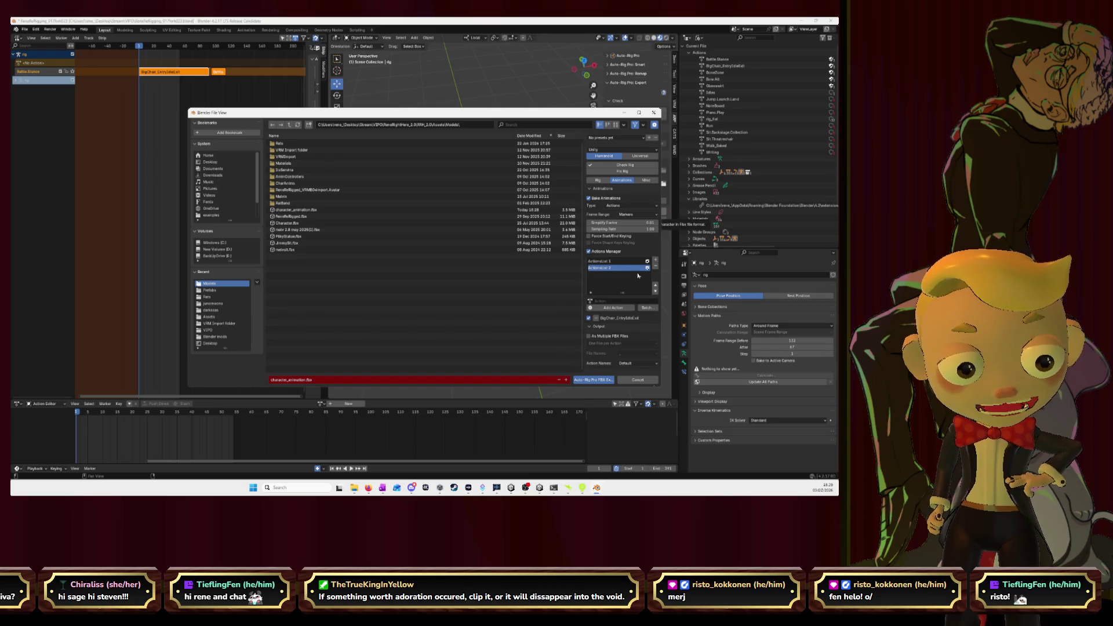
{"action": "left_click", "coordinate": [618, 276]}
{"action": "left_click", "coordinate": [602, 303]}
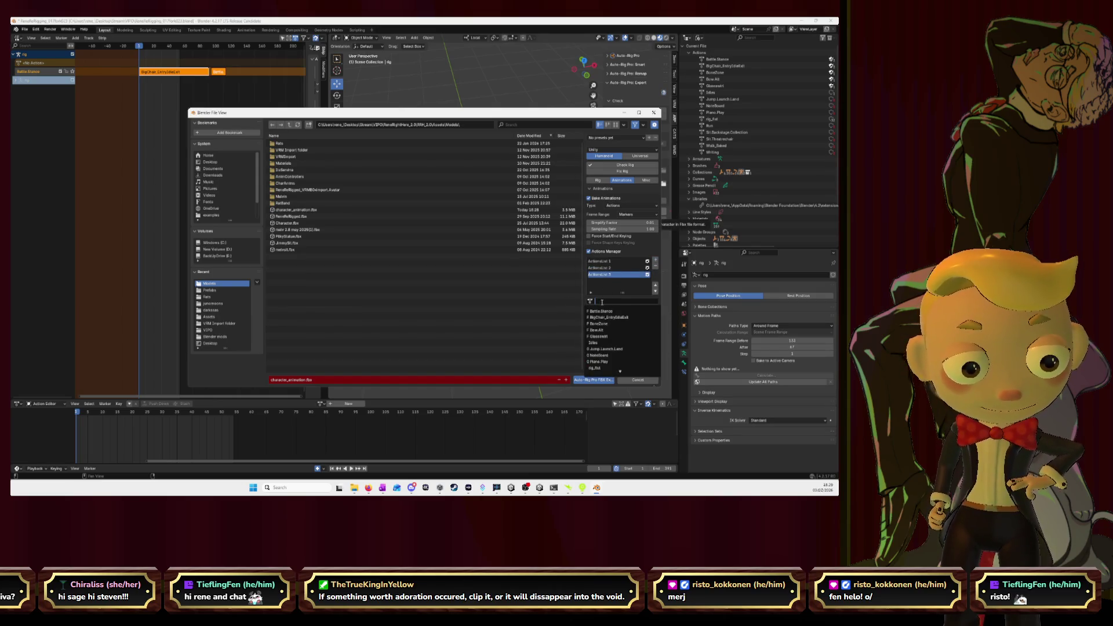
{"action": "left_click", "coordinate": [619, 314]}
{"action": "left_click", "coordinate": [616, 308]}
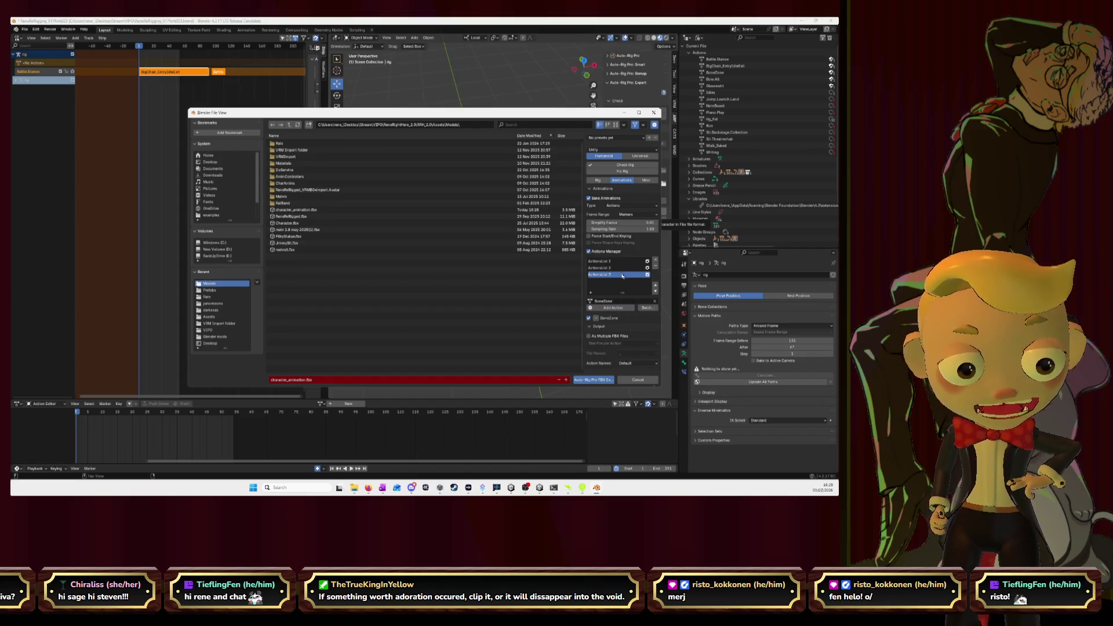
{"action": "left_click", "coordinate": [620, 262]}
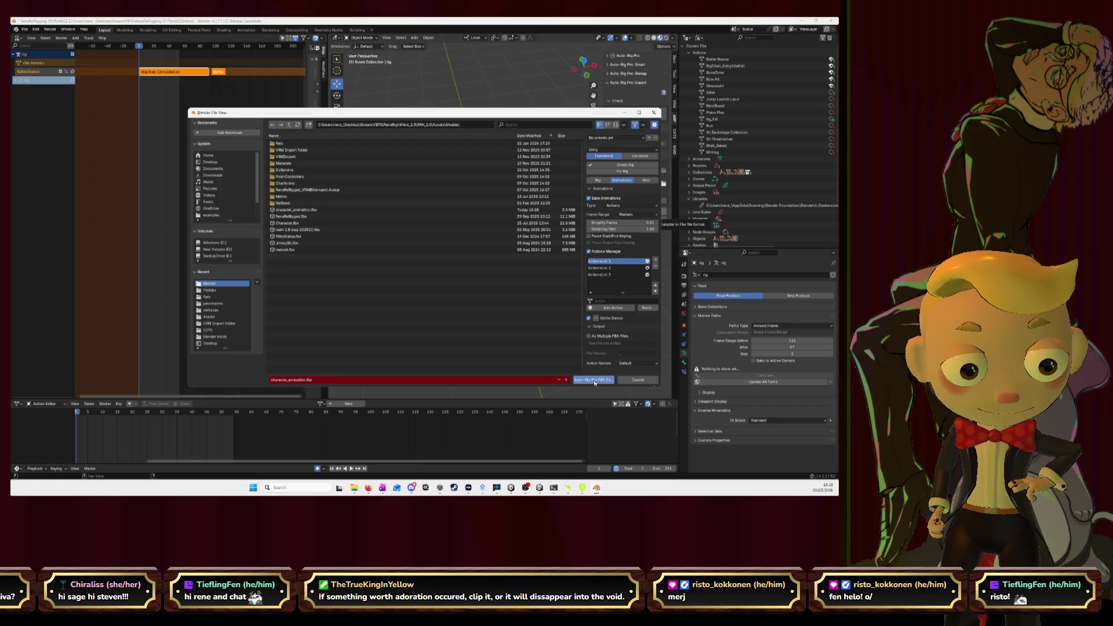
- Run Auto-Rig Pro FBX Export, dismiss the confirmation, and switch to Unity
{"action": "left_click", "coordinate": [595, 381]}
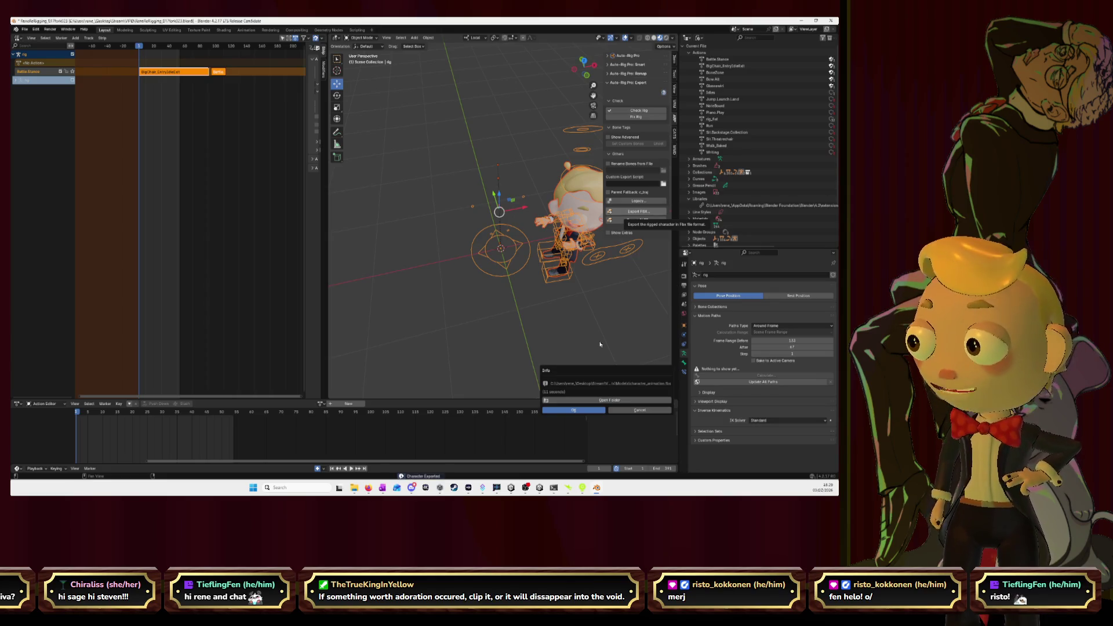
{"action": "left_click", "coordinate": [573, 410]}
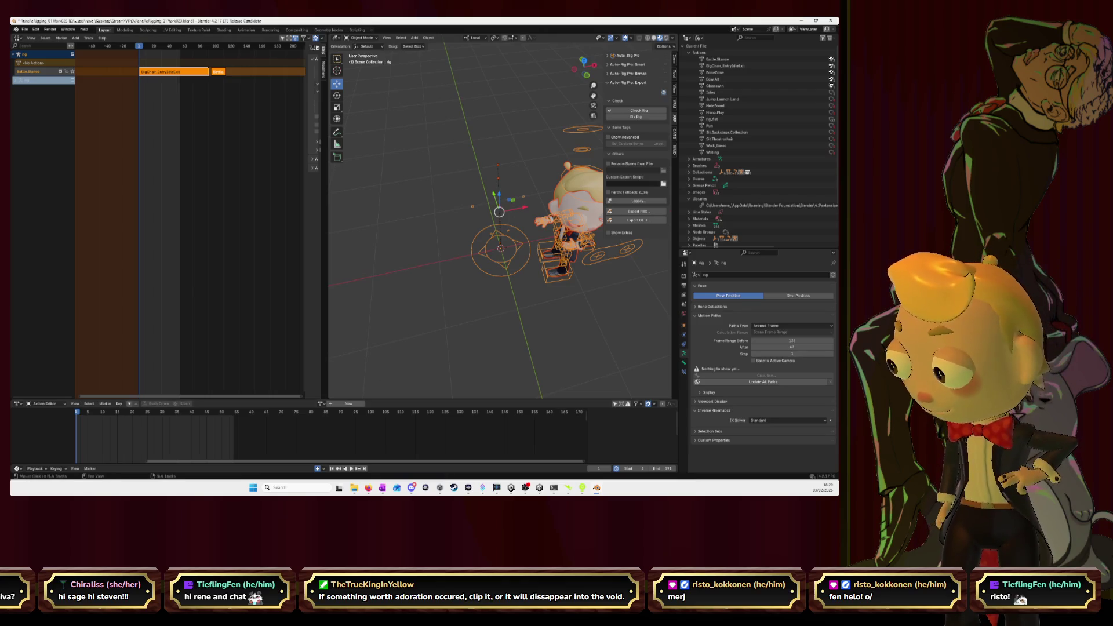
{"action": "left_click", "coordinate": [539, 487]}
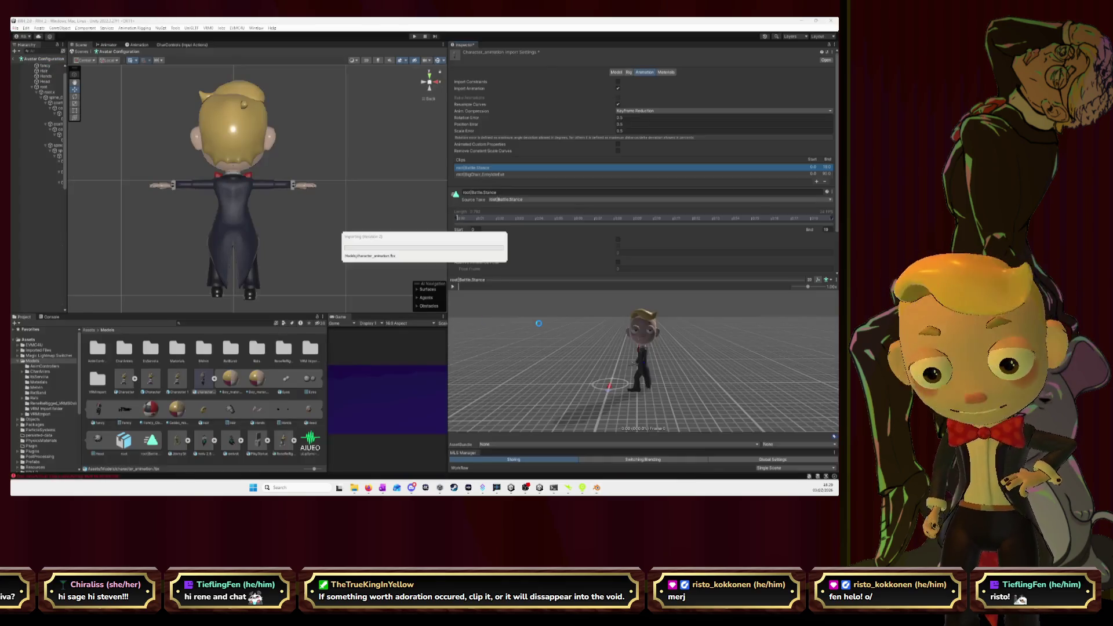
- Add a clip with the root|BoneZone source take and play it in the preview
{"action": "left_click", "coordinate": [197, 386]}
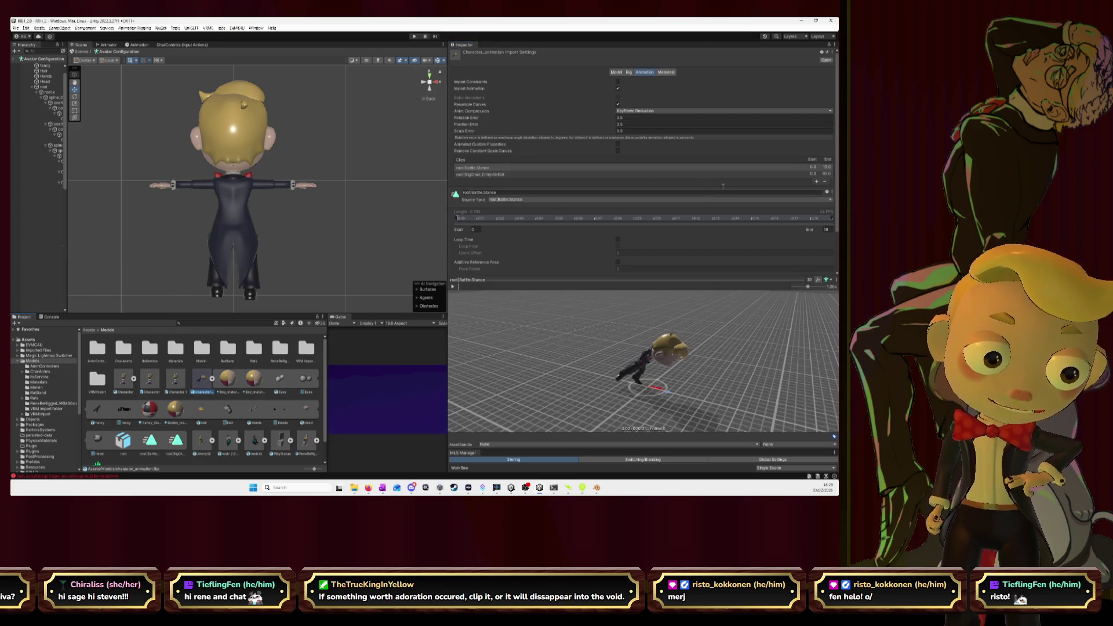
{"action": "left_click", "coordinate": [817, 182]}
{"action": "left_click", "coordinate": [507, 207]}
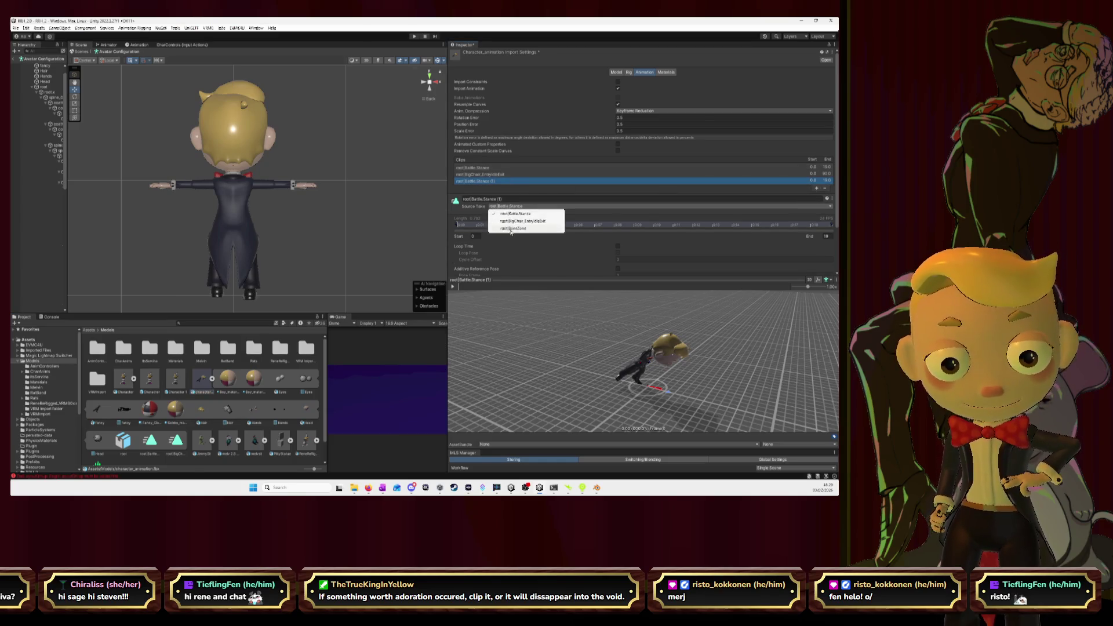
{"action": "left_click", "coordinate": [513, 227]}
{"action": "left_click_drag", "start_coordinate": [737, 331], "coordinate": [685, 326]}
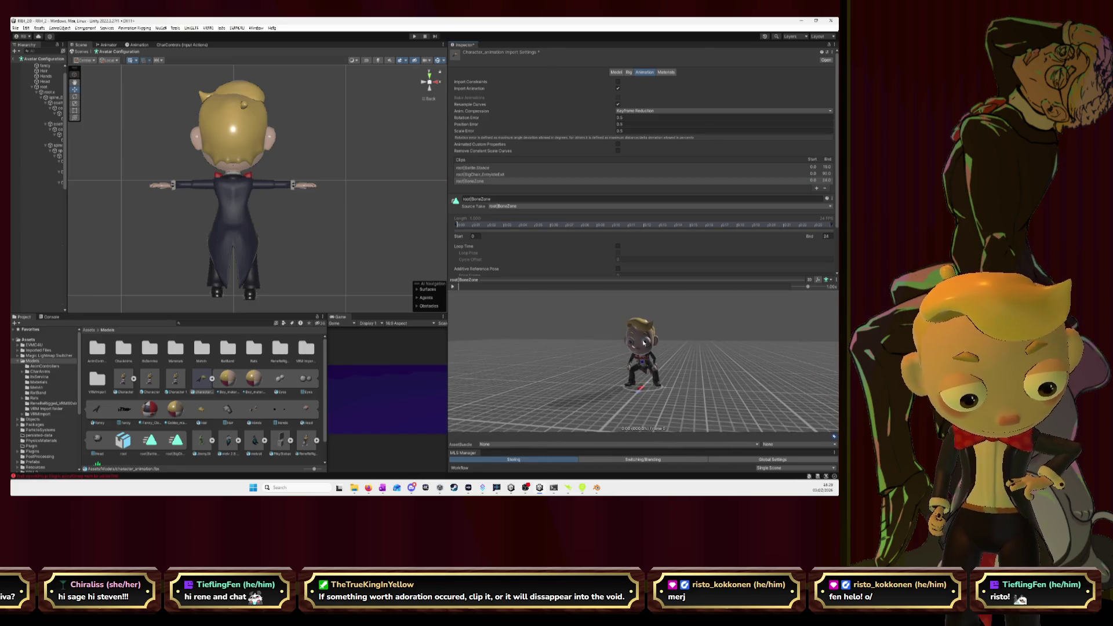
{"action": "left_click", "coordinate": [452, 286]}
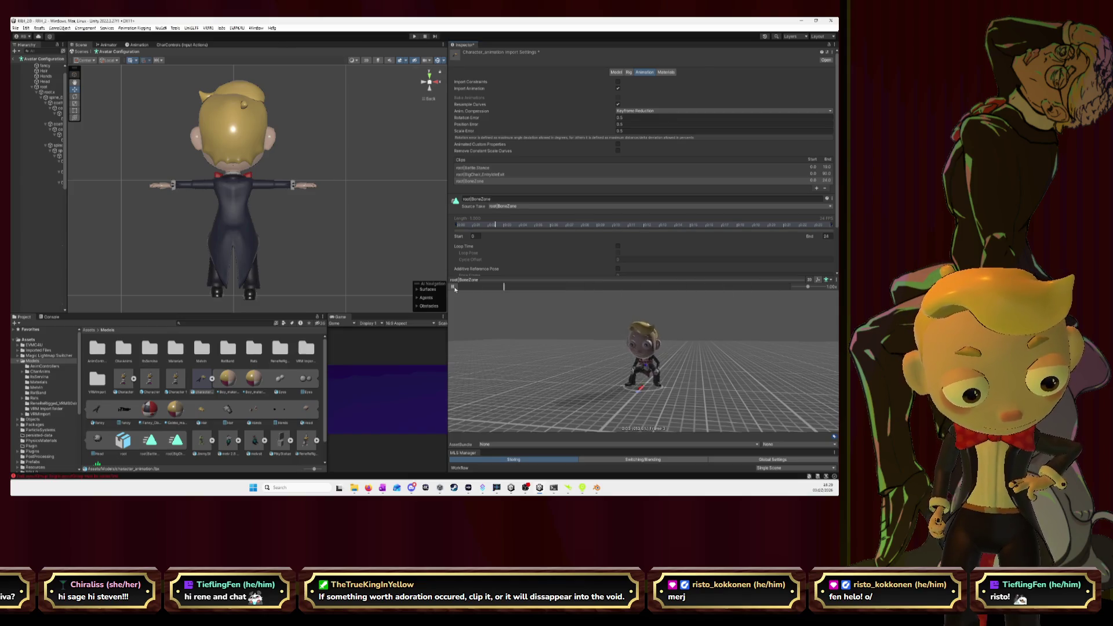
{"action": "left_click", "coordinate": [453, 287]}
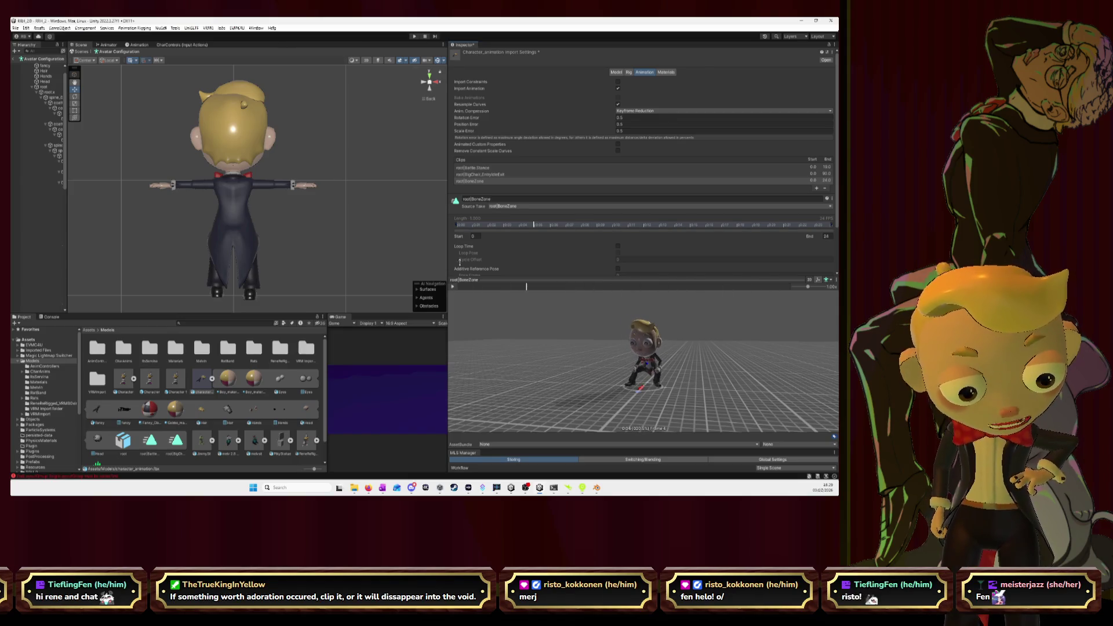
- Preview the BigChair_EntryIdleExit and Battle.Stance clips, then return to Blender
{"action": "left_click", "coordinate": [484, 174]}
{"action": "left_click", "coordinate": [453, 288]}
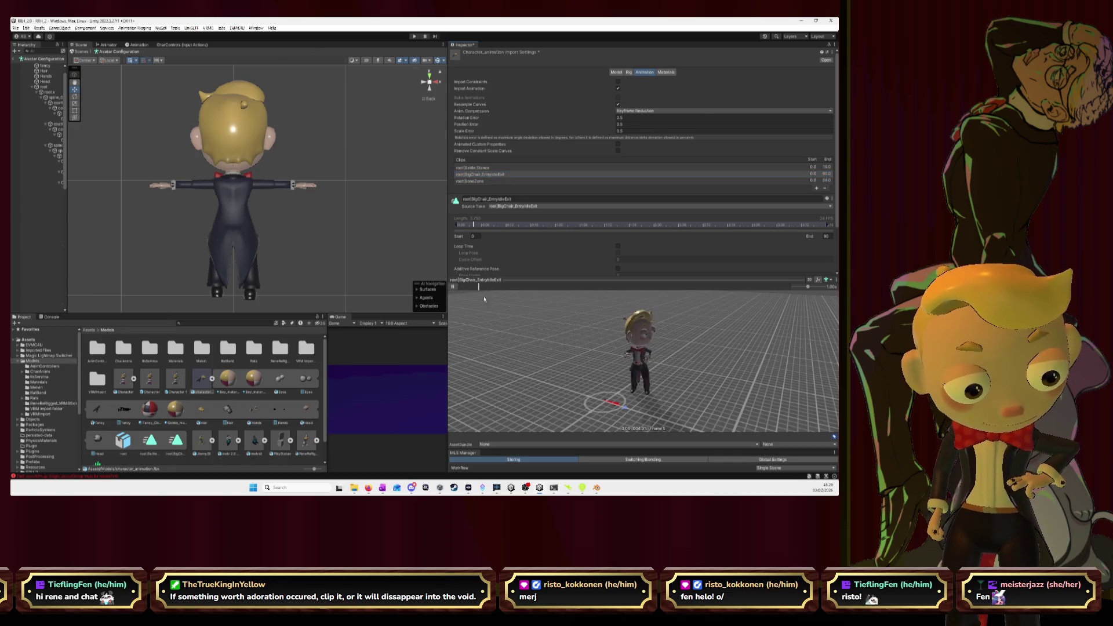
{"action": "left_click", "coordinate": [453, 287]}
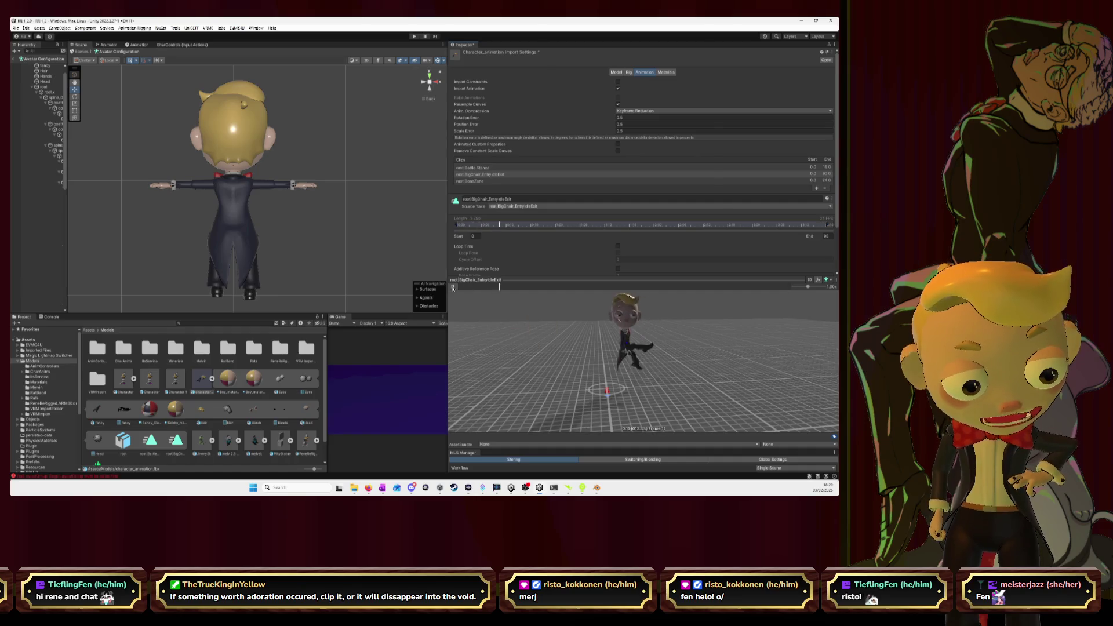
{"action": "left_click", "coordinate": [487, 168]}
{"action": "left_click_drag", "start_coordinate": [667, 377], "coordinate": [682, 337]}
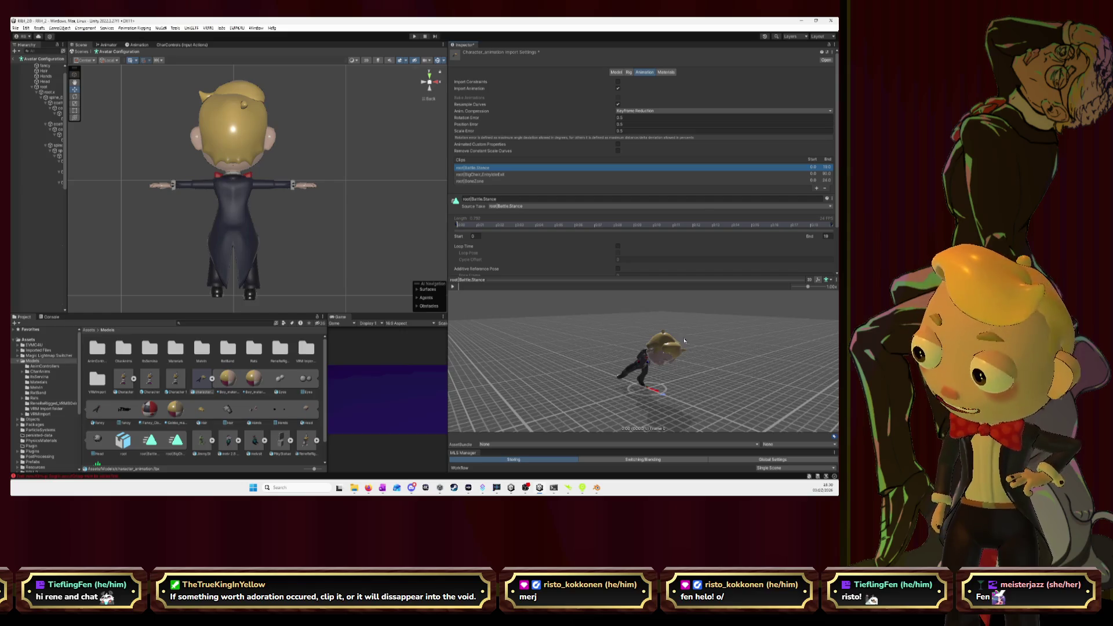
{"action": "key", "text": "alt+Tab"}
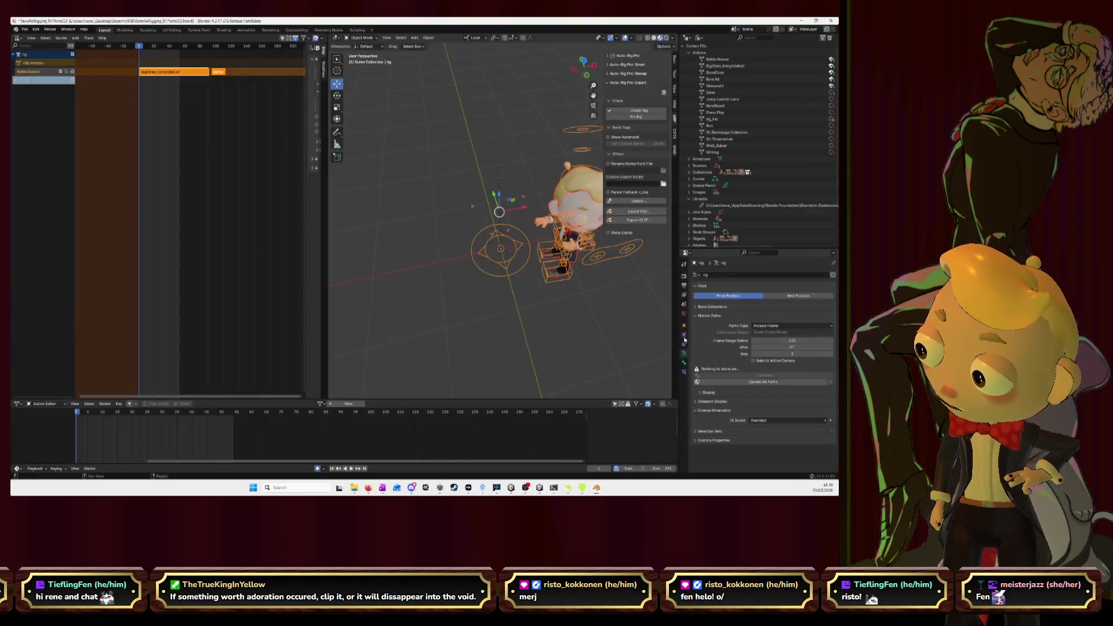
- Add a fourth Actions Manager entry holding the Battle.Stance action
{"action": "left_click", "coordinate": [634, 211]}
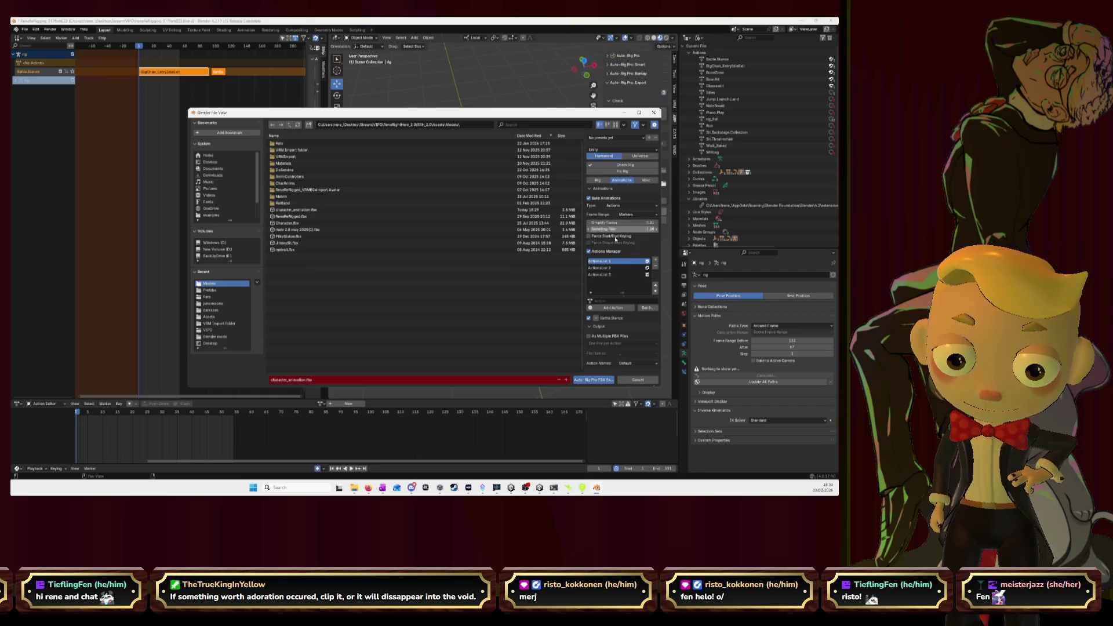
{"action": "left_click", "coordinate": [656, 262]}
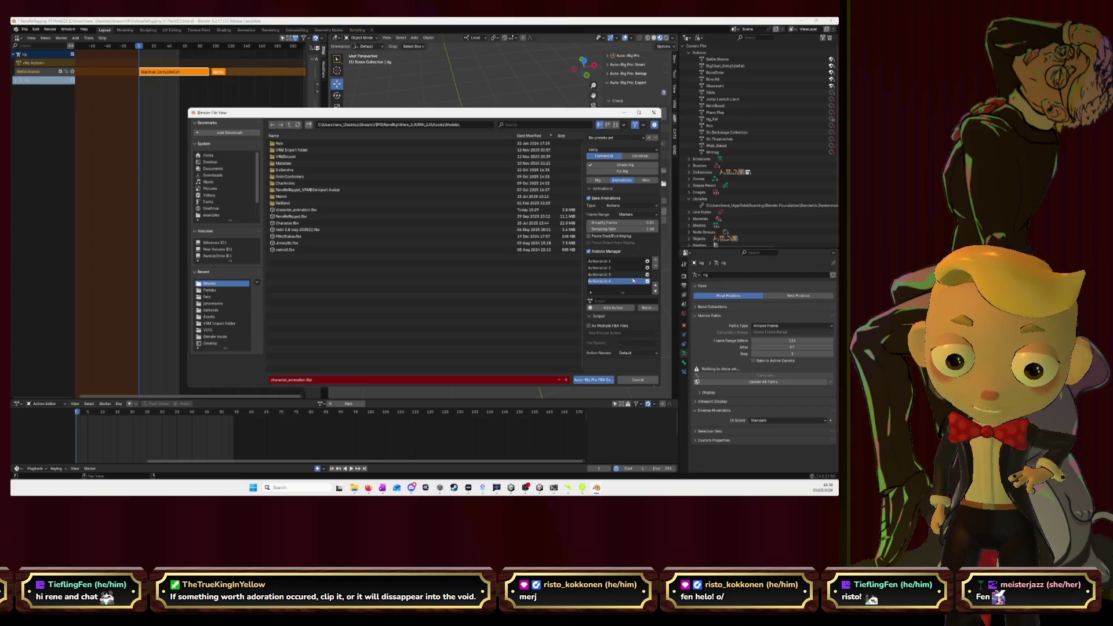
{"action": "left_click", "coordinate": [615, 300]}
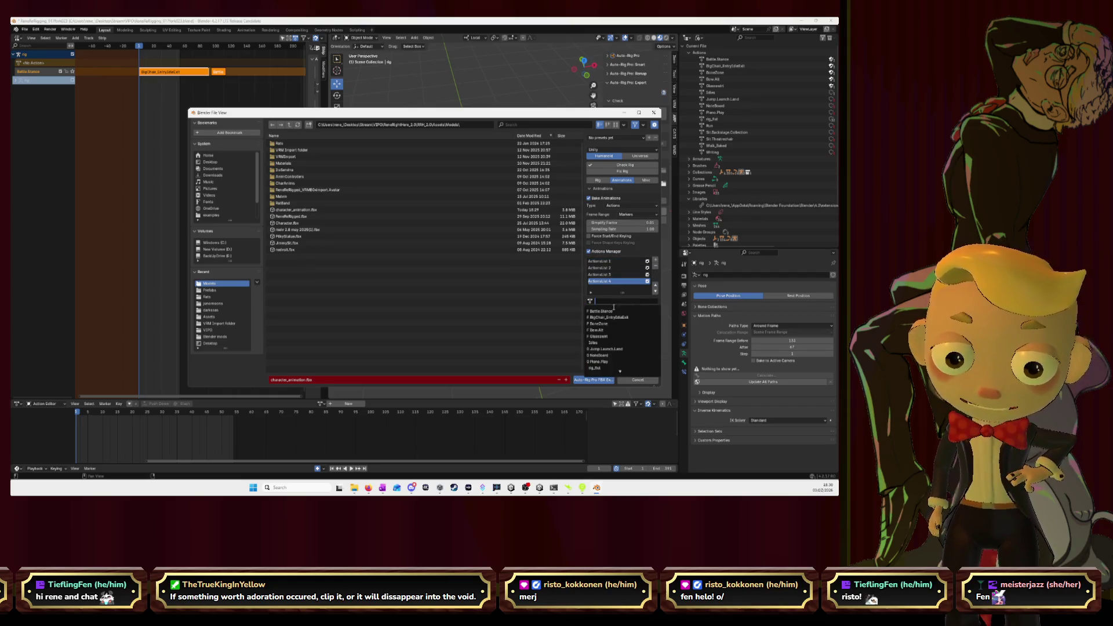
{"action": "left_click", "coordinate": [615, 313]}
{"action": "left_click", "coordinate": [615, 307]}
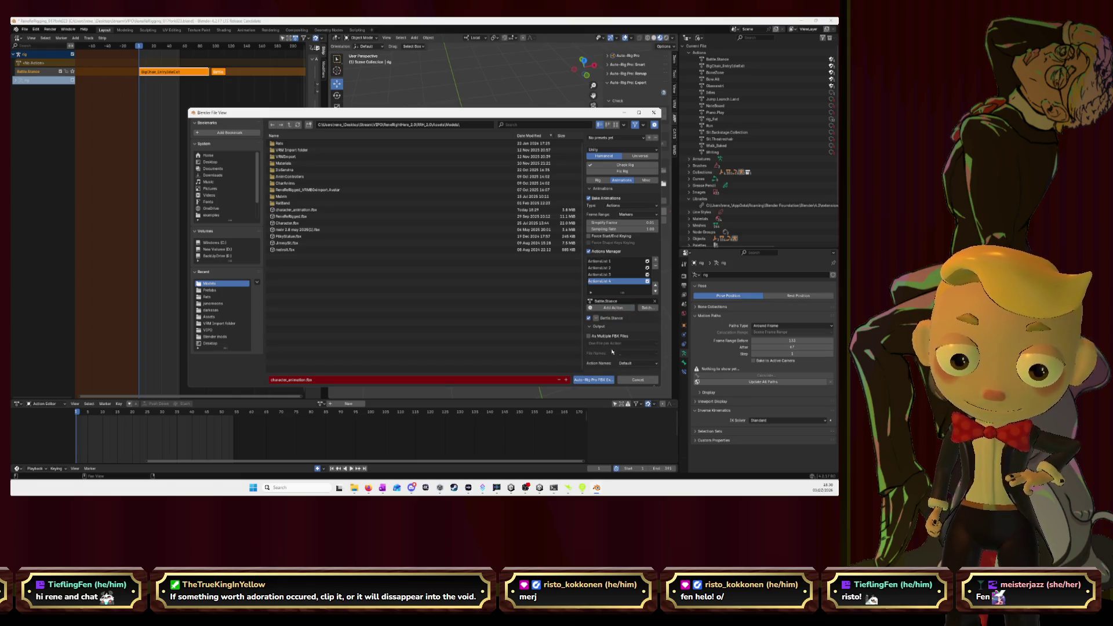
- Export over character_animation.fbx, dismiss the confirmation, and switch to Unity
{"action": "left_click", "coordinate": [556, 209]}
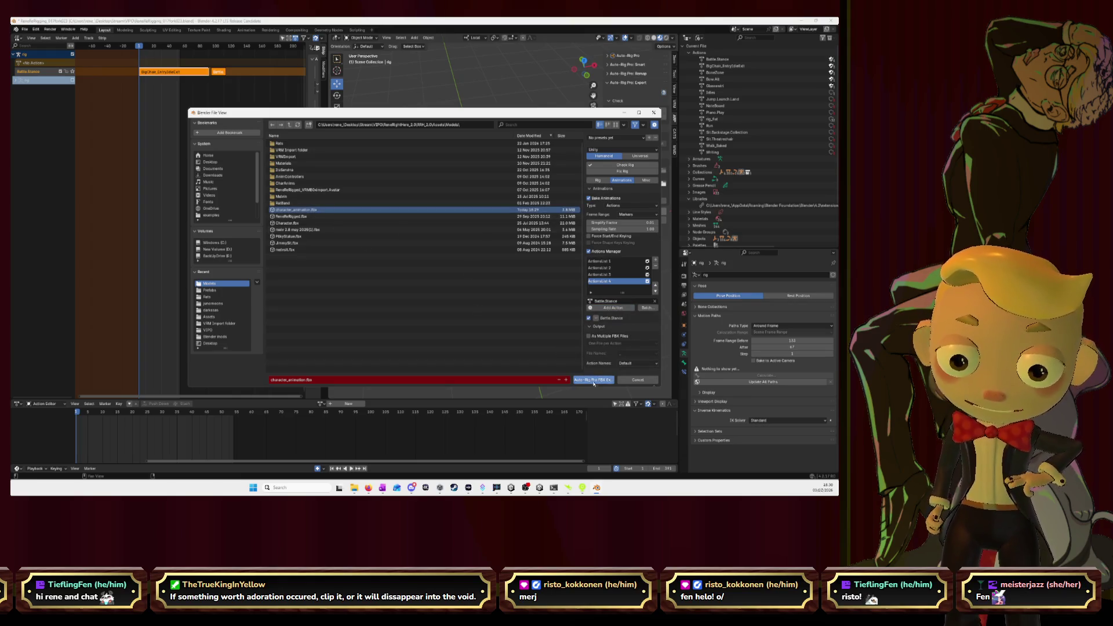
{"action": "left_click", "coordinate": [593, 381]}
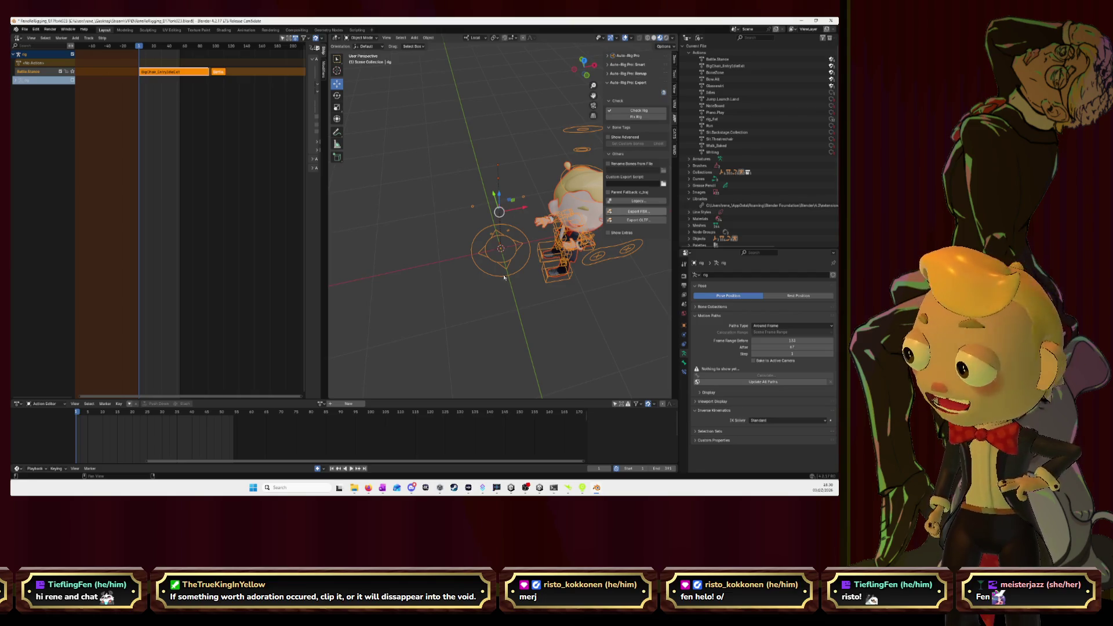
{"action": "left_click", "coordinate": [596, 410]}
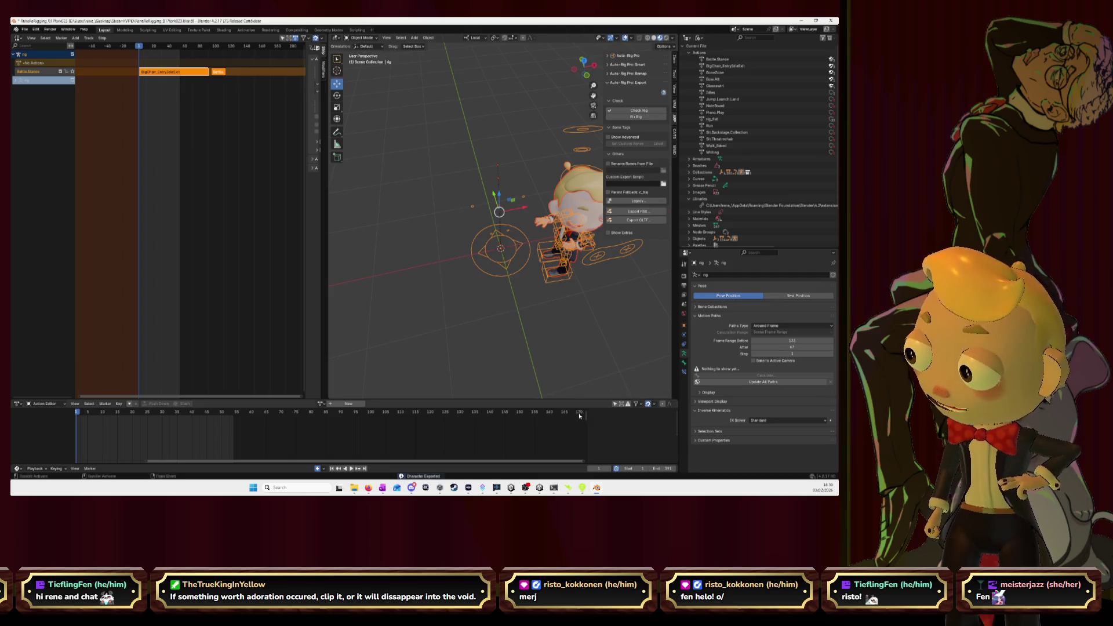
{"action": "key", "text": "alt+Tab"}
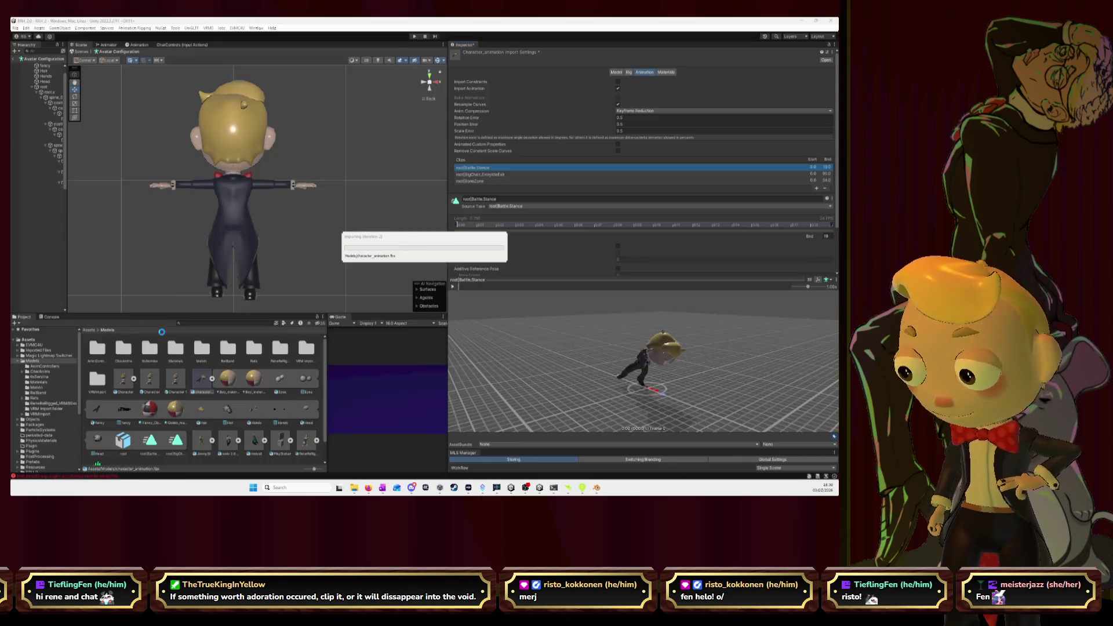
- Add a Battle.Stance clip to character_animation's import, then remove it
{"action": "left_click", "coordinate": [201, 378]}
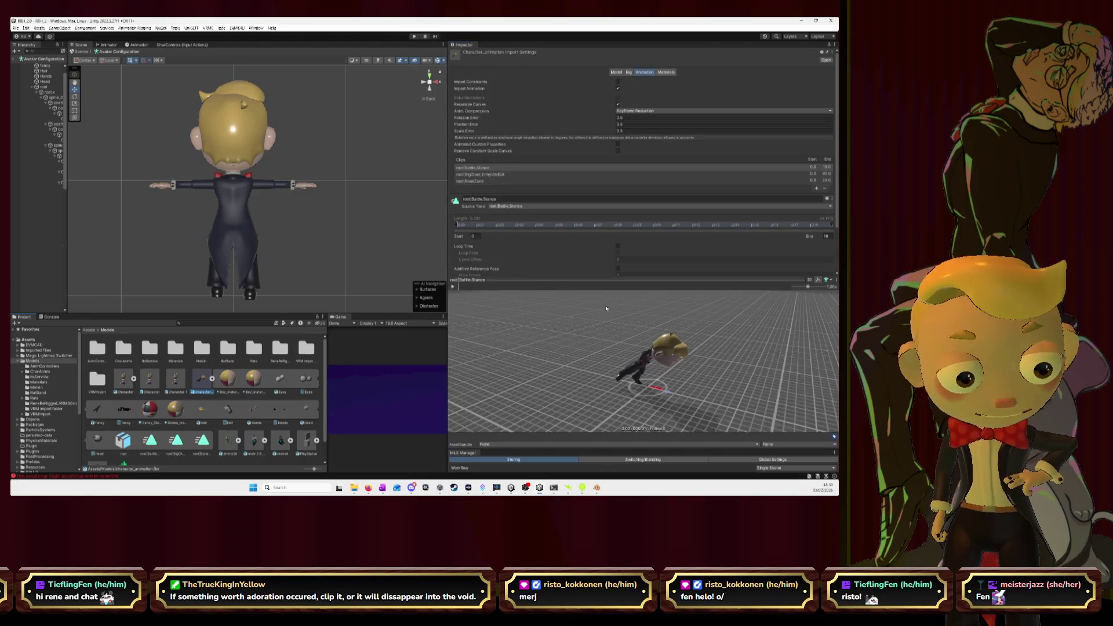
{"action": "left_click", "coordinate": [818, 189]}
{"action": "left_click", "coordinate": [543, 215]}
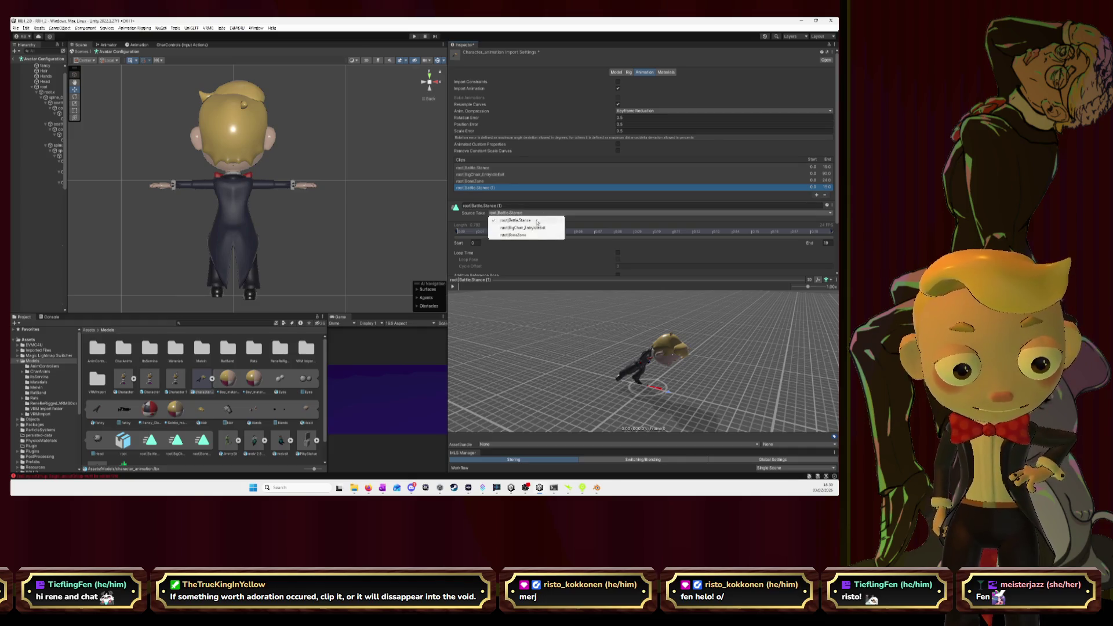
{"action": "left_click", "coordinate": [483, 169]}
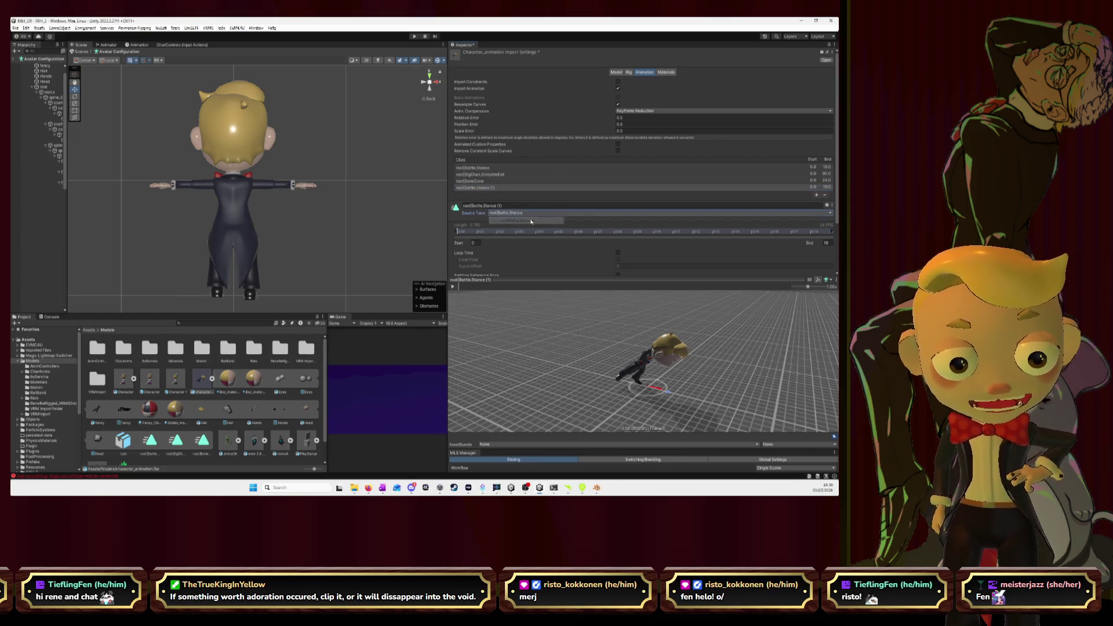
{"action": "left_click", "coordinate": [484, 168]}
{"action": "left_click", "coordinate": [484, 191]}
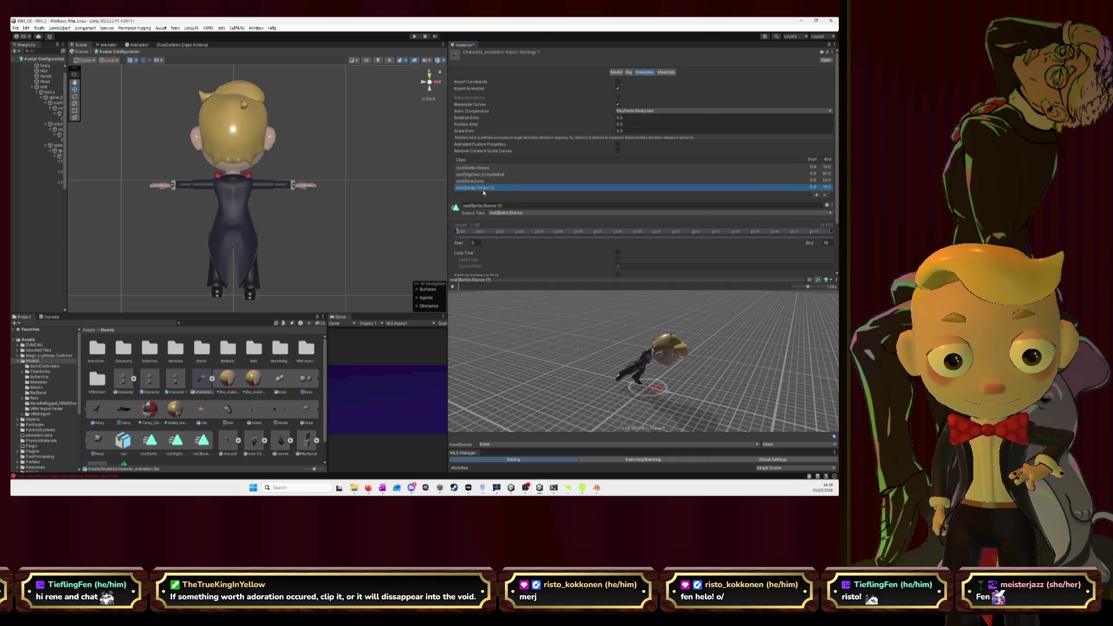
{"action": "left_click", "coordinate": [824, 195]}
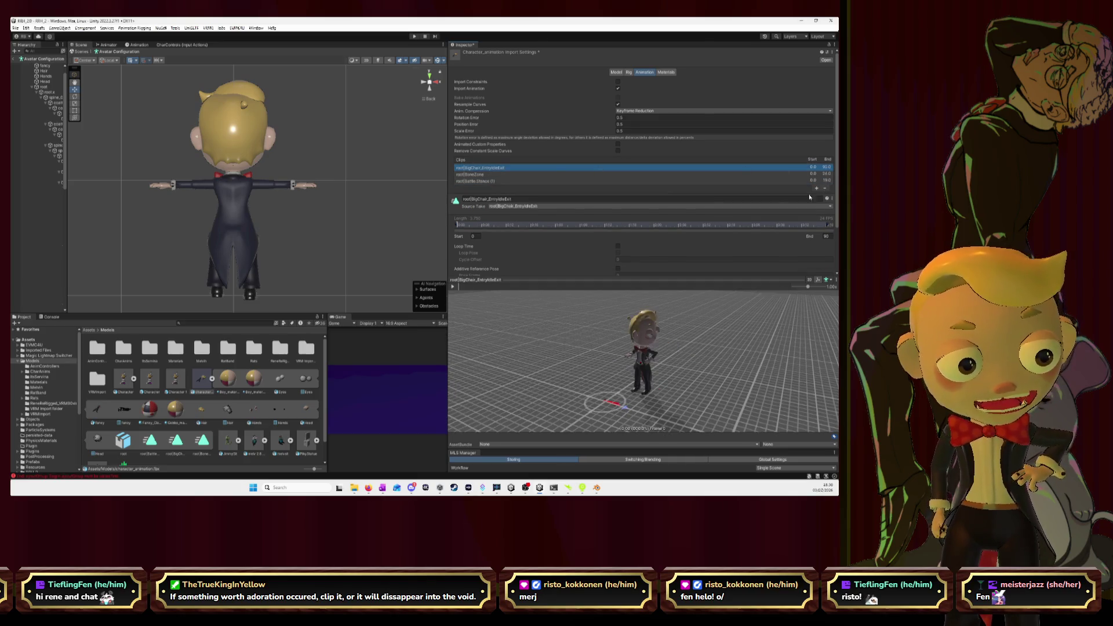
- Remove the duplicate Battle.Stance (1) clip and compare the BigChair_EntryIdleExit and BoneZone clips
{"action": "left_click", "coordinate": [503, 175]}
{"action": "left_click", "coordinate": [486, 182]}
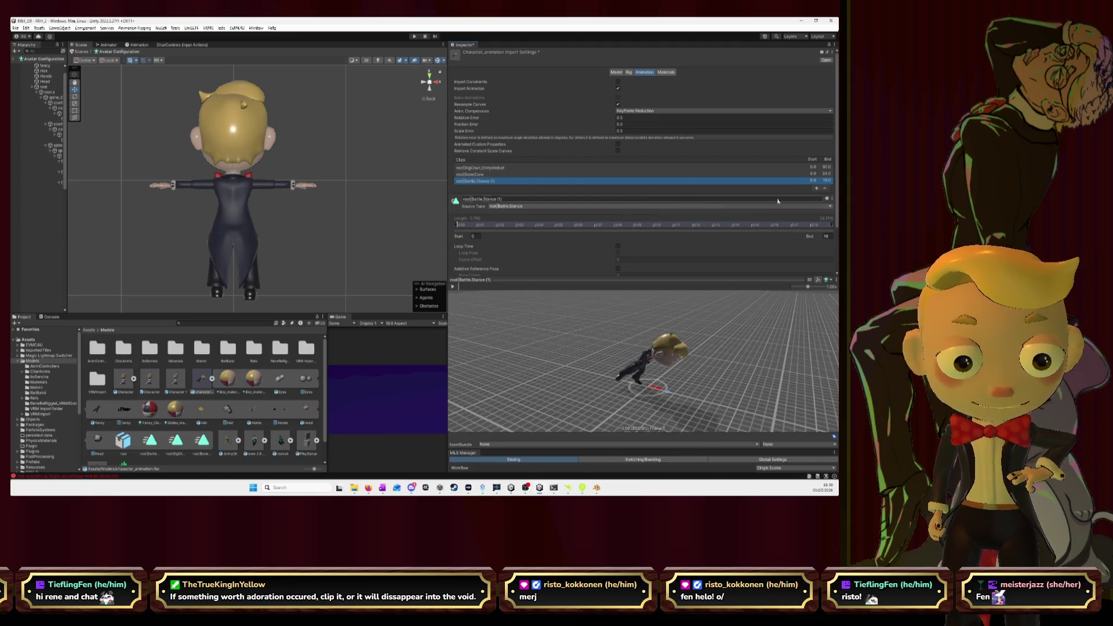
{"action": "left_click", "coordinate": [825, 189]}
{"action": "left_click", "coordinate": [483, 168]}
{"action": "left_click", "coordinate": [483, 175]}
{"action": "left_click", "coordinate": [485, 168]}
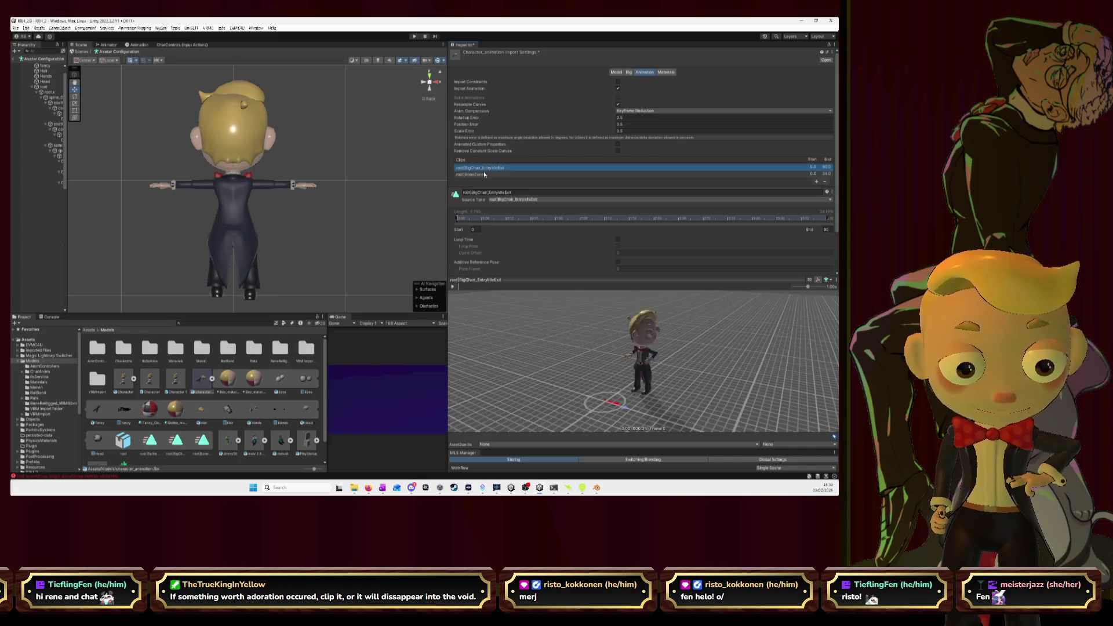
{"action": "left_click", "coordinate": [487, 175]}
- Add another Battle.Stance-based clip, delete it again, and return to Blender
{"action": "left_click", "coordinate": [536, 200]}
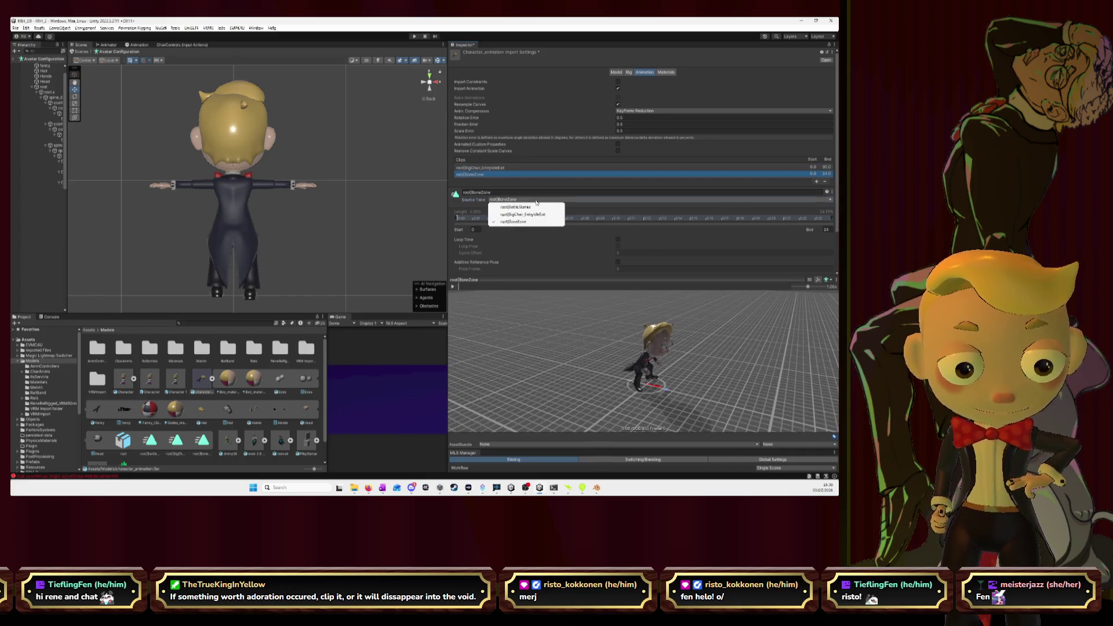
{"action": "left_click", "coordinate": [817, 183]}
{"action": "left_click", "coordinate": [539, 199]}
{"action": "left_click", "coordinate": [545, 221]}
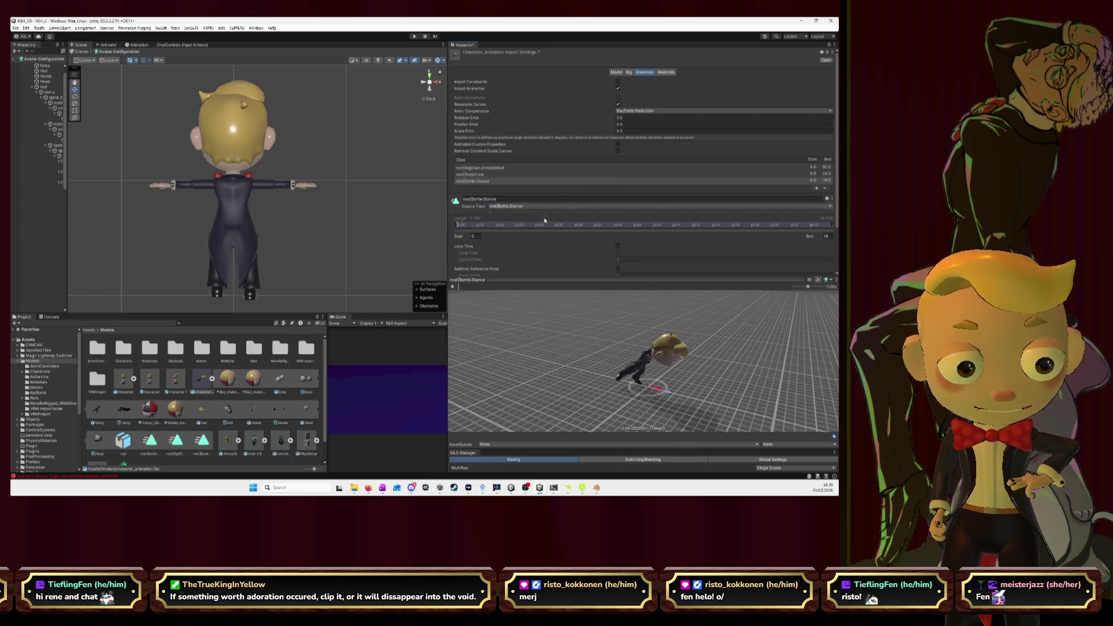
{"action": "left_click", "coordinate": [827, 189]}
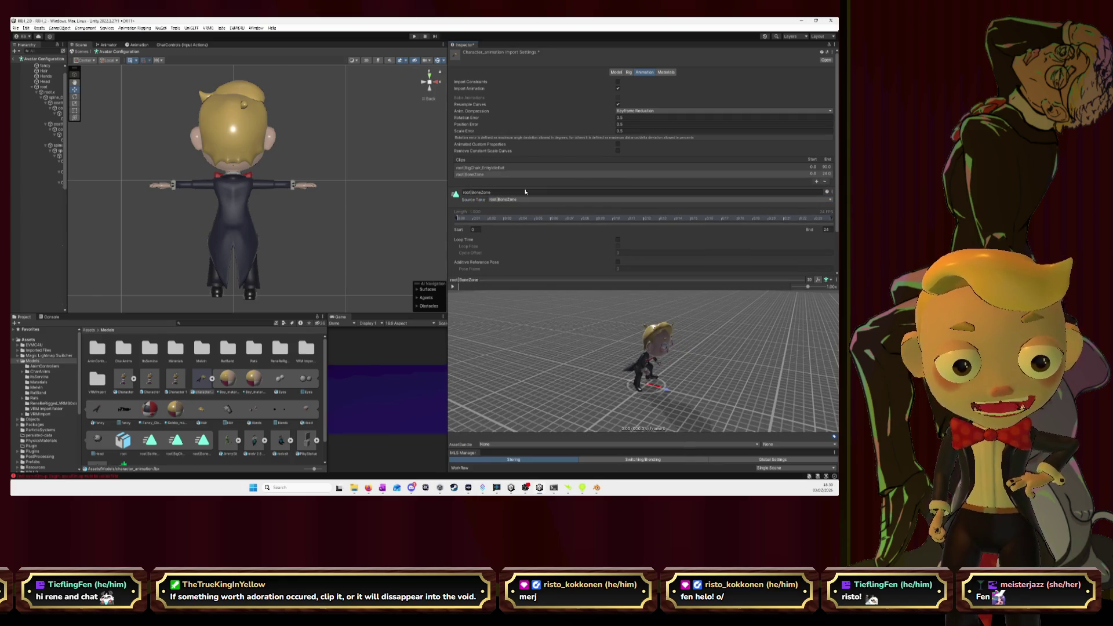
{"action": "key", "text": "alt+Tab"}
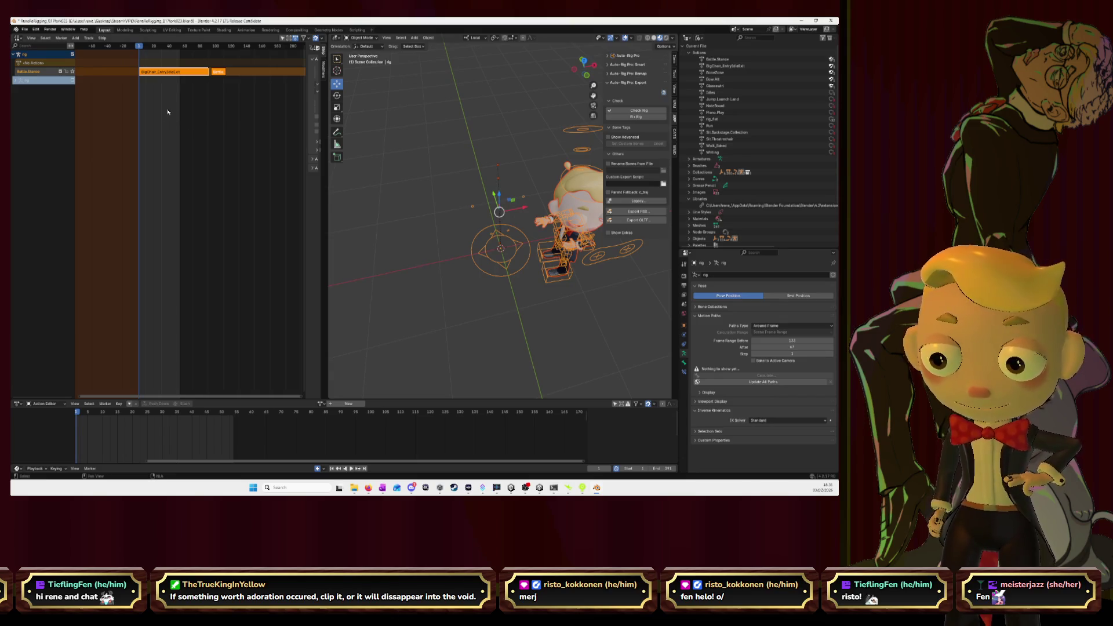
- Delete the BigChair_EntryIdleExit strip and reposition the remaining strip on the track
{"action": "left_click", "coordinate": [173, 74]}
{"action": "key", "text": "Delete"}
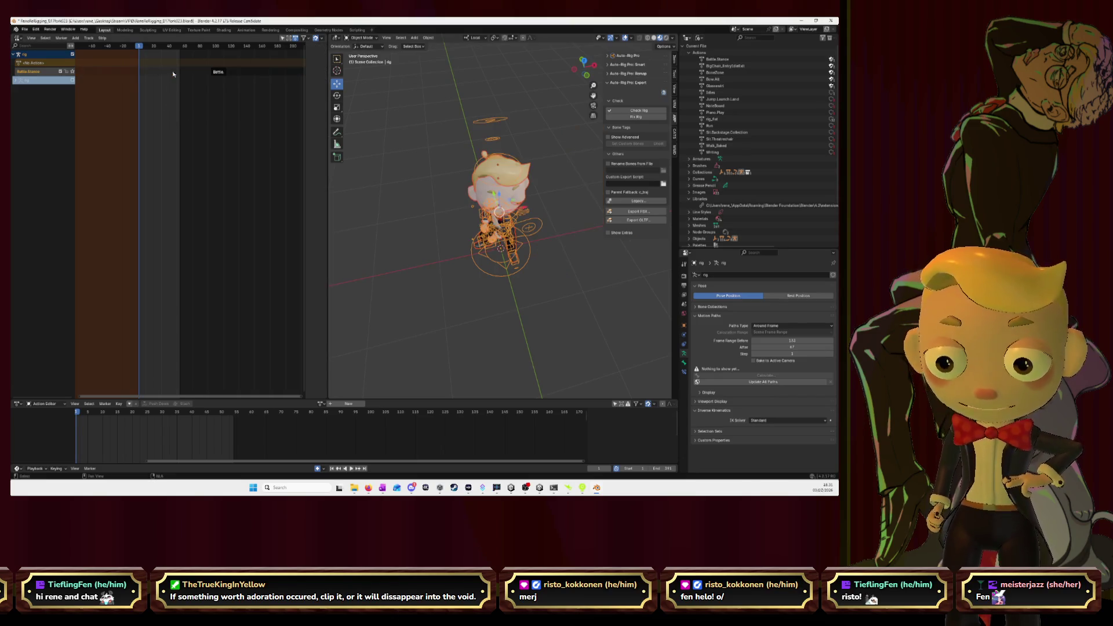
{"action": "key", "text": "shift+d"}
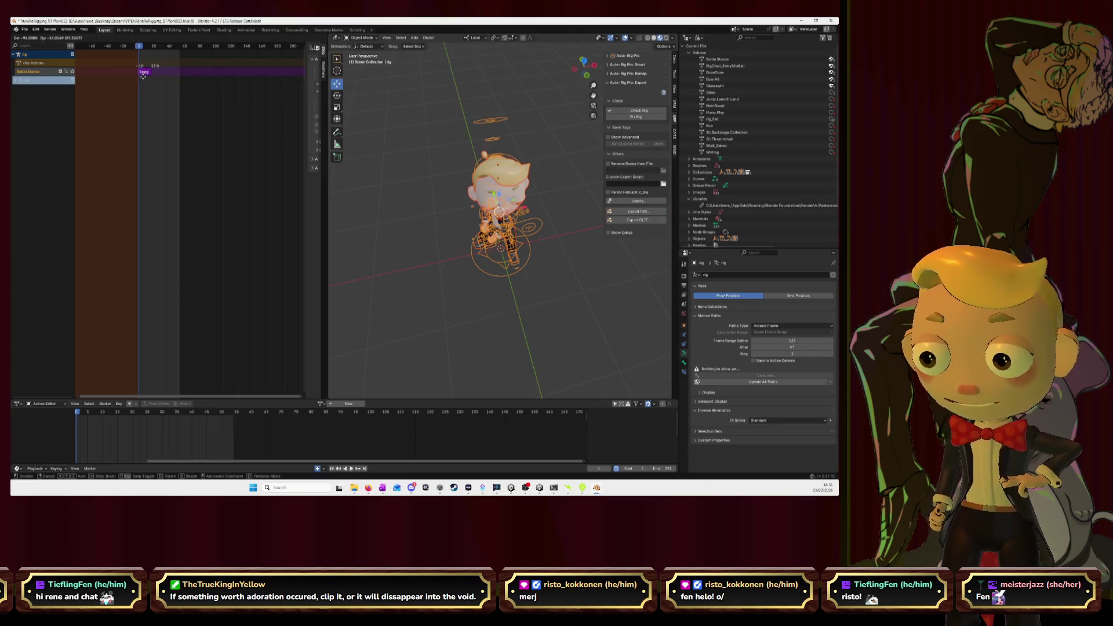
{"action": "left_click", "coordinate": [144, 76]}
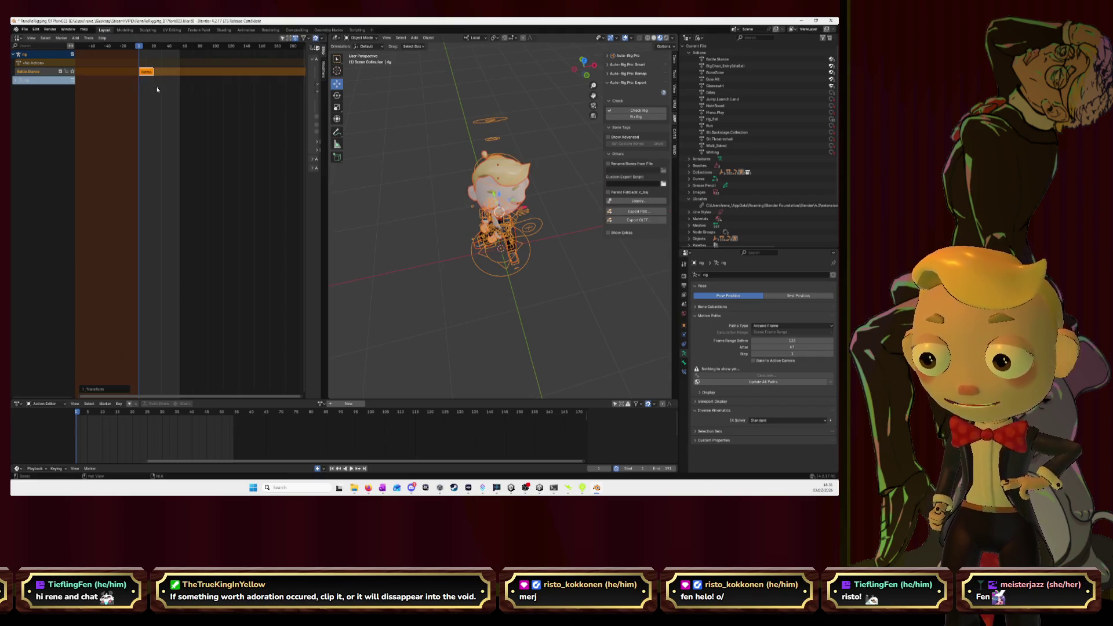
{"action": "scroll", "coordinate": [173, 118], "scroll_direction": "up", "scroll_amount": 4}
{"action": "scroll", "coordinate": [185, 122], "scroll_direction": "left", "scroll_amount": 5}
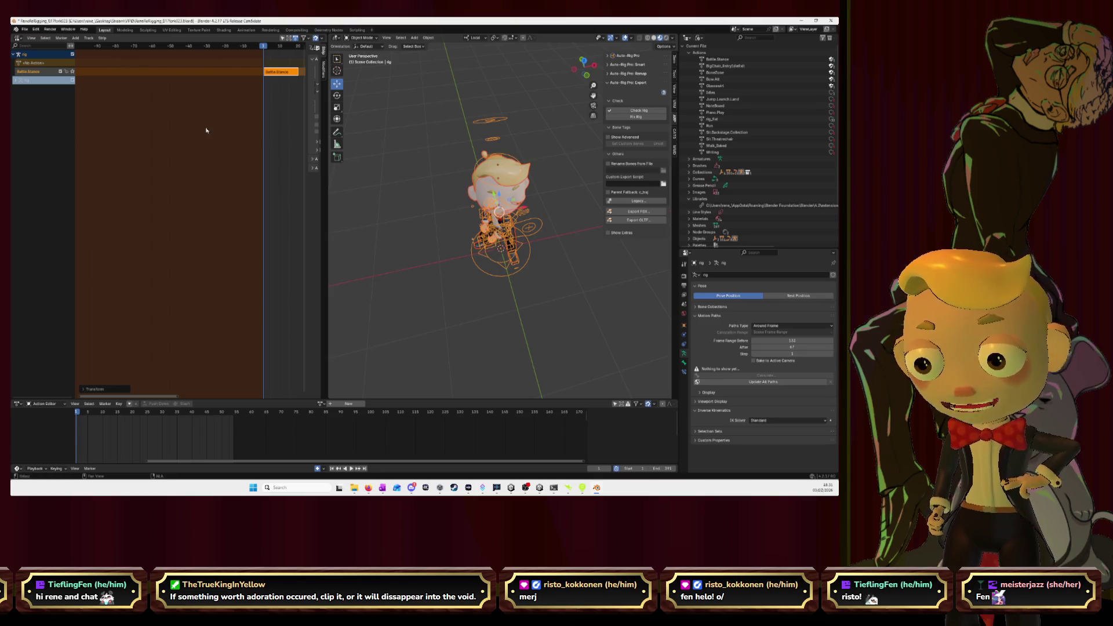
{"action": "right_click", "coordinate": [557, 272]}
{"action": "middle_click_drag", "start_coordinate": [557, 272], "coordinate": [561, 207]}
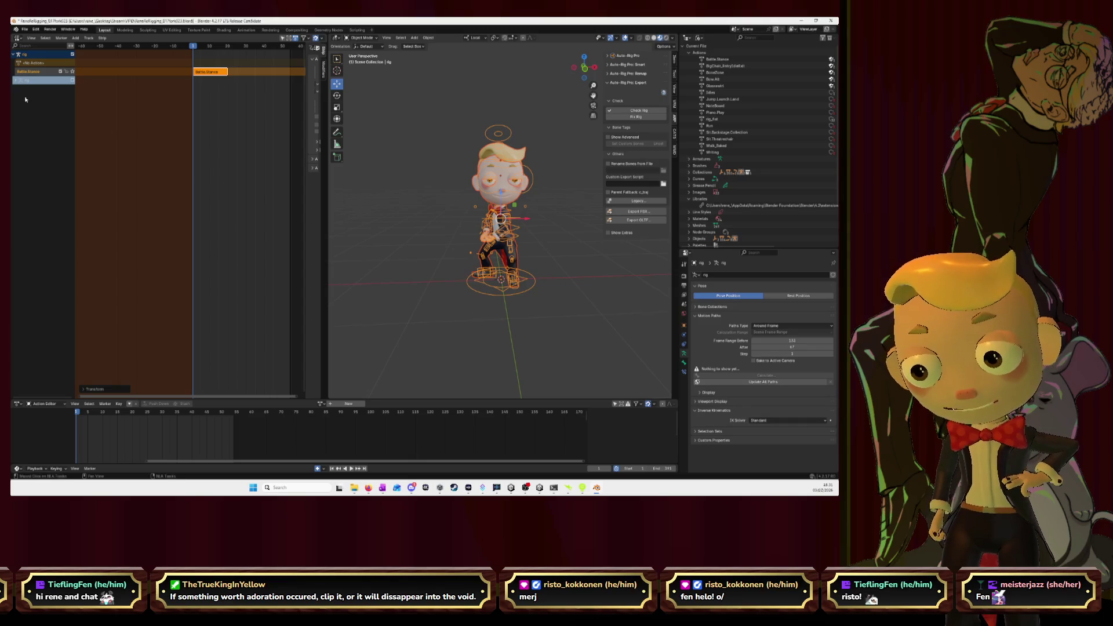
- Delete the Battle Stance NLA track and join areas to close the NLA editor
{"action": "right_click", "coordinate": [41, 74]}
{"action": "left_click", "coordinate": [41, 72]}
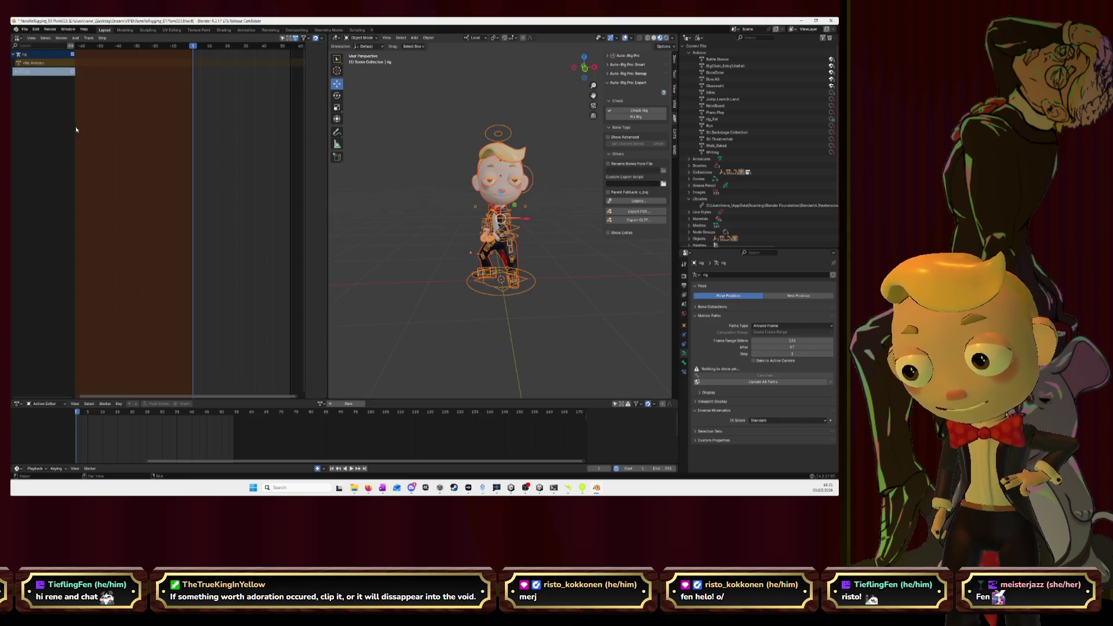
{"action": "left_click_drag", "start_coordinate": [327, 100], "coordinate": [18, 100]}
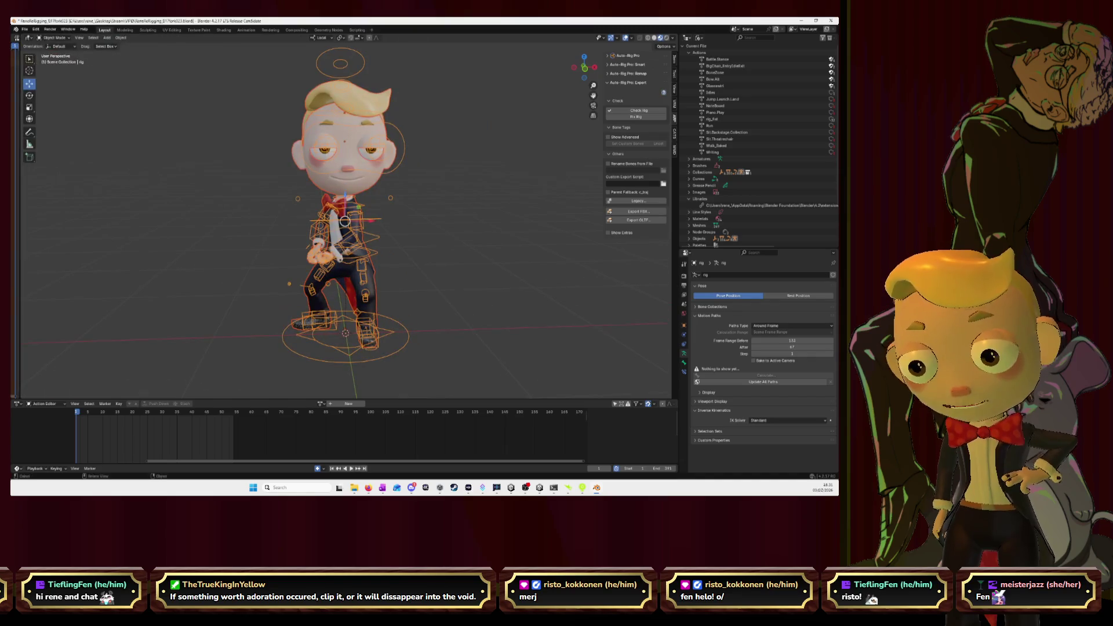
- In the FBX export settings, review the action list entries and remove the old ones
{"action": "left_click", "coordinate": [638, 212]}
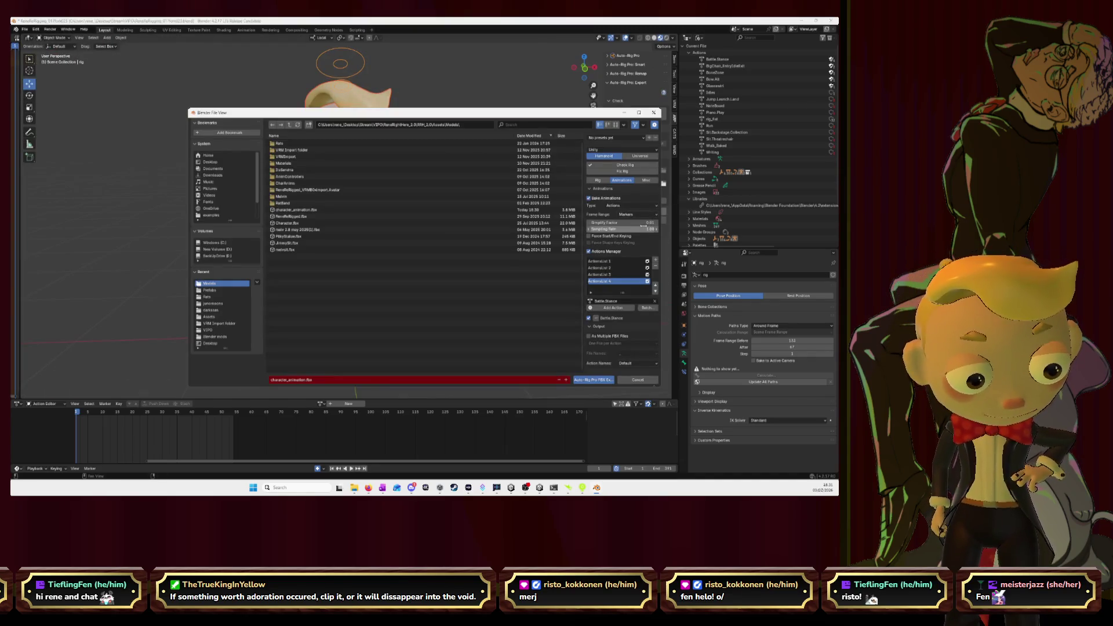
{"action": "left_click", "coordinate": [613, 263]}
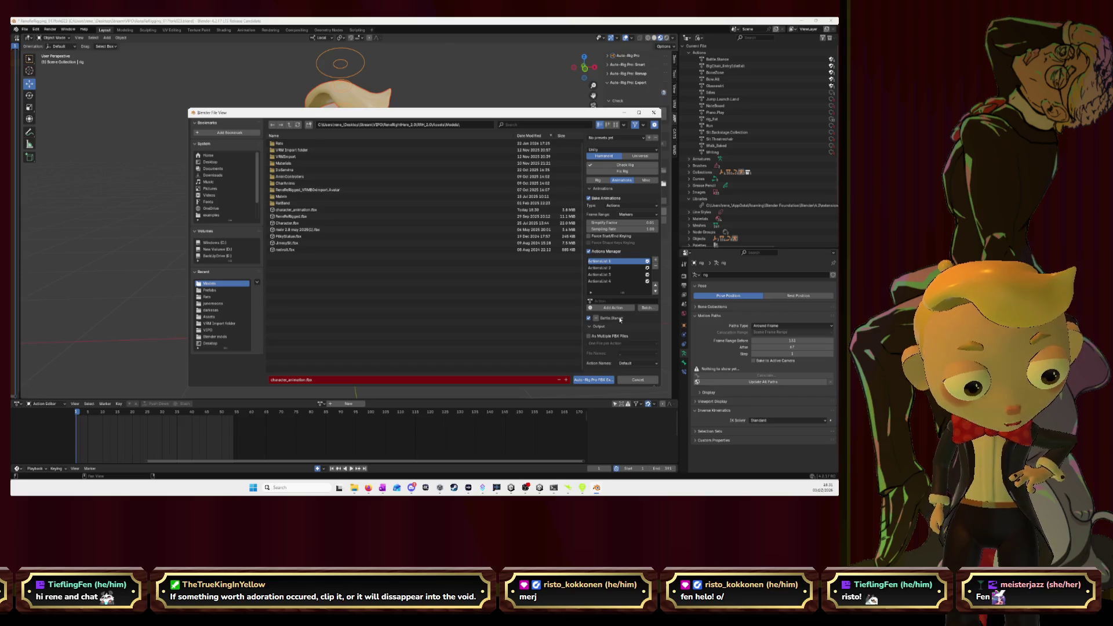
{"action": "left_click", "coordinate": [605, 268]}
{"action": "left_click", "coordinate": [607, 275]}
{"action": "left_click", "coordinate": [608, 281]}
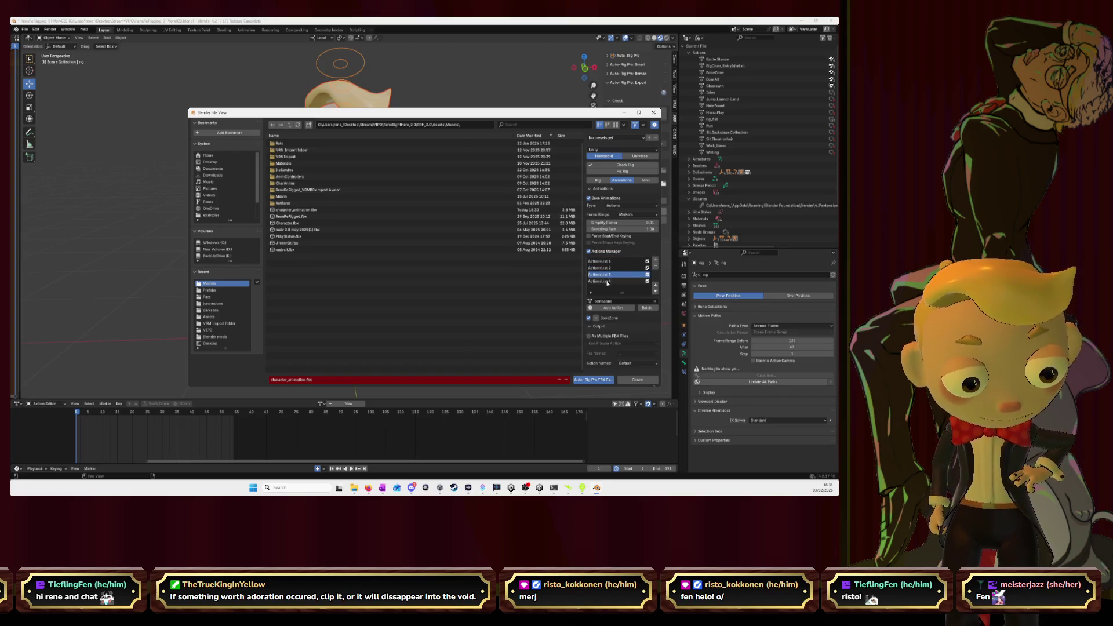
{"action": "left_click", "coordinate": [654, 303]}
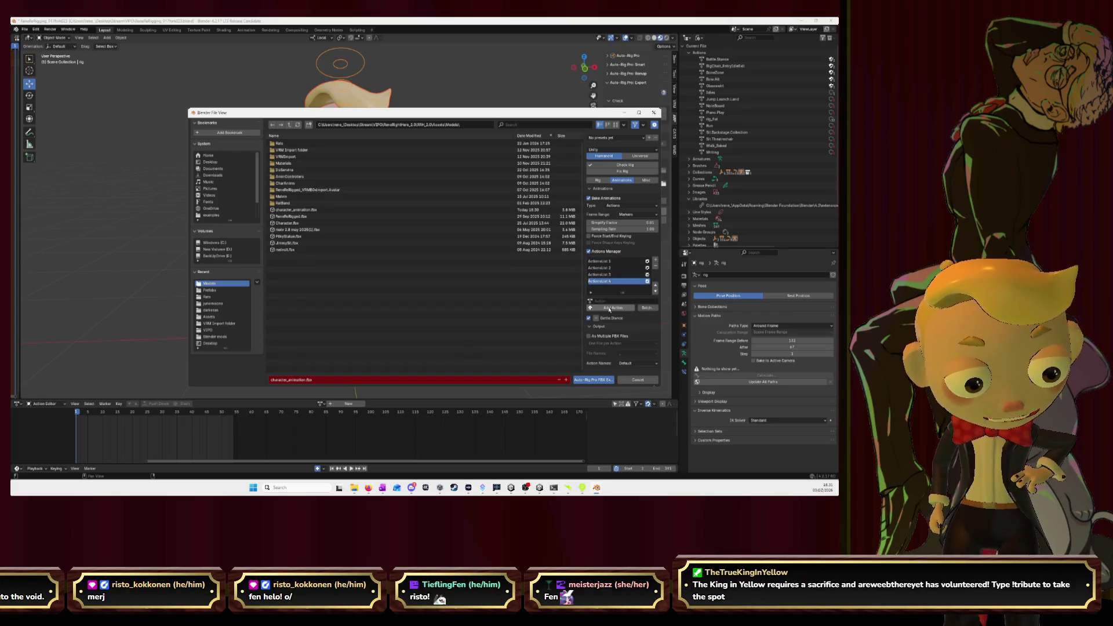
{"action": "left_click", "coordinate": [609, 302]}
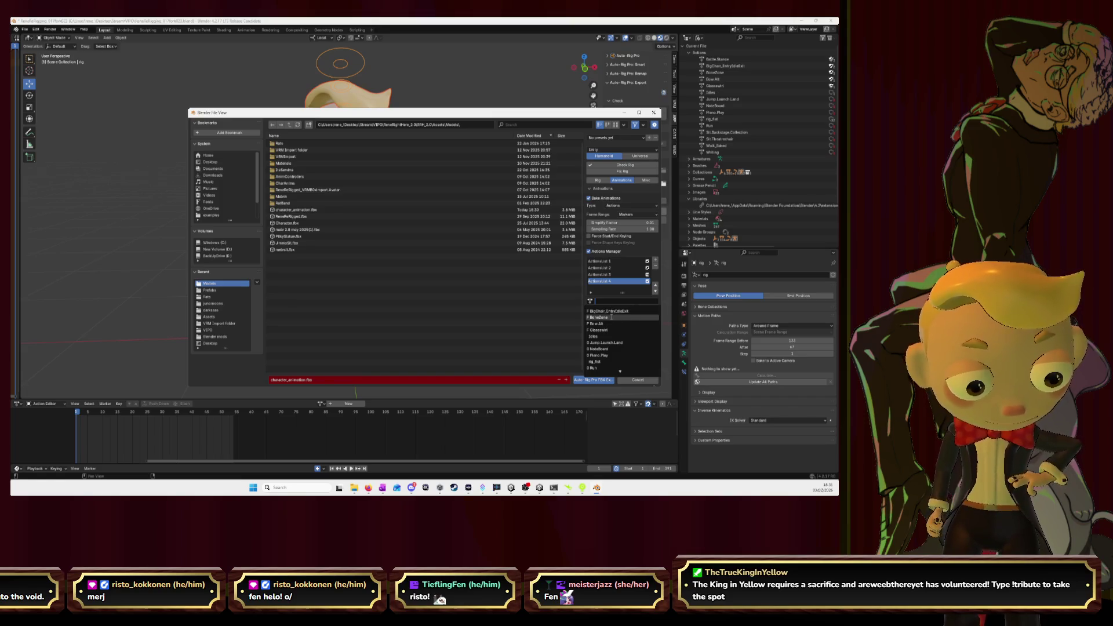
{"action": "left_click", "coordinate": [656, 266]}
{"action": "left_click", "coordinate": [656, 266]}
{"action": "left_click", "coordinate": [656, 267]}
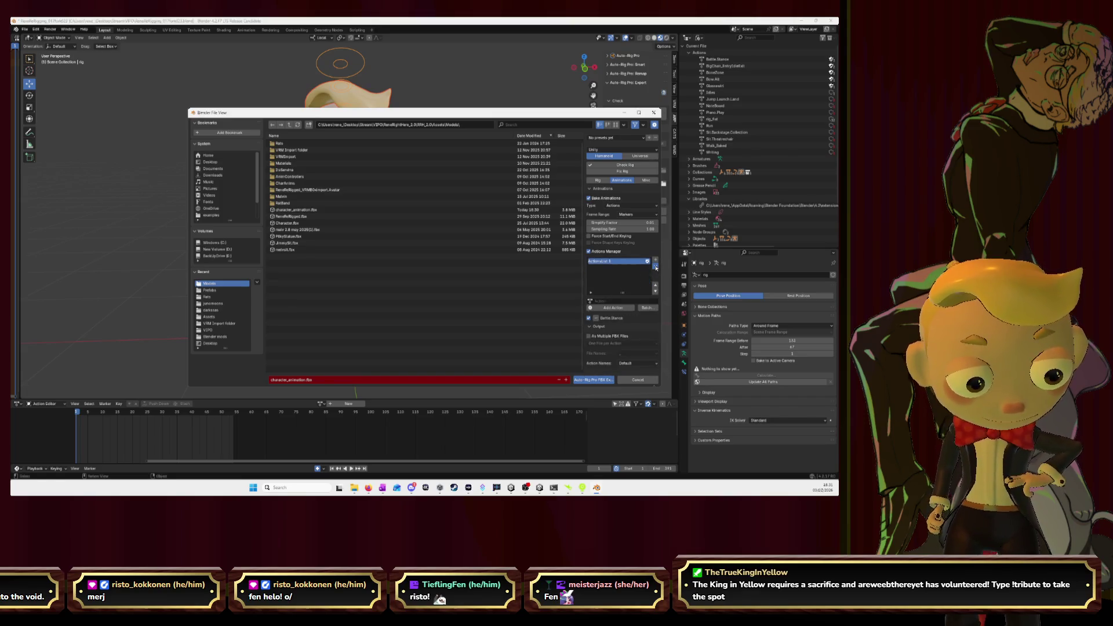
{"action": "left_click", "coordinate": [656, 267]}
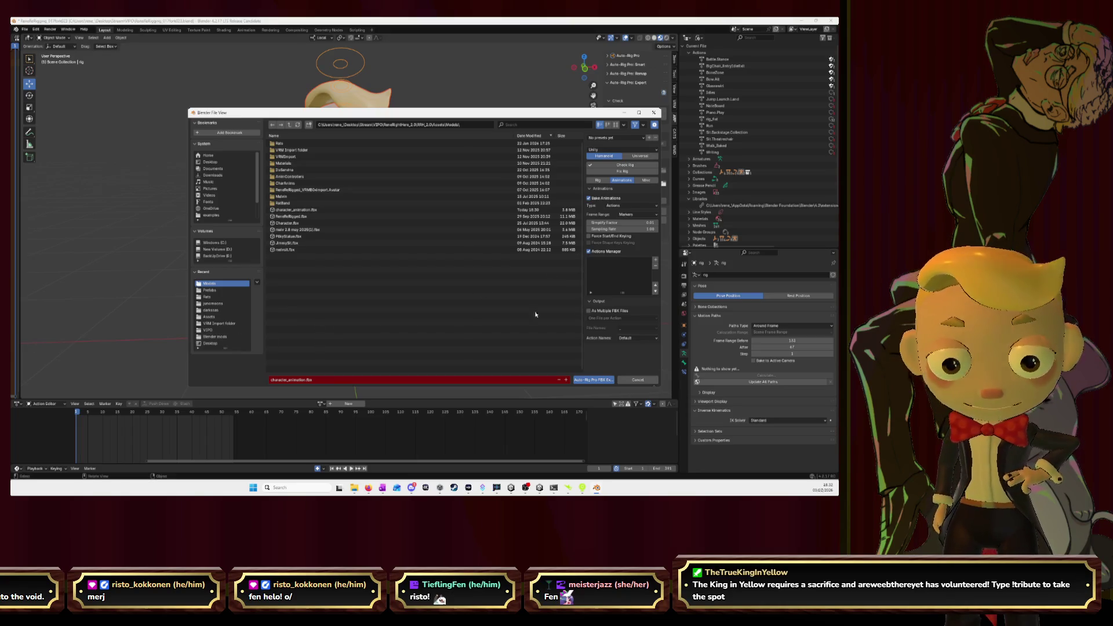
- Add action list entries for Battle.Stance, BigChair_EntryIdleExit and BoneZone
{"action": "left_click", "coordinate": [656, 260]}
{"action": "left_click", "coordinate": [606, 308]}
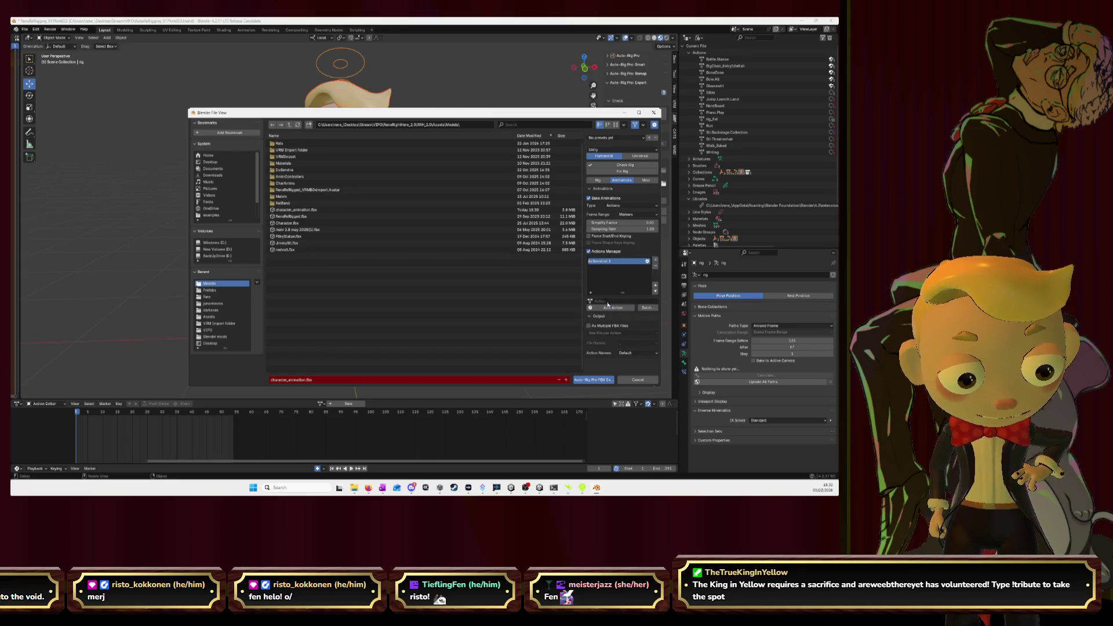
{"action": "left_click", "coordinate": [643, 310]}
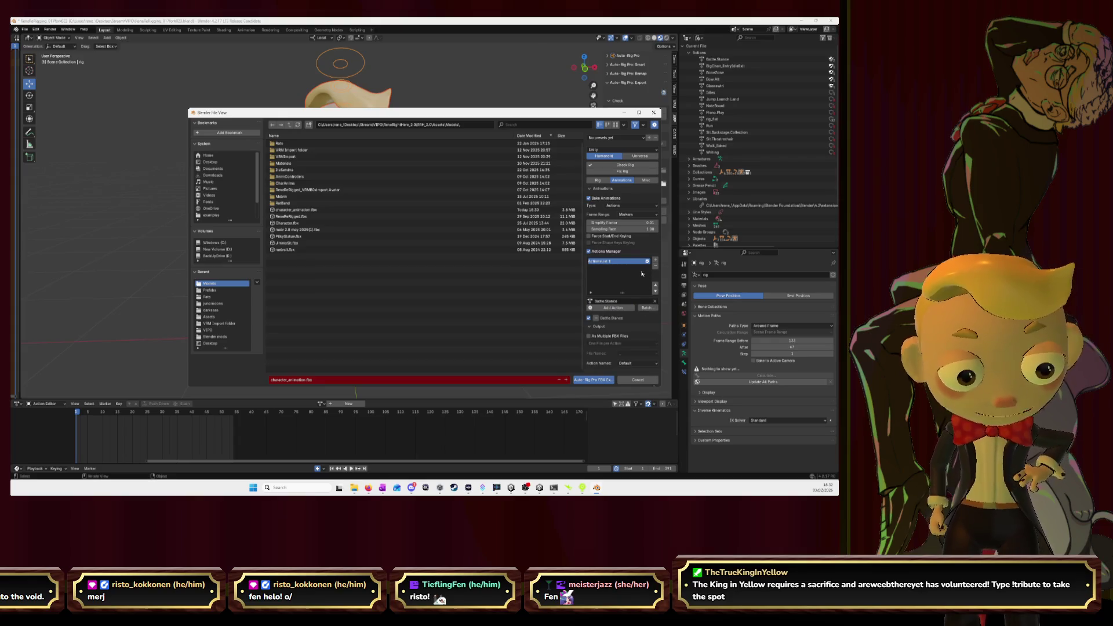
{"action": "left_click", "coordinate": [655, 261]}
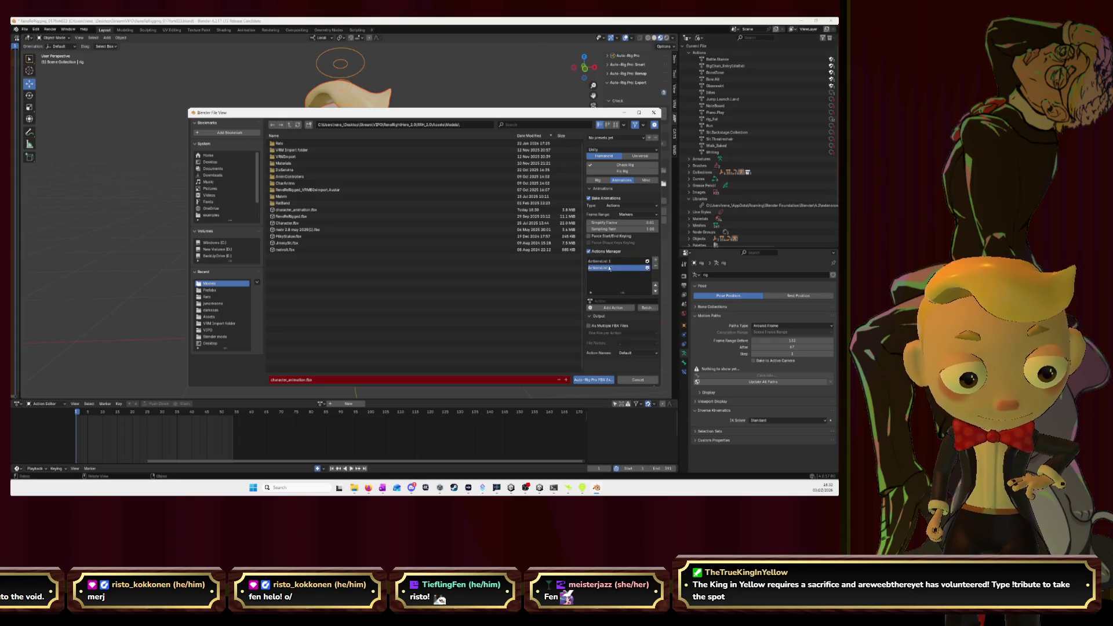
{"action": "left_click", "coordinate": [605, 301]}
{"action": "left_click", "coordinate": [609, 317]}
{"action": "left_click", "coordinate": [634, 308]}
{"action": "left_click", "coordinate": [656, 261]}
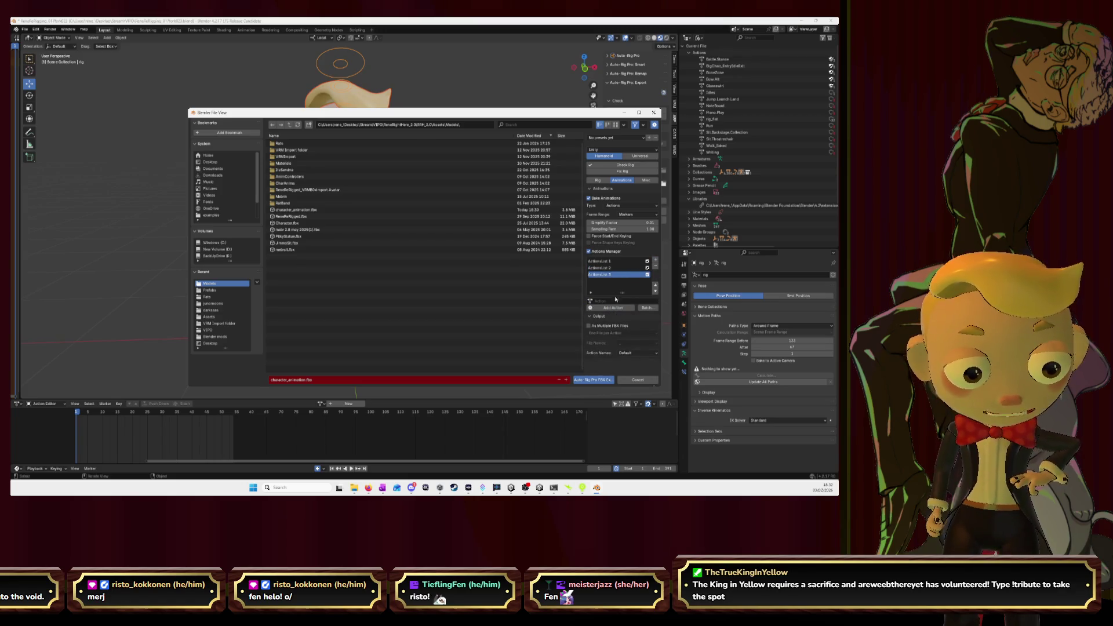
{"action": "left_click", "coordinate": [616, 300]}
{"action": "left_click", "coordinate": [616, 323]}
- Add fourth and fifth action list entries for Bow All and Glasswirl
{"action": "left_click", "coordinate": [619, 308]}
{"action": "left_click", "coordinate": [656, 261]}
{"action": "left_click", "coordinate": [609, 301]}
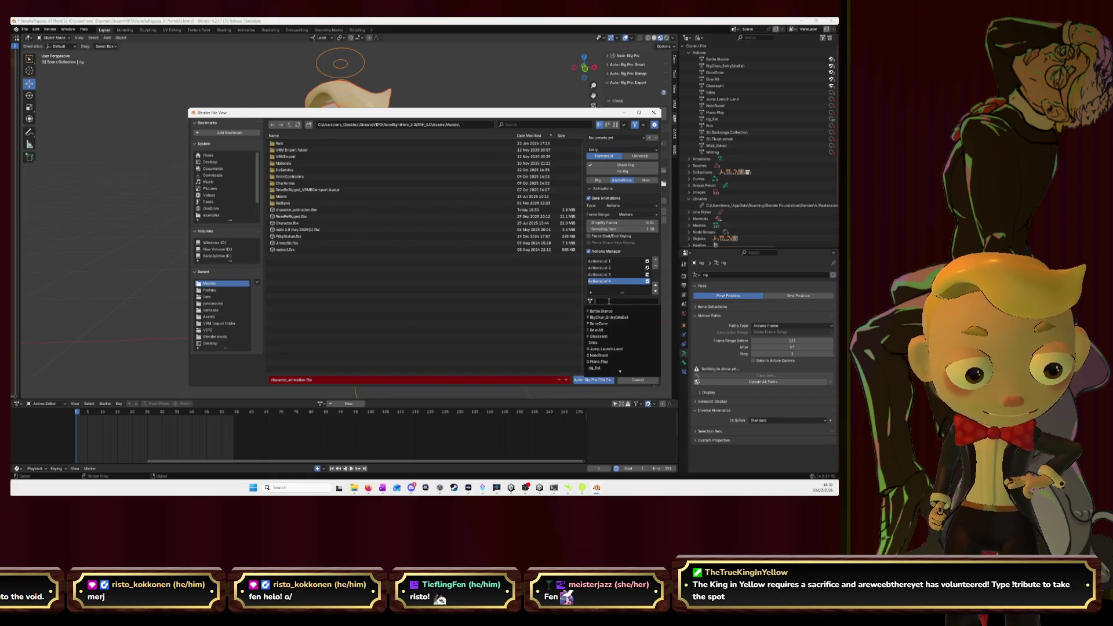
{"action": "left_click", "coordinate": [616, 328]}
{"action": "left_click", "coordinate": [613, 307]}
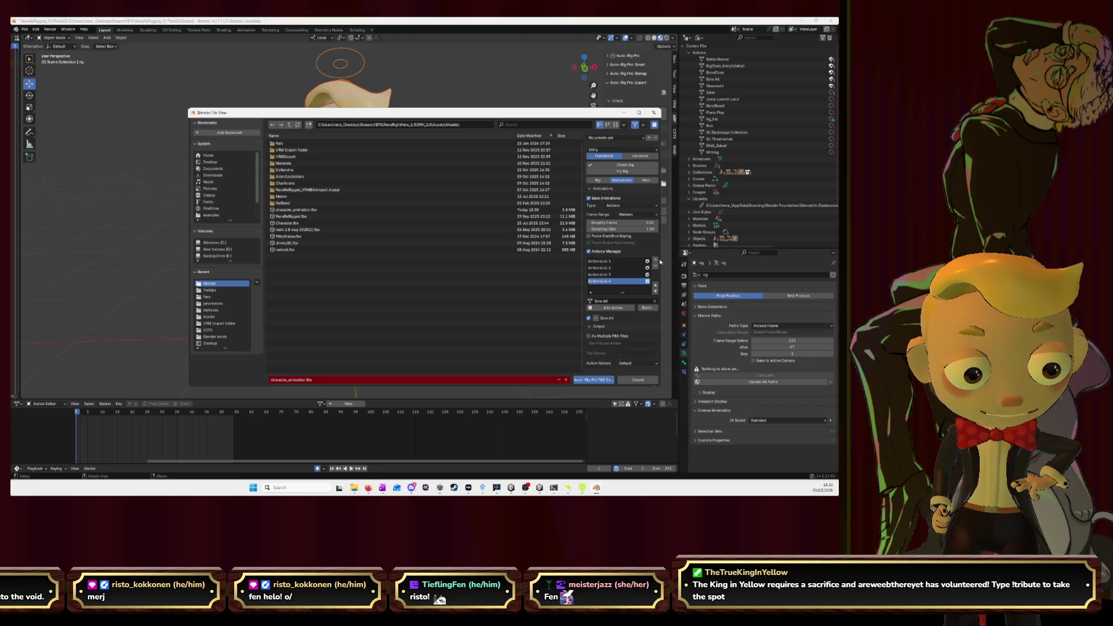
{"action": "left_click", "coordinate": [656, 261]}
{"action": "left_click", "coordinate": [606, 301]}
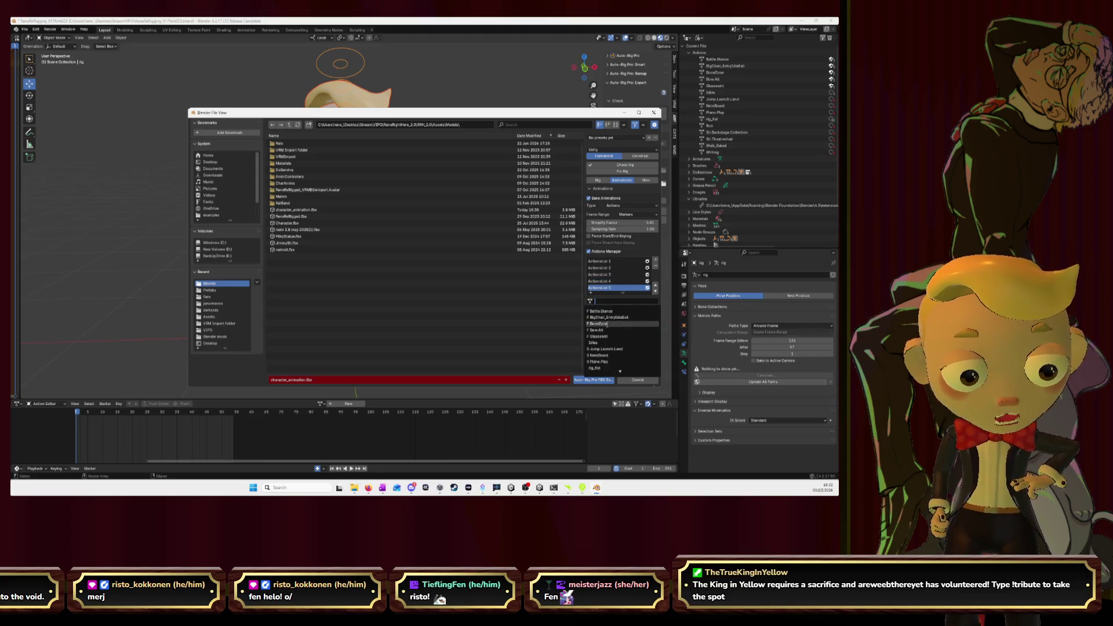
{"action": "left_click", "coordinate": [613, 324]}
{"action": "left_click", "coordinate": [613, 308]}
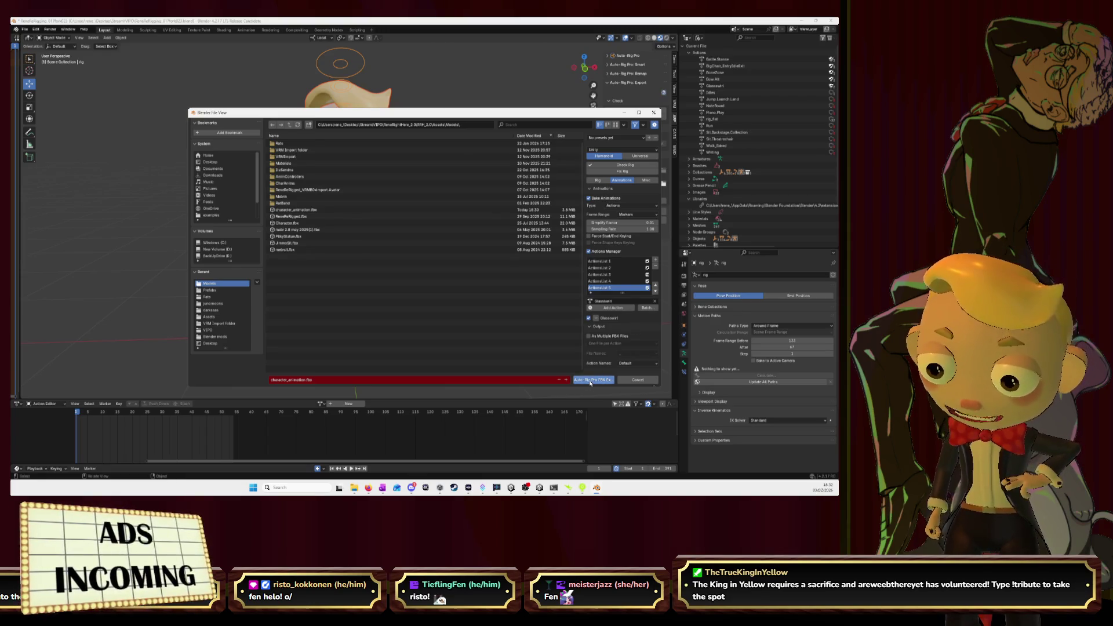
- Export to character_animation.fbx, dismiss the confirmation, and switch to Unity
{"action": "left_click", "coordinate": [321, 210]}
{"action": "left_click", "coordinate": [593, 380]}
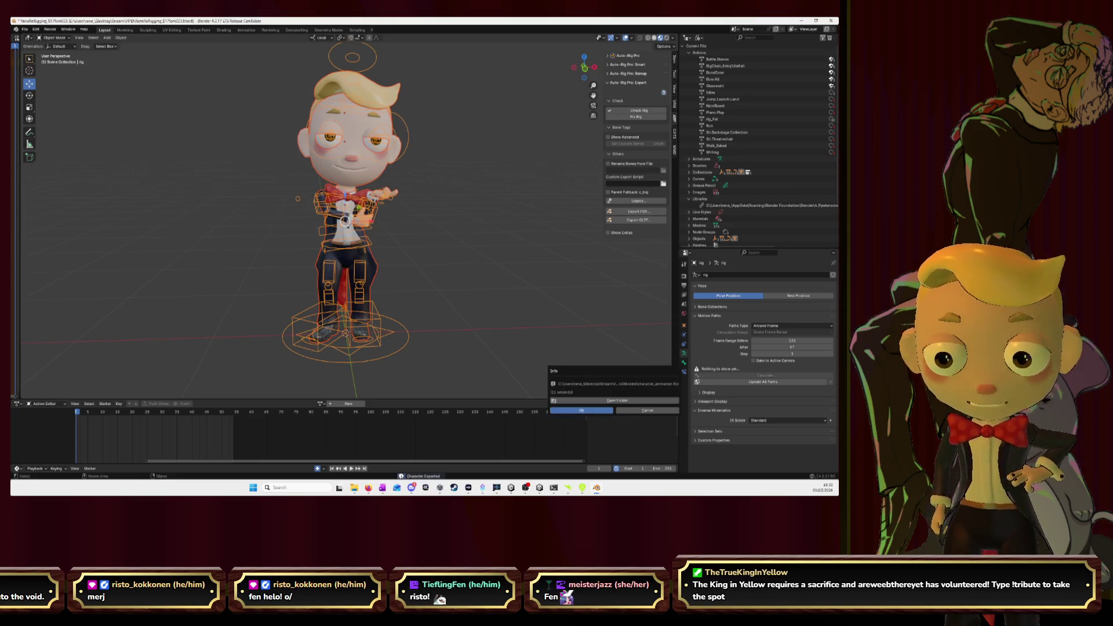
{"action": "left_click", "coordinate": [581, 411]}
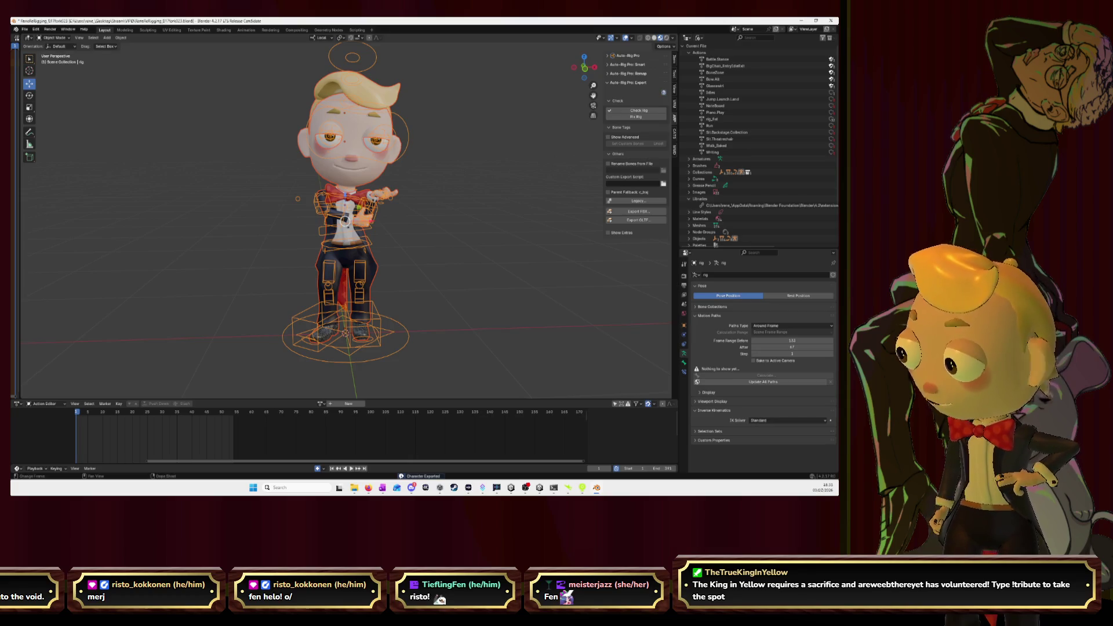
{"action": "key", "text": "alt+Tab"}
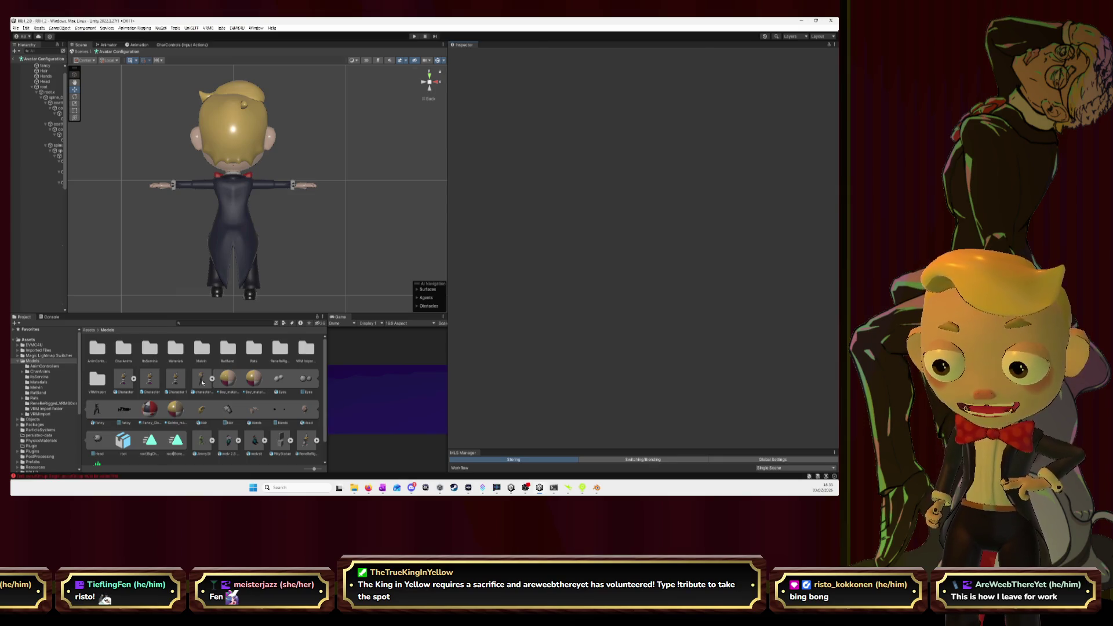
- Open character_animation's import settings and add another animation clip
{"action": "left_click", "coordinate": [200, 382]}
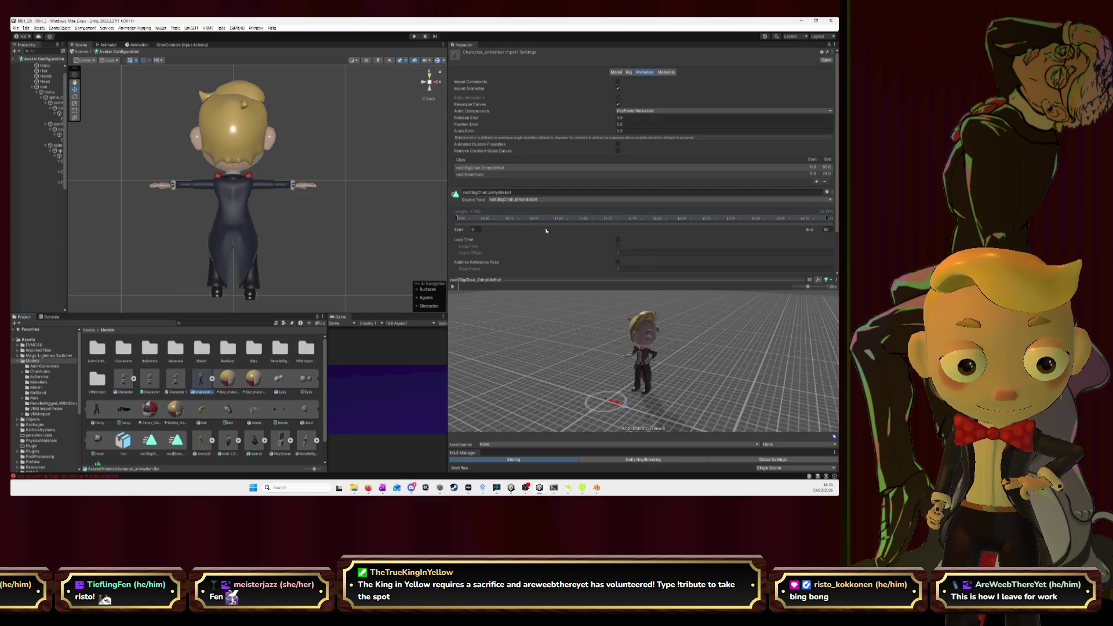
{"action": "left_click", "coordinate": [817, 183]}
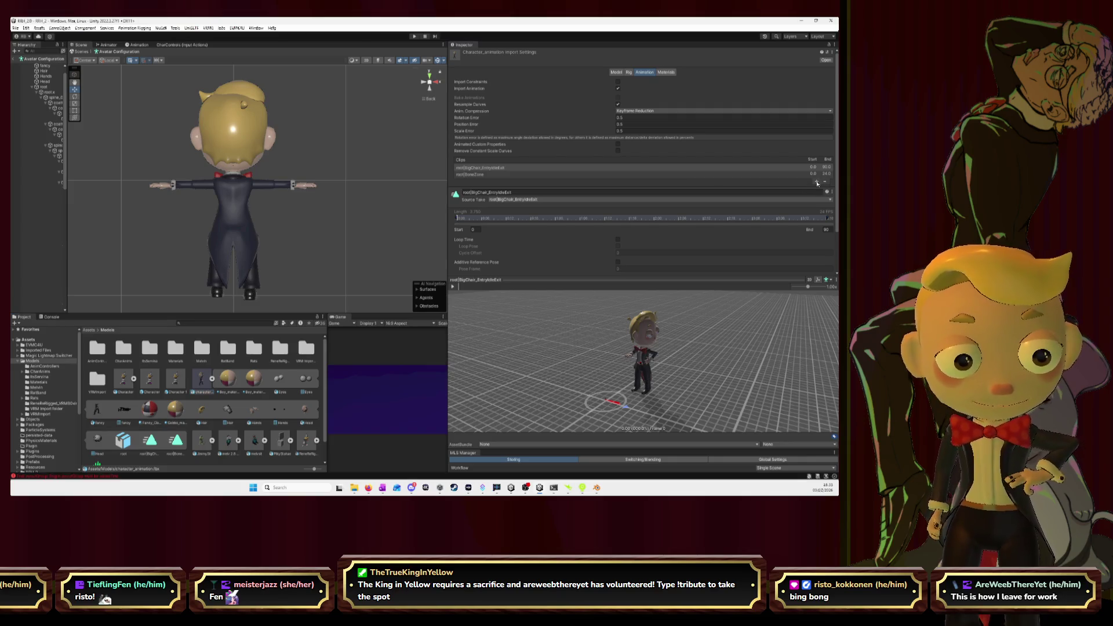
{"action": "mouse_move", "coordinate": [635, 377]}
{"action": "left_mouse_down"}
{"action": "mouse_move", "coordinate": [633, 327]}
{"action": "mouse_move", "coordinate": [644, 339]}
{"action": "left_mouse_up"}
{"action": "left_click", "coordinate": [510, 206]}
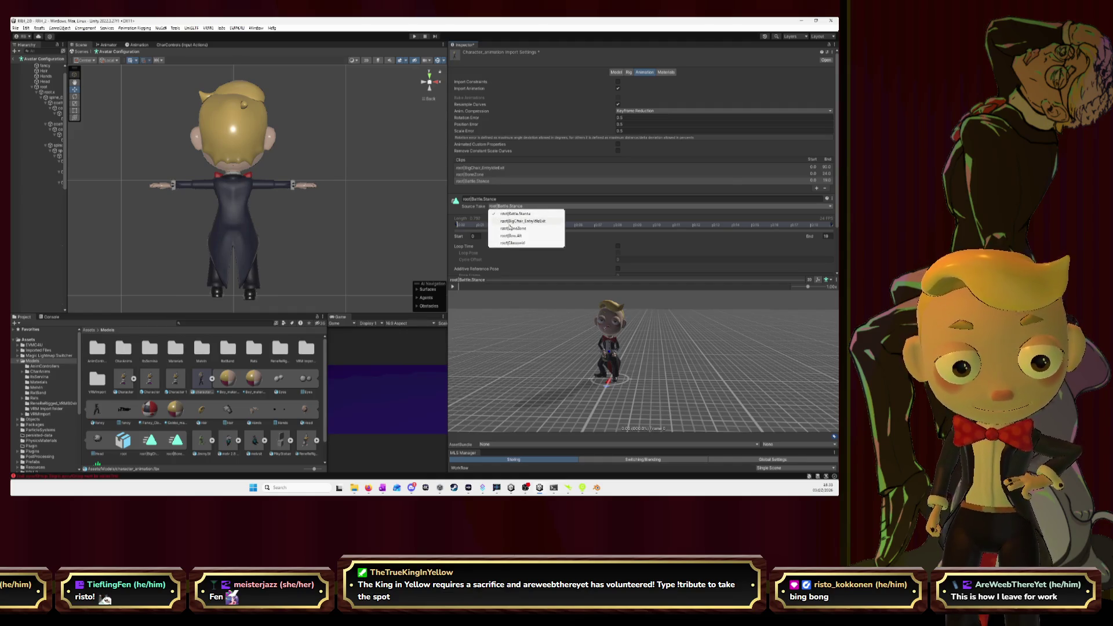
{"action": "left_click", "coordinate": [566, 189]}
- Set the three clips' source takes to Battle.Stance, BigChair_EntryIdleExit and BoneZone
{"action": "left_click", "coordinate": [490, 168]}
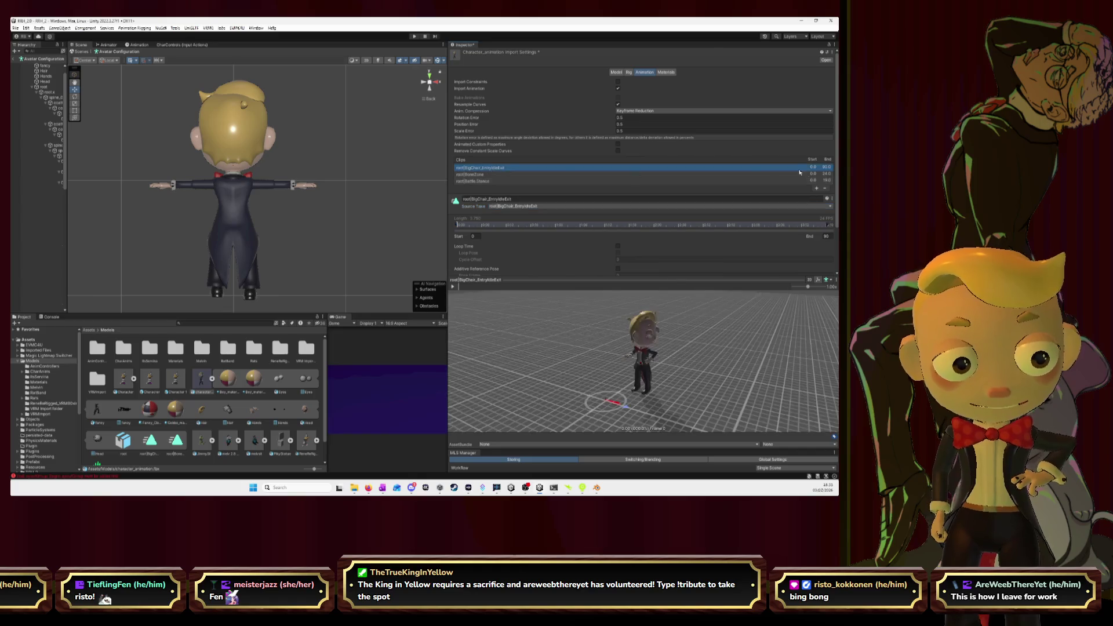
{"action": "left_click", "coordinate": [543, 206]}
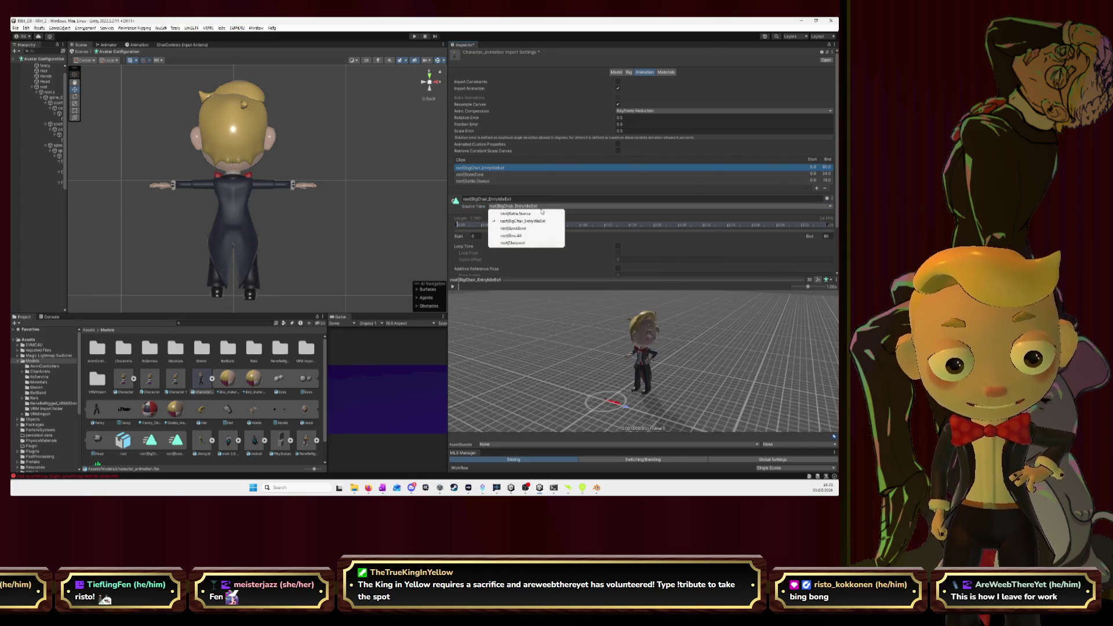
{"action": "left_click", "coordinate": [530, 214]}
{"action": "left_click", "coordinate": [471, 174]}
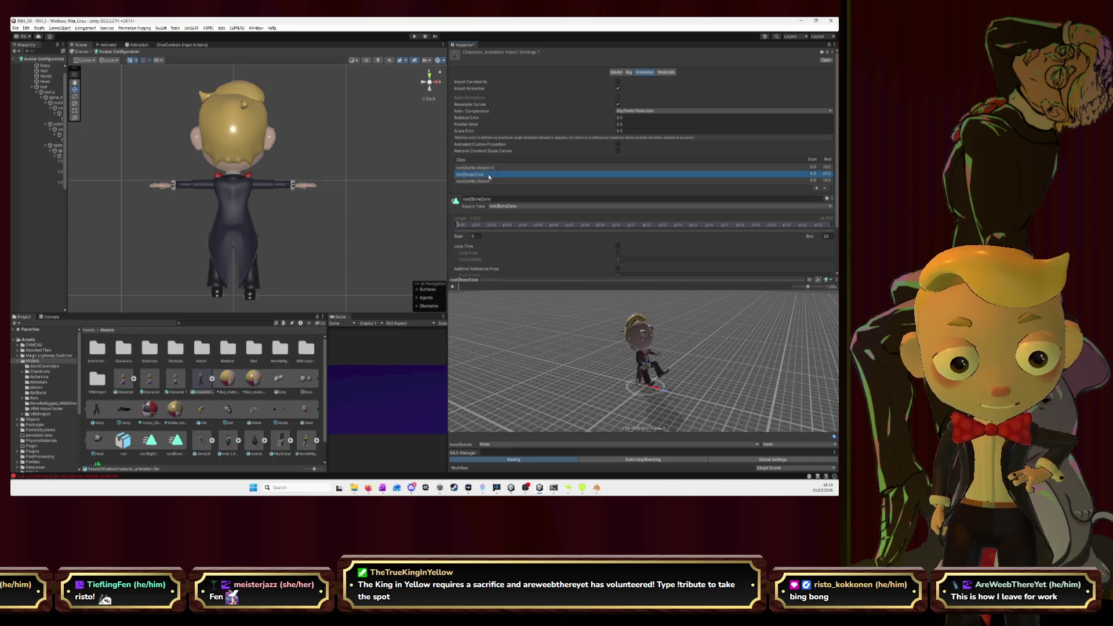
{"action": "left_click", "coordinate": [510, 206]}
{"action": "left_click", "coordinate": [514, 220]}
{"action": "left_click", "coordinate": [471, 181]}
{"action": "left_click", "coordinate": [510, 207]}
{"action": "left_click", "coordinate": [512, 229]}
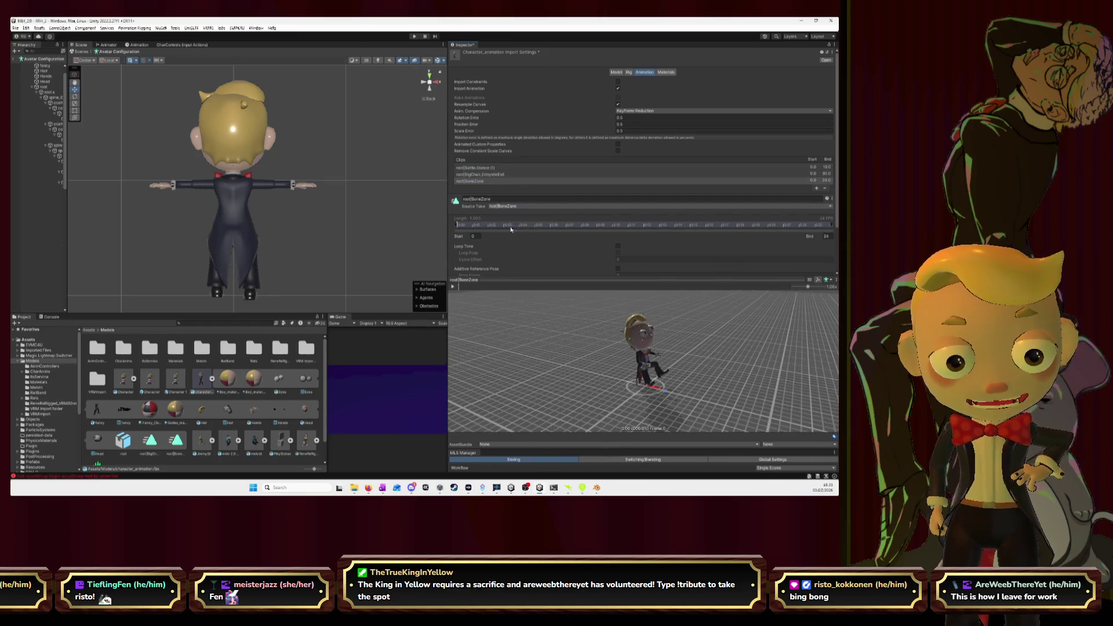
- Reassign Battle.Stance to the first clip to drop its (1) suffix, then review the clips
{"action": "left_click", "coordinate": [482, 168]}
{"action": "left_click", "coordinate": [509, 206]}
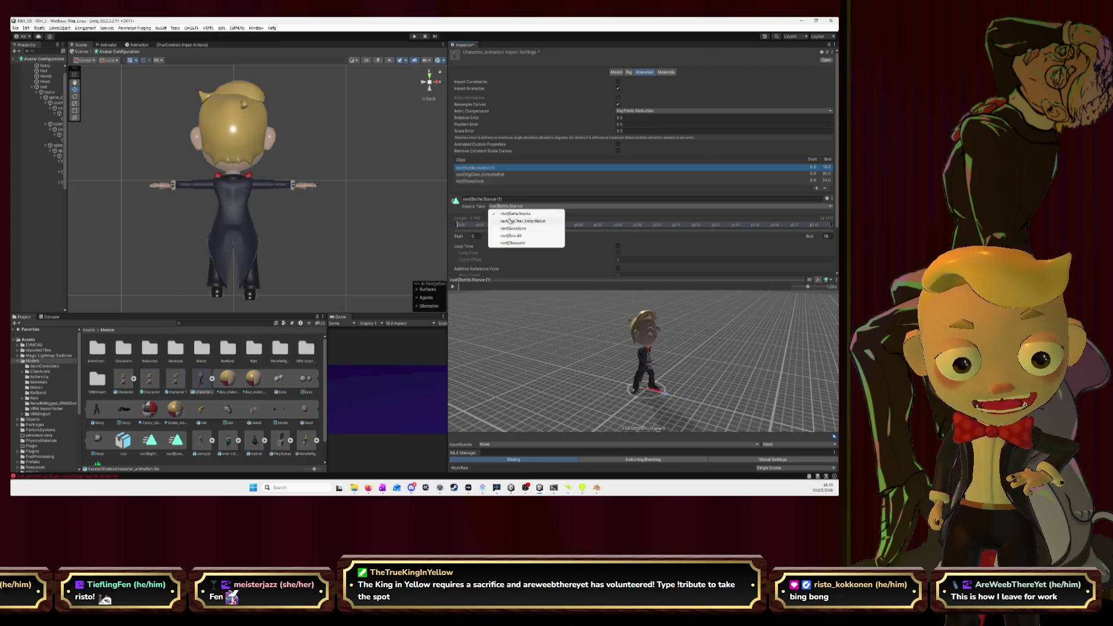
{"action": "left_click", "coordinate": [514, 214]}
{"action": "left_click", "coordinate": [511, 206]}
{"action": "left_click", "coordinate": [513, 215]}
{"action": "left_click", "coordinate": [489, 174]}
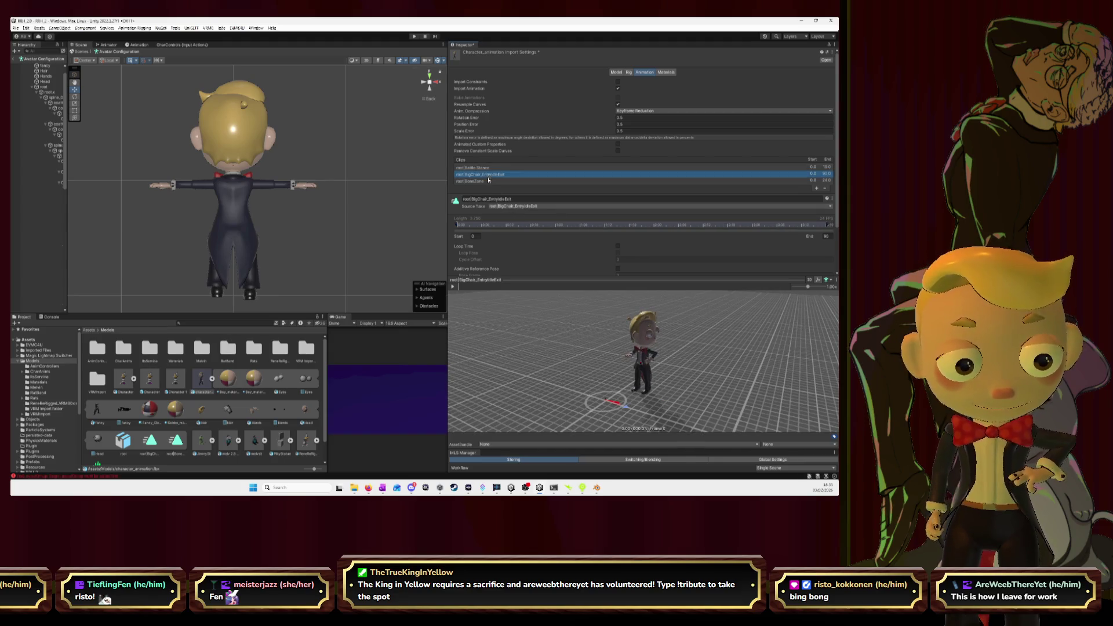
{"action": "left_click", "coordinate": [488, 181]}
{"action": "left_click_drag", "start_coordinate": [657, 299], "coordinate": [693, 337]}
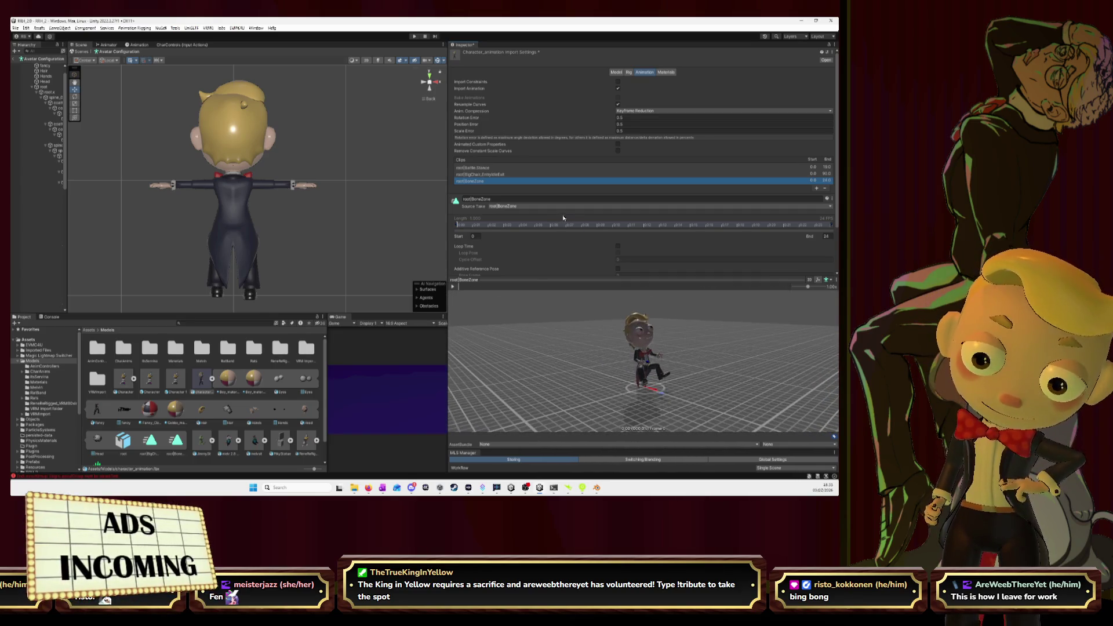
{"action": "left_click_drag", "start_coordinate": [649, 348], "coordinate": [580, 342]}
- Select the root|BigChair_EntryIdleExit clip to watch it in the preview
{"action": "left_click", "coordinate": [485, 175]}
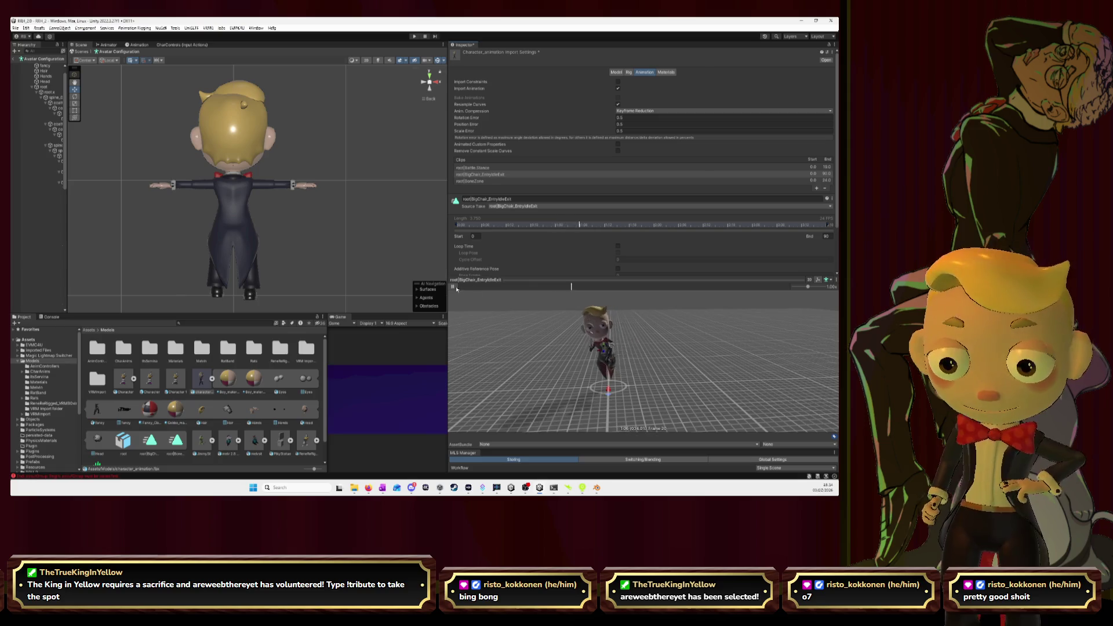
- Play the Battle.Stance and BoneZone clip previews
{"action": "left_click", "coordinate": [478, 168]}
{"action": "left_click", "coordinate": [453, 287]}
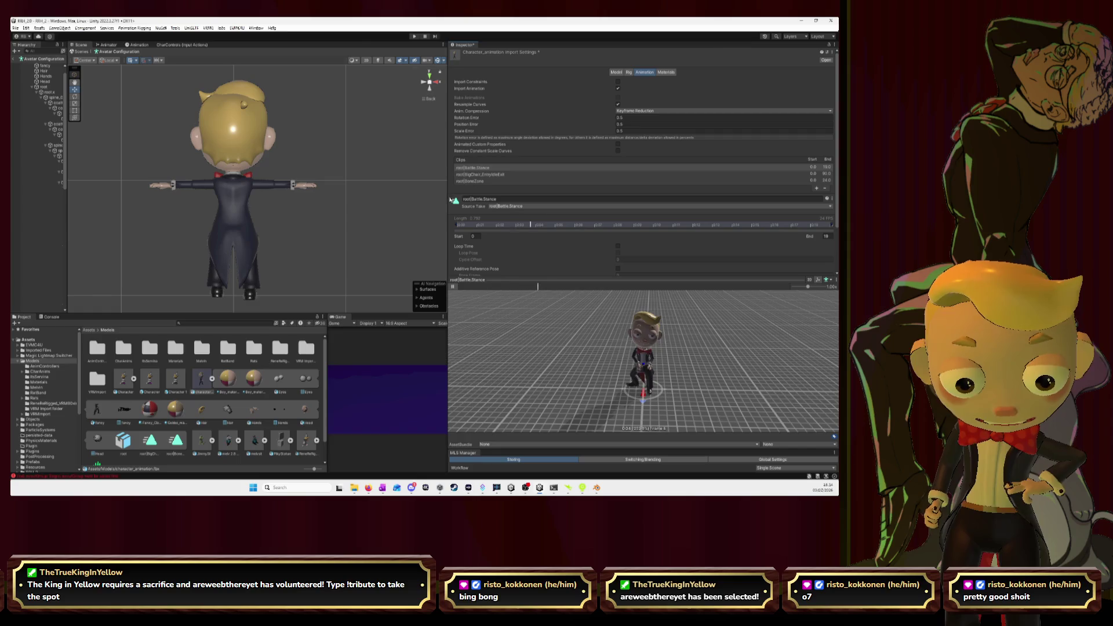
{"action": "left_click", "coordinate": [472, 181]}
{"action": "left_click", "coordinate": [452, 287]}
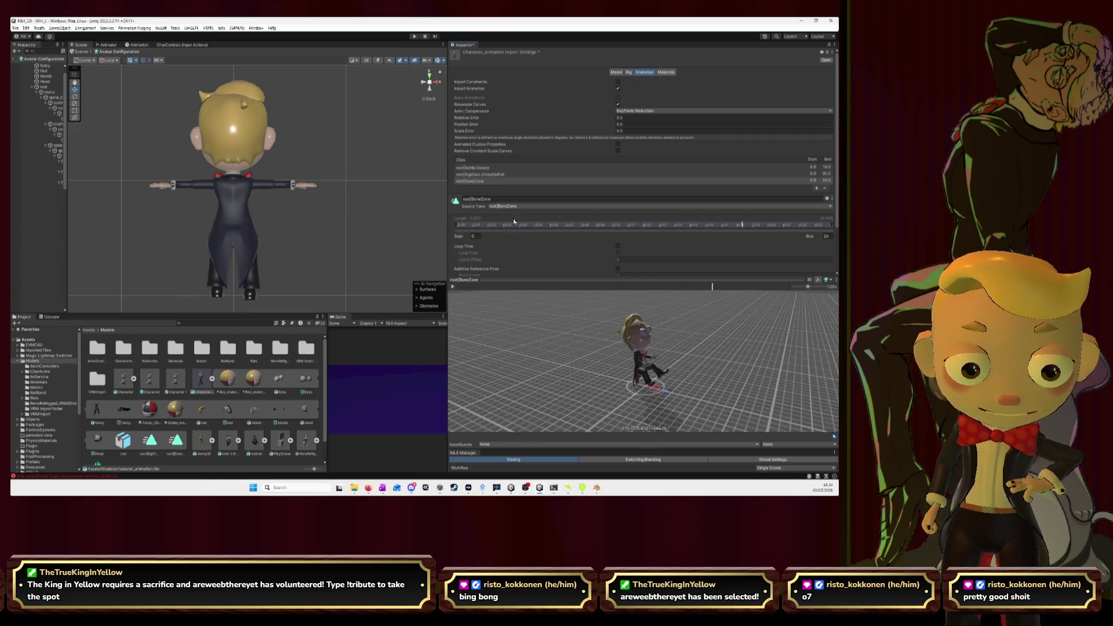
- Add a new clip using the Bow.Alt take and play its preview
{"action": "left_click", "coordinate": [816, 189]}
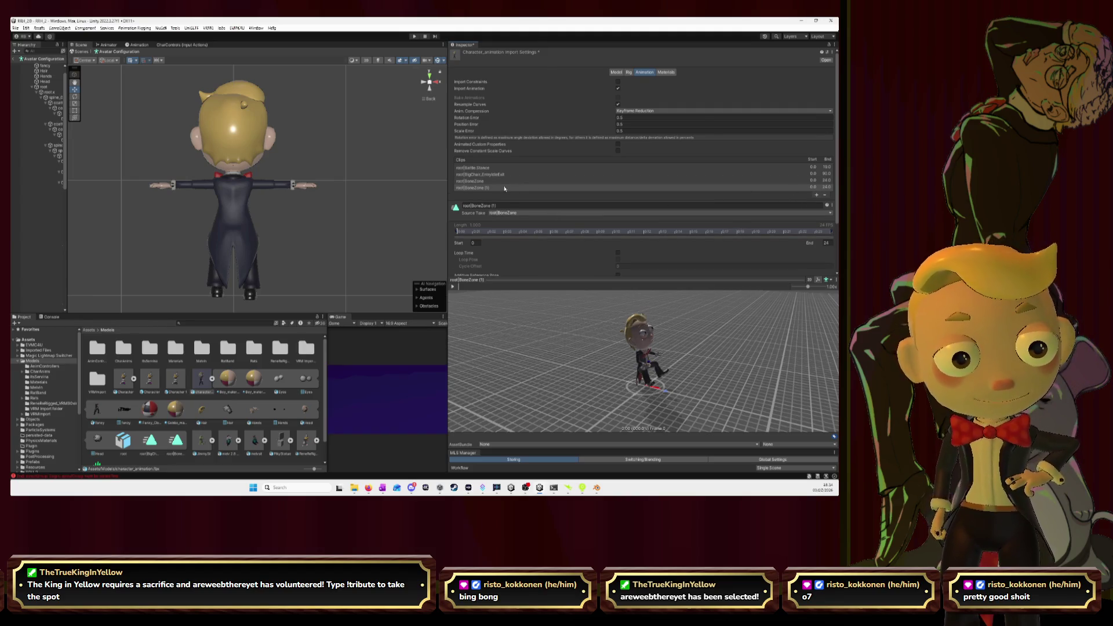
{"action": "left_click", "coordinate": [519, 213]}
{"action": "left_click", "coordinate": [522, 243]}
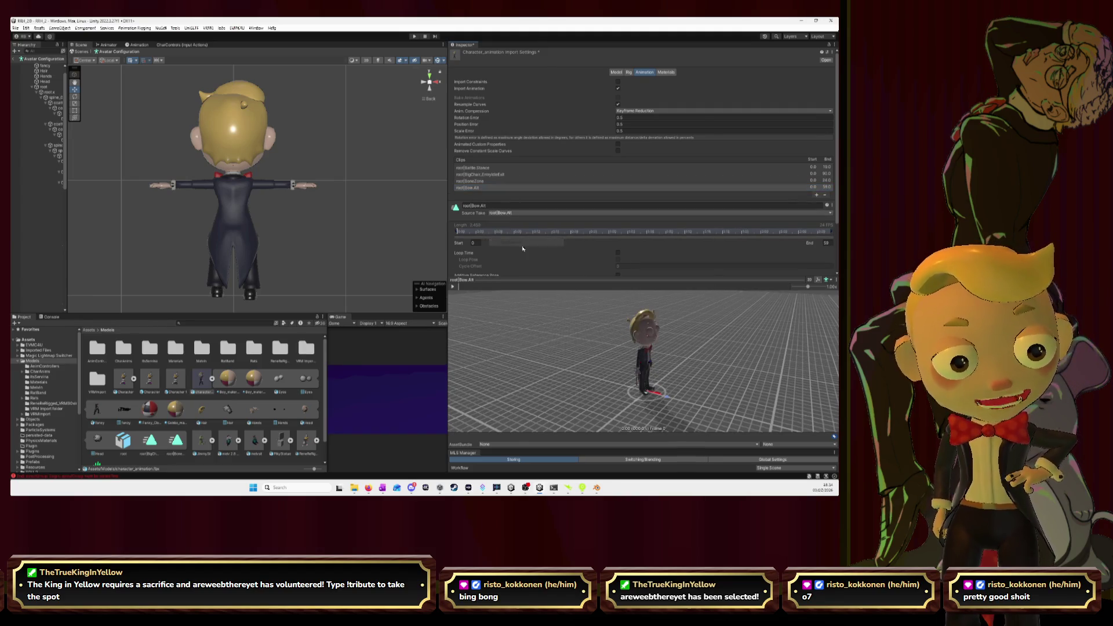
{"action": "left_click_drag", "start_coordinate": [763, 354], "coordinate": [704, 342]}
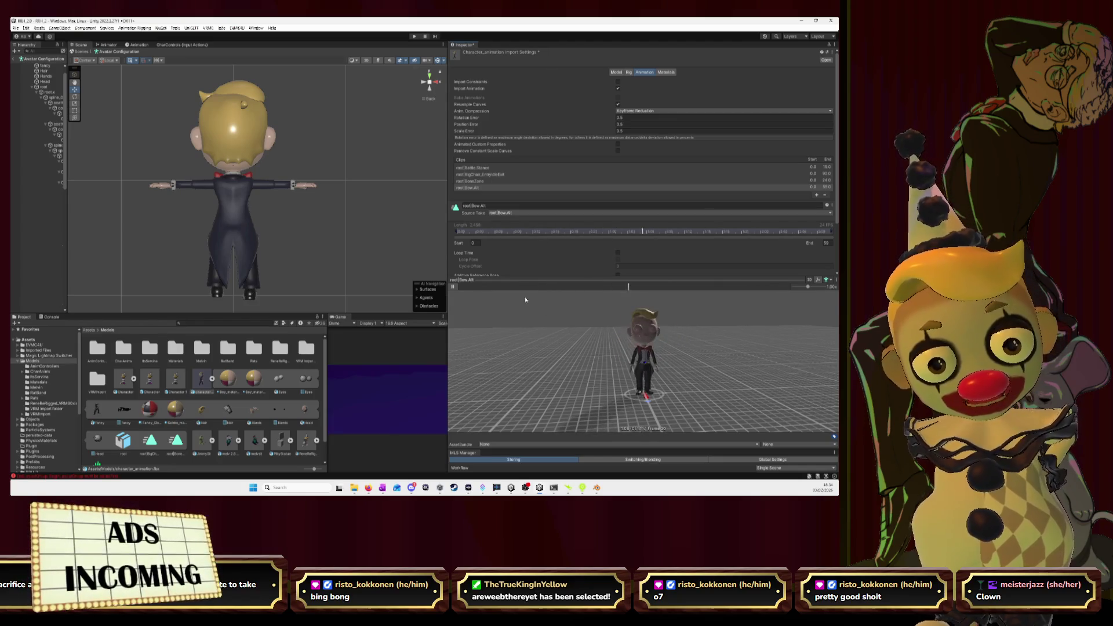
{"action": "left_click", "coordinate": [454, 287]}
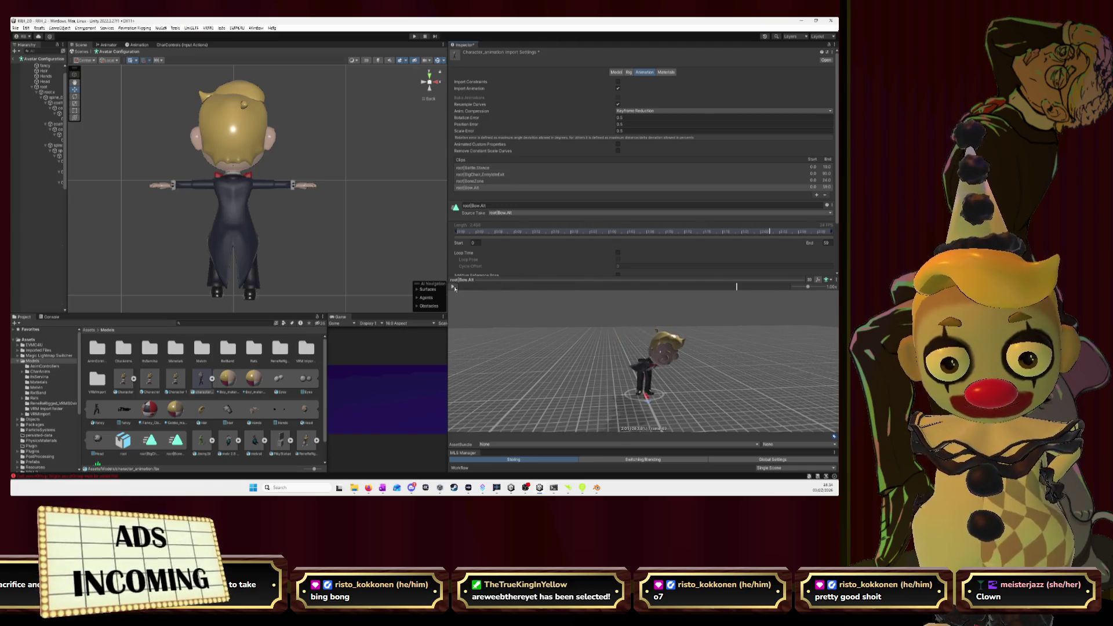
- Add another clip using the Glasswirl take and stop its preview
{"action": "left_click", "coordinate": [816, 196]}
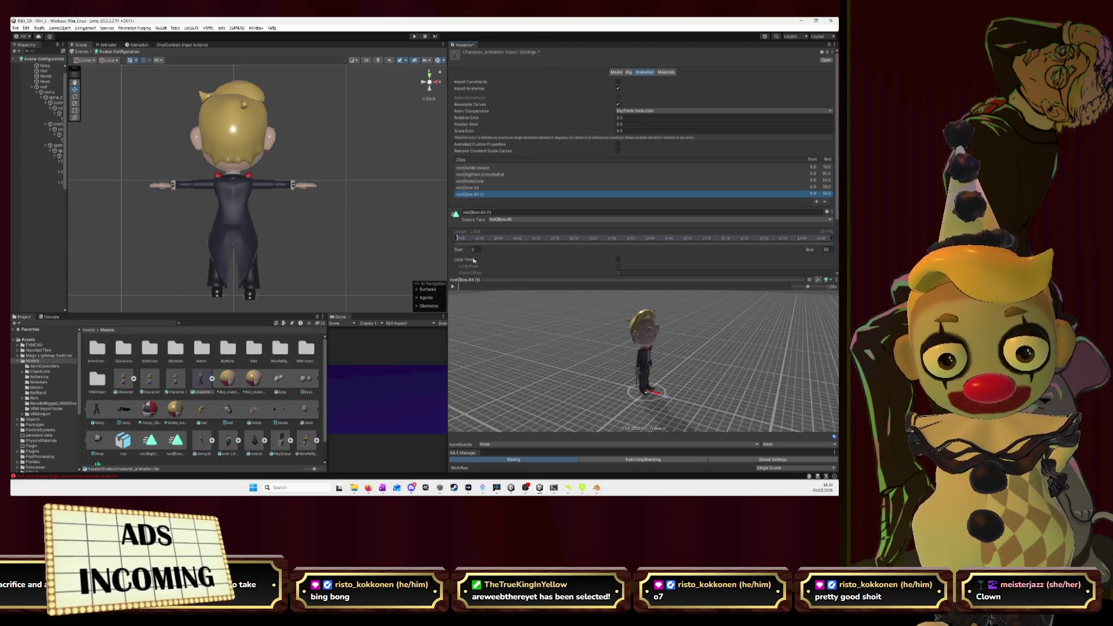
{"action": "left_click", "coordinate": [502, 219]}
{"action": "left_click", "coordinate": [509, 257]}
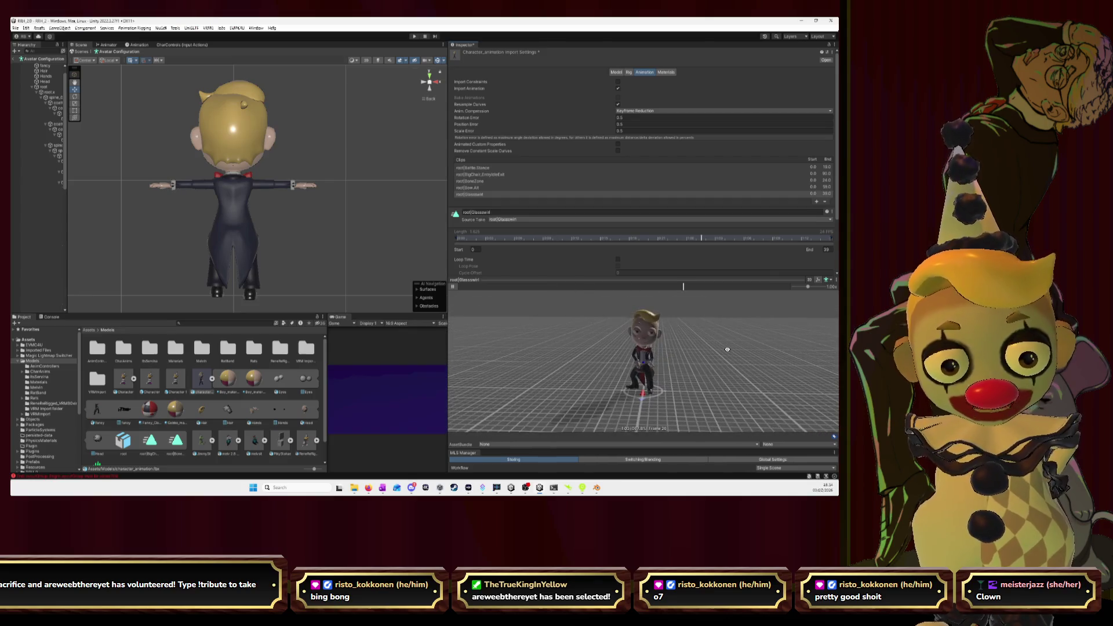
{"action": "key", "text": "space"}
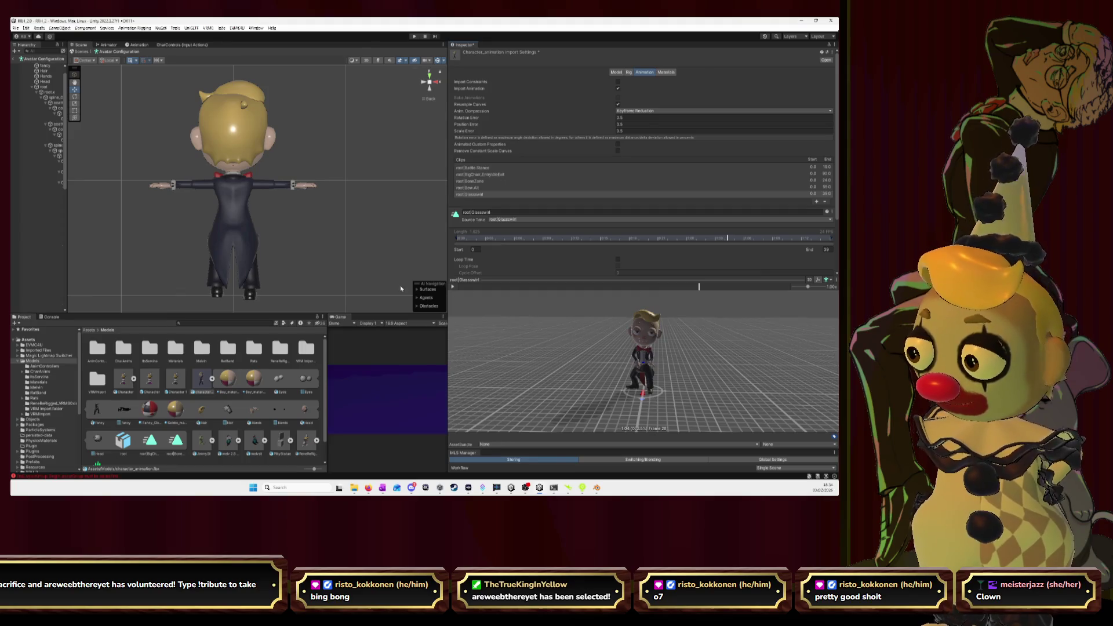
- Check the rigged character in Blender, then switch to the browser
{"action": "key", "text": "alt+Tab"}
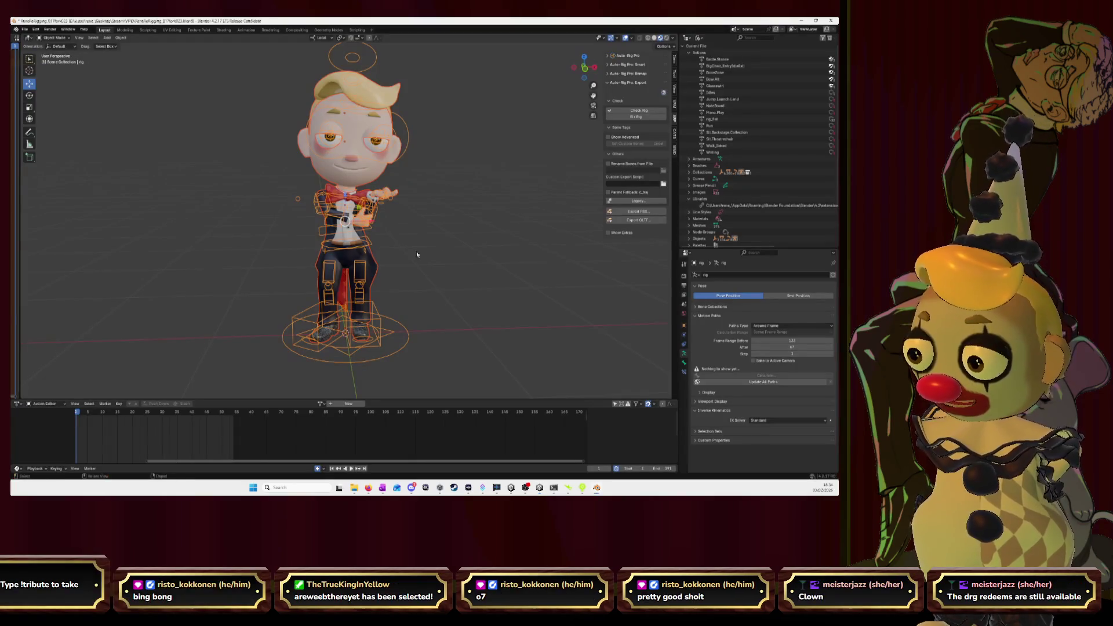
{"action": "middle_click_drag", "start_coordinate": [433, 236], "coordinate": [458, 236]}
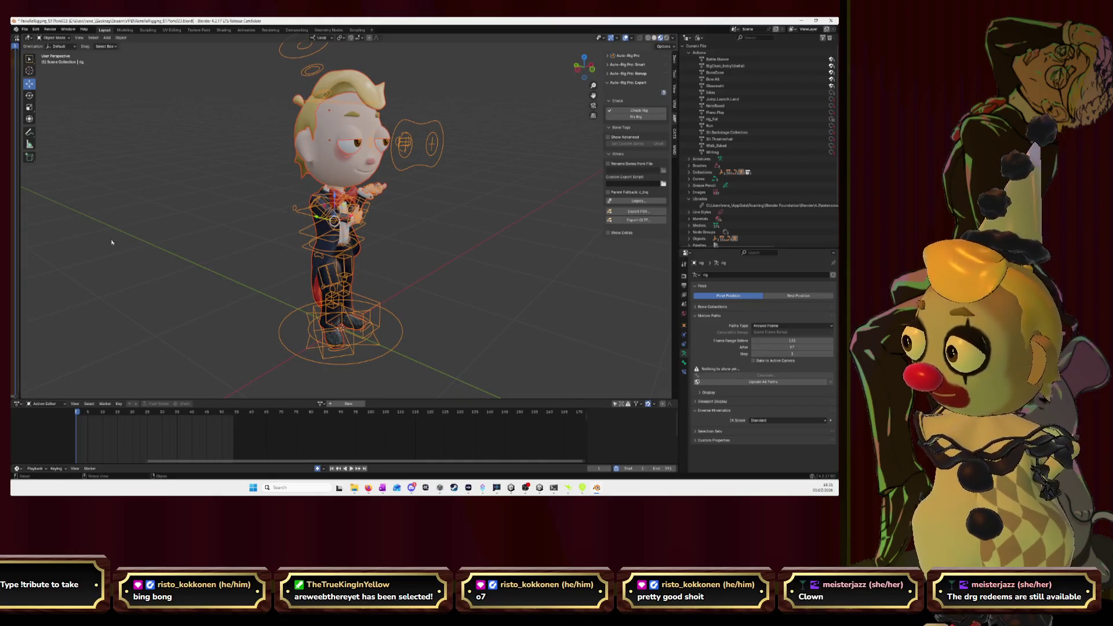
{"action": "key", "text": "alt+Tab"}
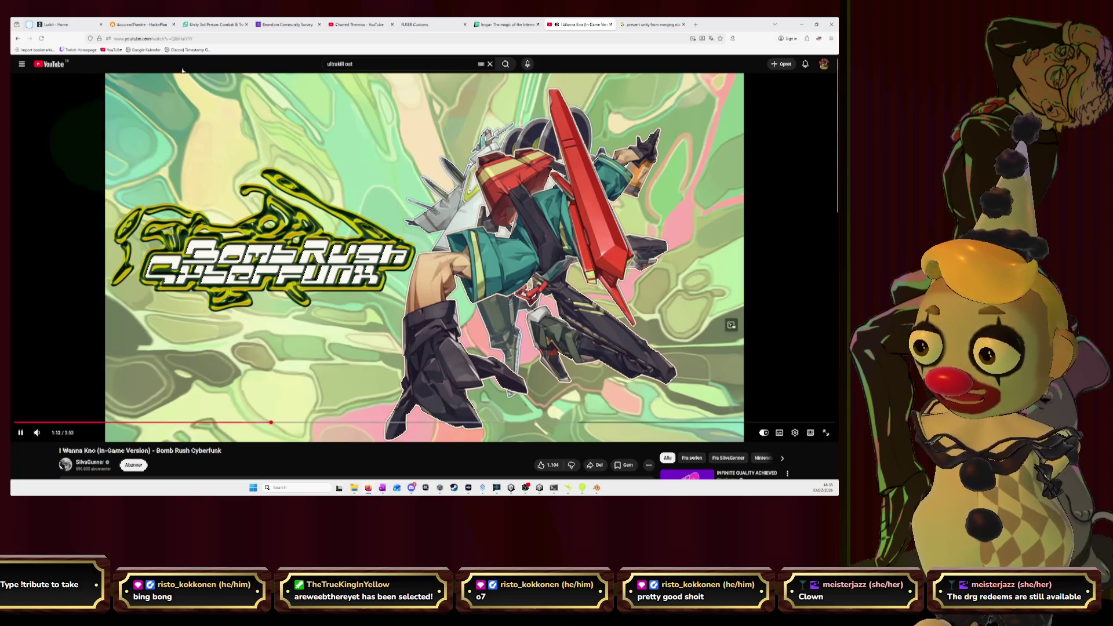
- Open the Twitch creator dashboard tab from the collapsed tab group, then return to Blender
{"action": "left_click", "coordinate": [29, 25]}
{"action": "left_click", "coordinate": [58, 25]}
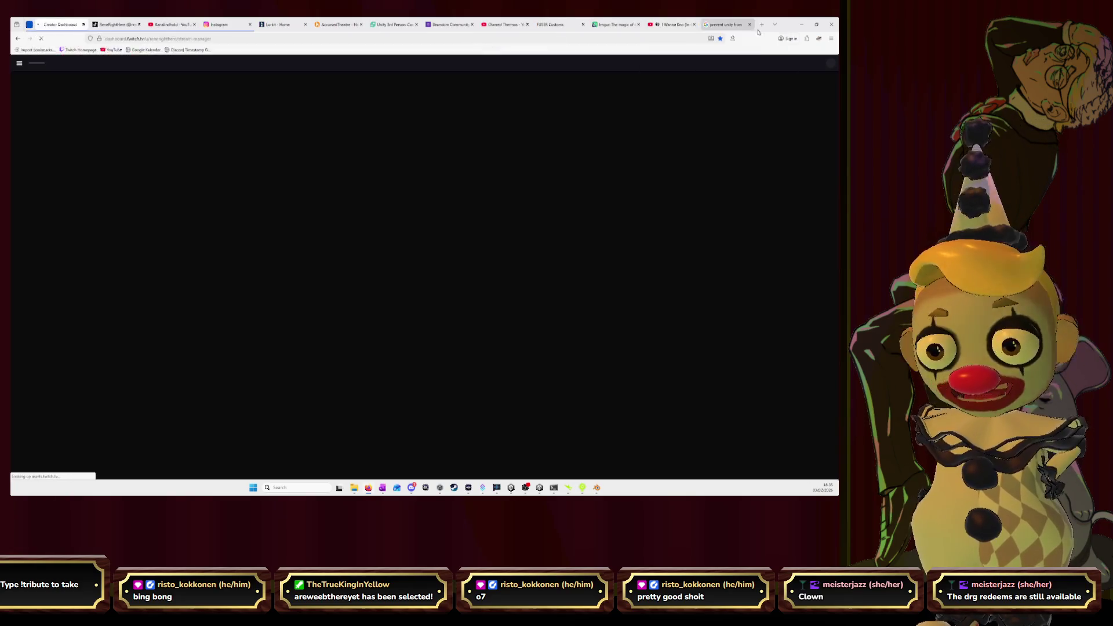
{"action": "key", "text": "alt+Tab"}
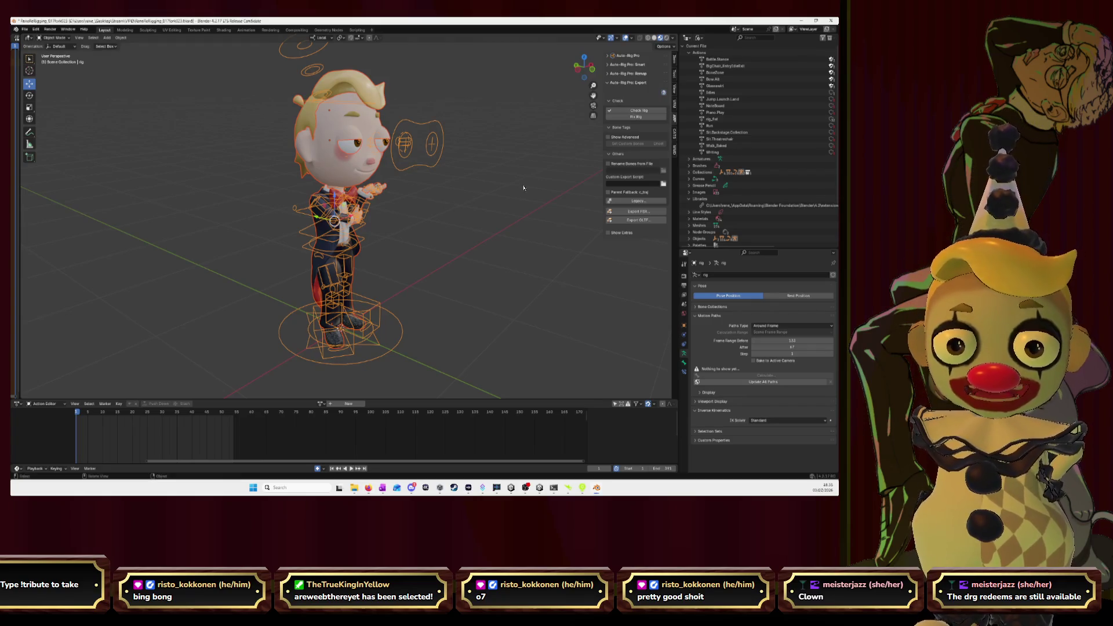
- Assign the Glasswirl action to the rig
{"action": "mouse_move", "coordinate": [247, 336]}
{"action": "middle_mouse_down"}
{"action": "mouse_move", "coordinate": [498, 272]}
{"action": "mouse_move", "coordinate": [401, 186]}
{"action": "middle_mouse_up"}
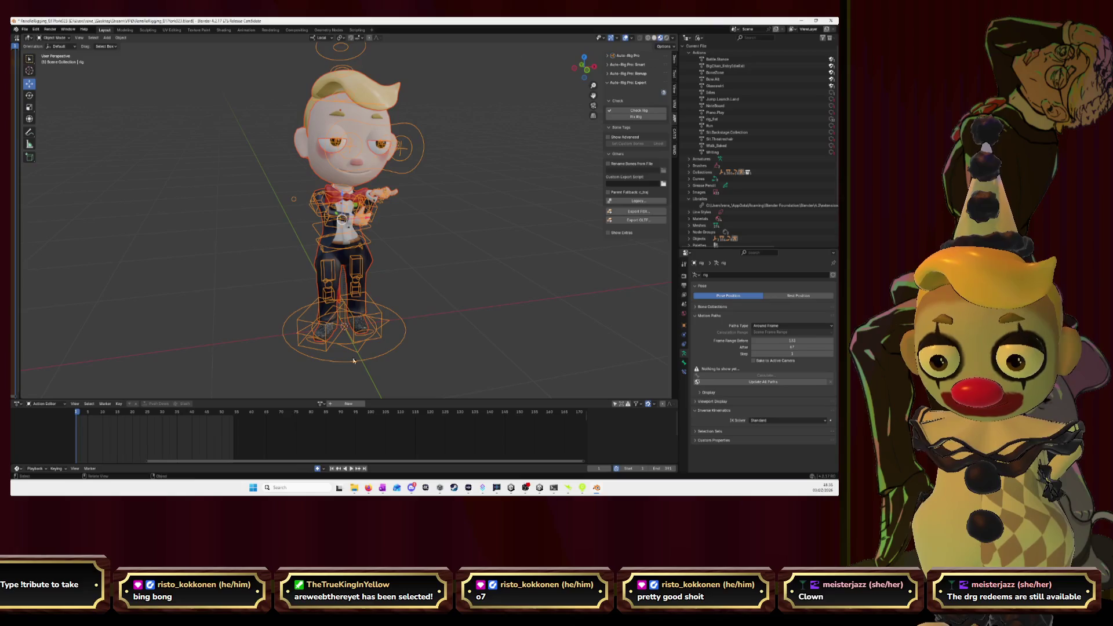
{"action": "left_click", "coordinate": [322, 404]}
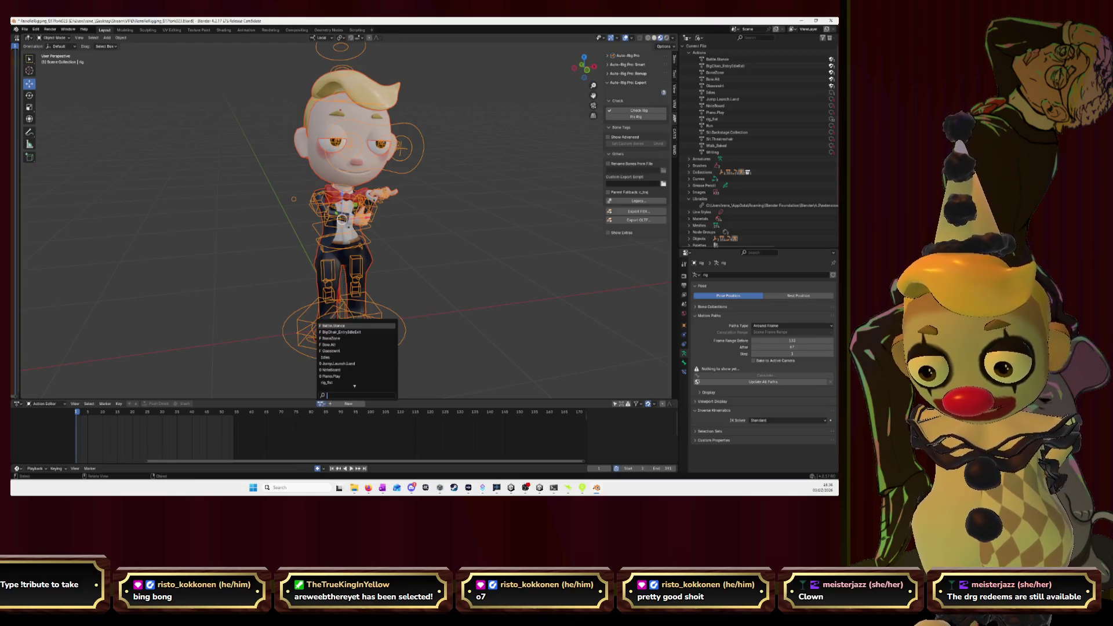
{"action": "left_click", "coordinate": [339, 350]}
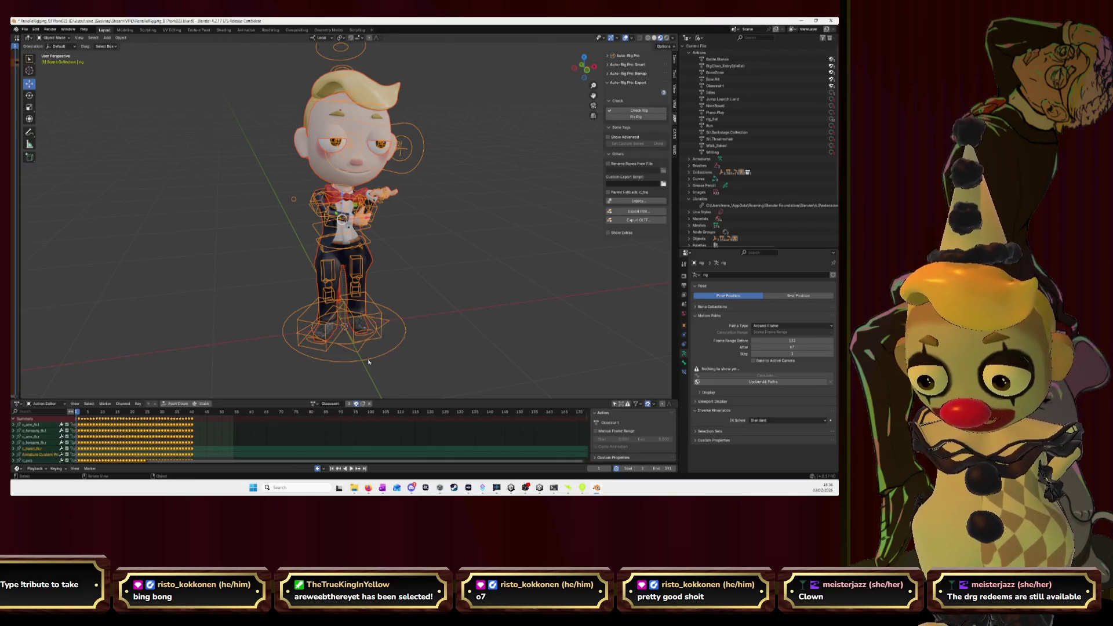
{"action": "scroll", "coordinate": [376, 356], "scroll_direction": "down", "scroll_amount": 3}
{"action": "scroll", "coordinate": [375, 356], "scroll_direction": "up", "scroll_amount": 2}
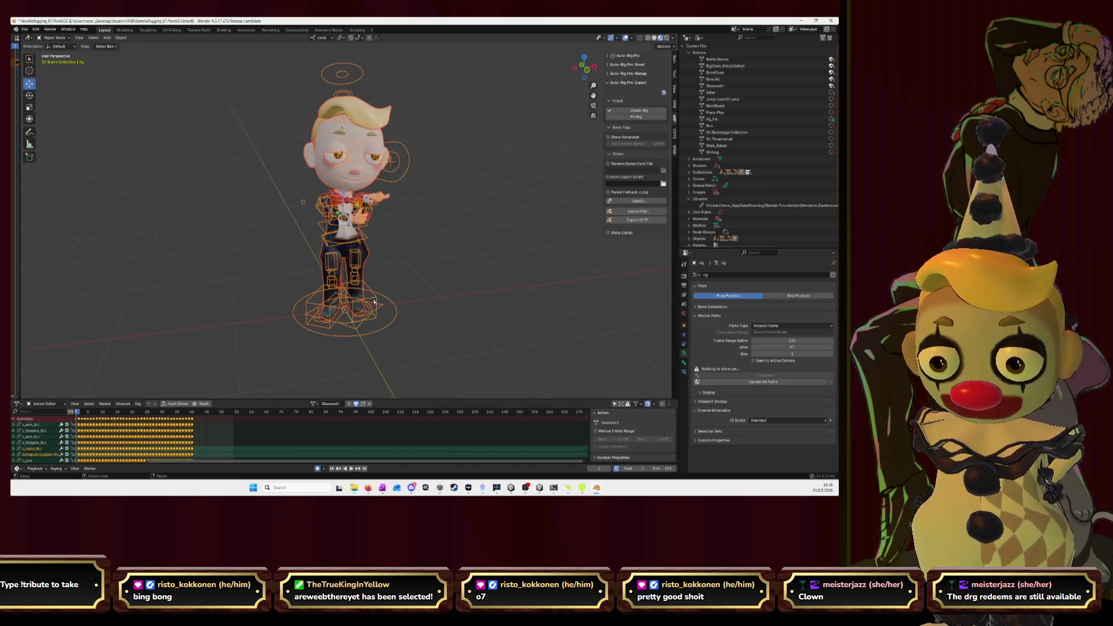
- In Pose Mode, select the c_traj, c_pos, c_stretch_leg and spine controls
{"action": "left_click", "coordinate": [53, 37]}
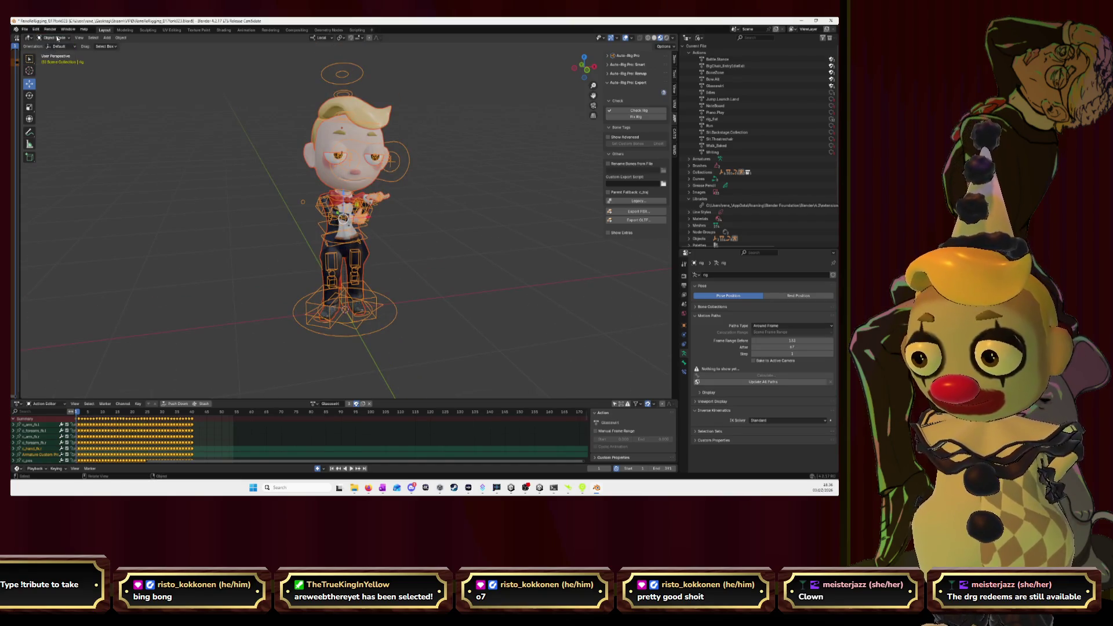
{"action": "left_click", "coordinate": [55, 60]}
{"action": "left_click", "coordinate": [384, 315]}
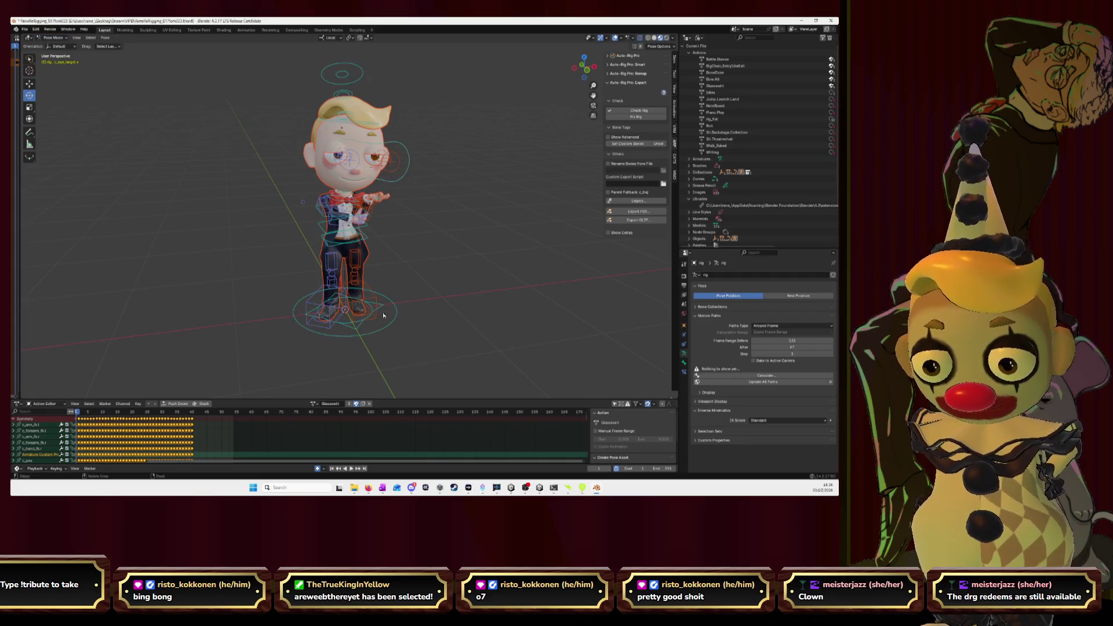
{"action": "left_click", "coordinate": [371, 334]}
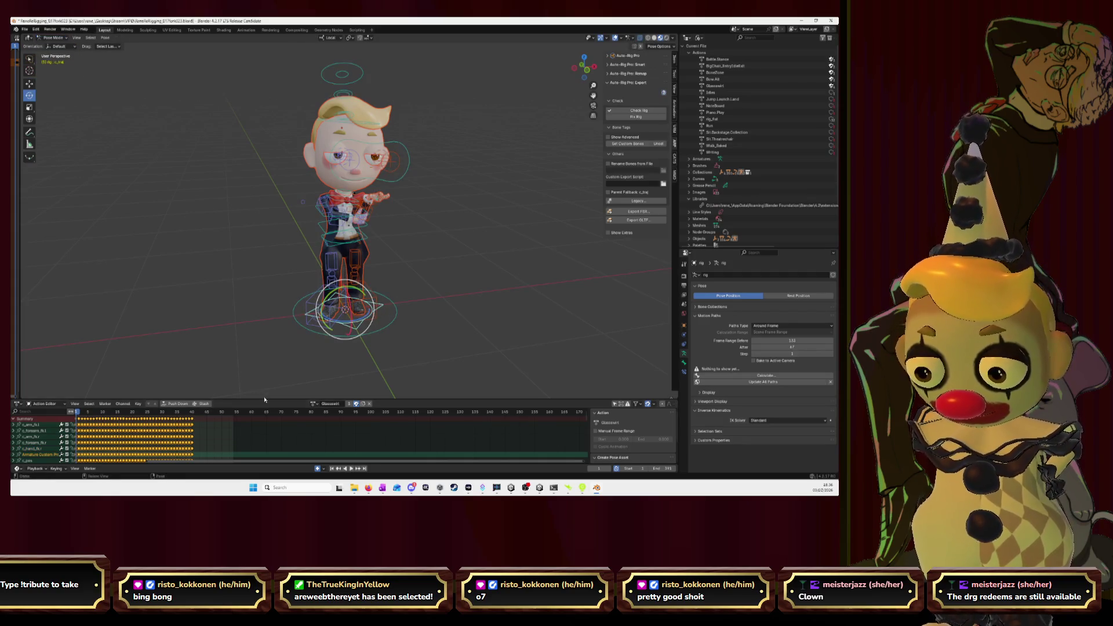
{"action": "left_click_drag", "start_coordinate": [269, 465], "coordinate": [271, 408]}
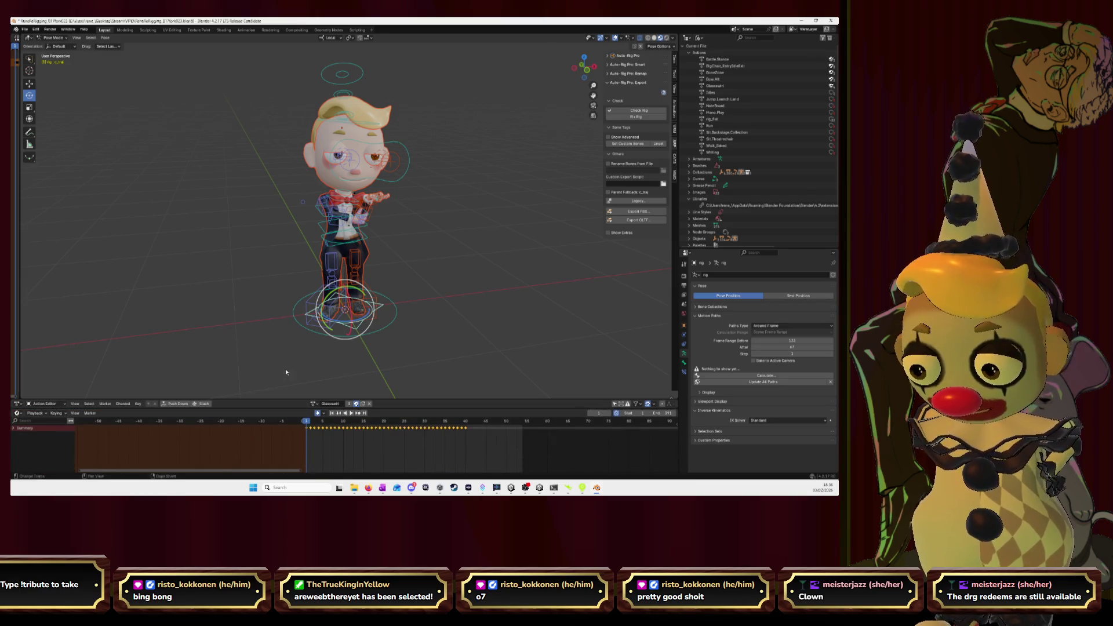
{"action": "left_click", "coordinate": [396, 321]}
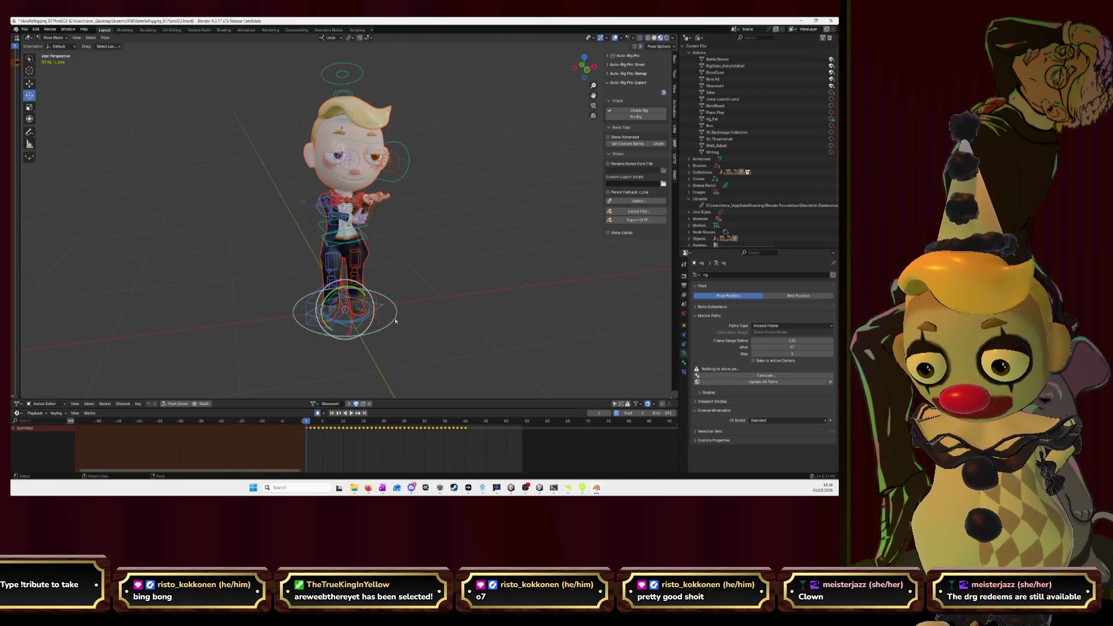
{"action": "left_click", "coordinate": [333, 273]}
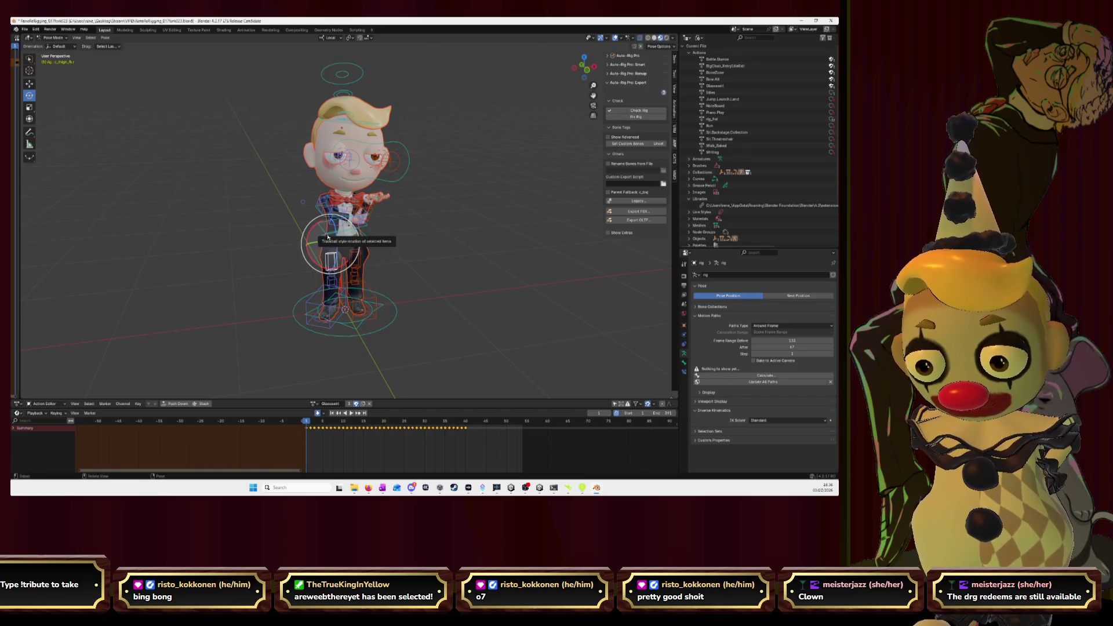
{"action": "left_click", "coordinate": [327, 216]}
{"action": "left_click", "coordinate": [329, 204]}
{"action": "middle_click_drag", "start_coordinate": [454, 297], "coordinate": [448, 289]}
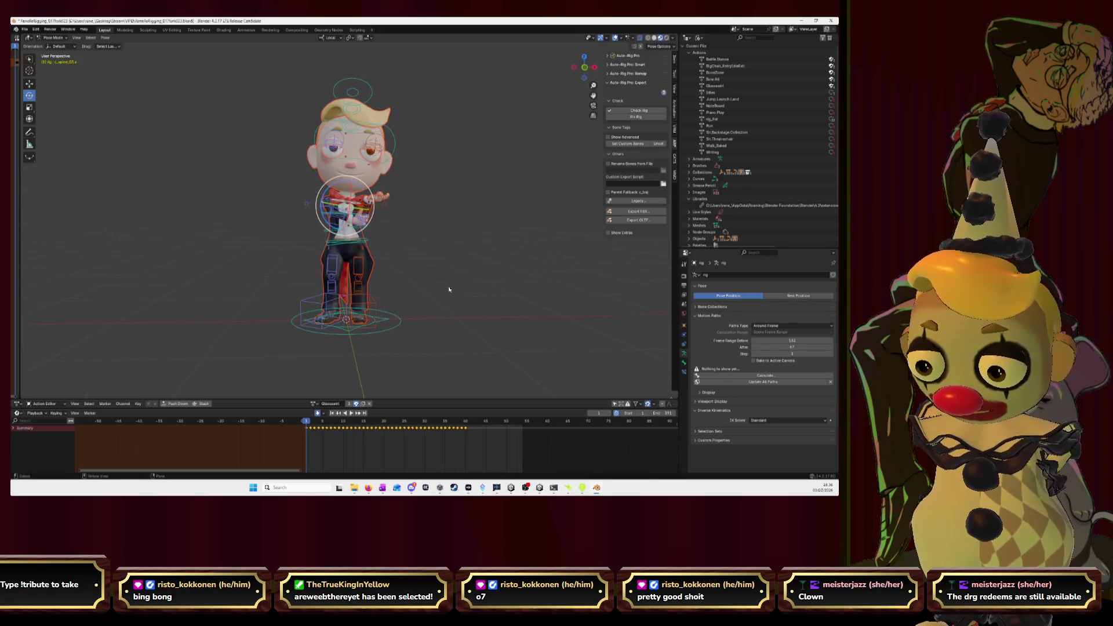
- Select all bones and insert Location, Rotation & Scale keyframes
{"action": "key", "text": "a"}
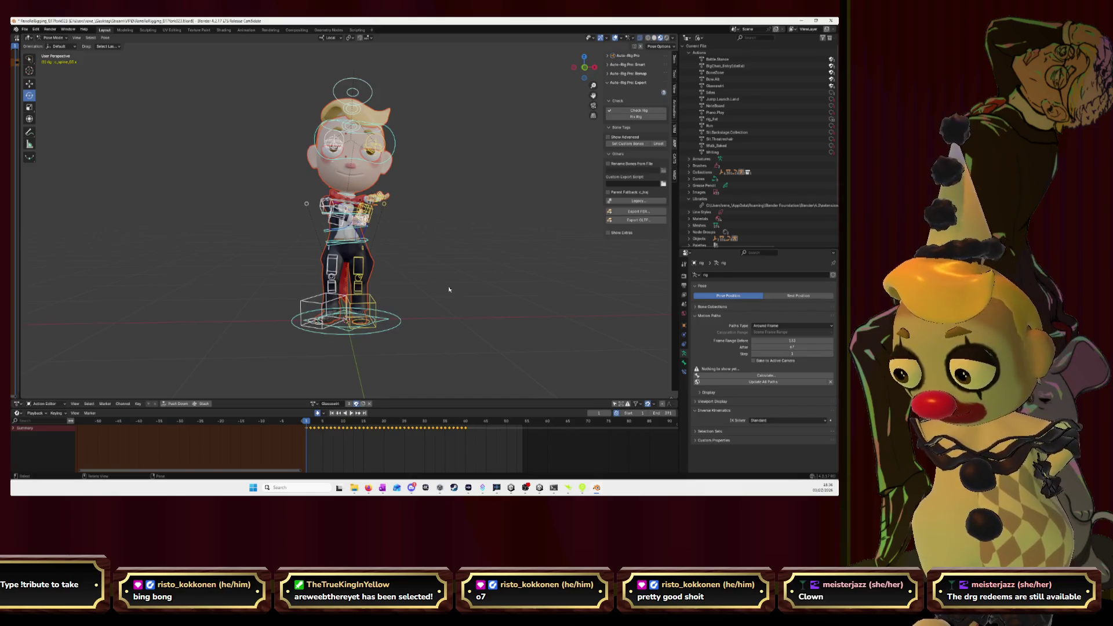
{"action": "key", "text": "t"}
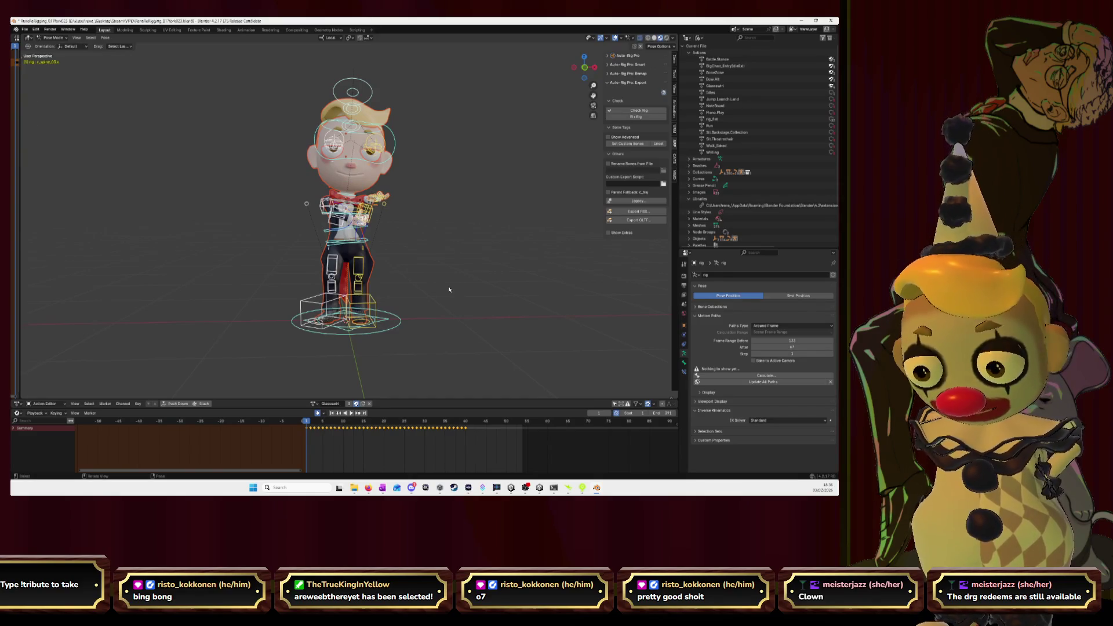
{"action": "key", "text": "t"}
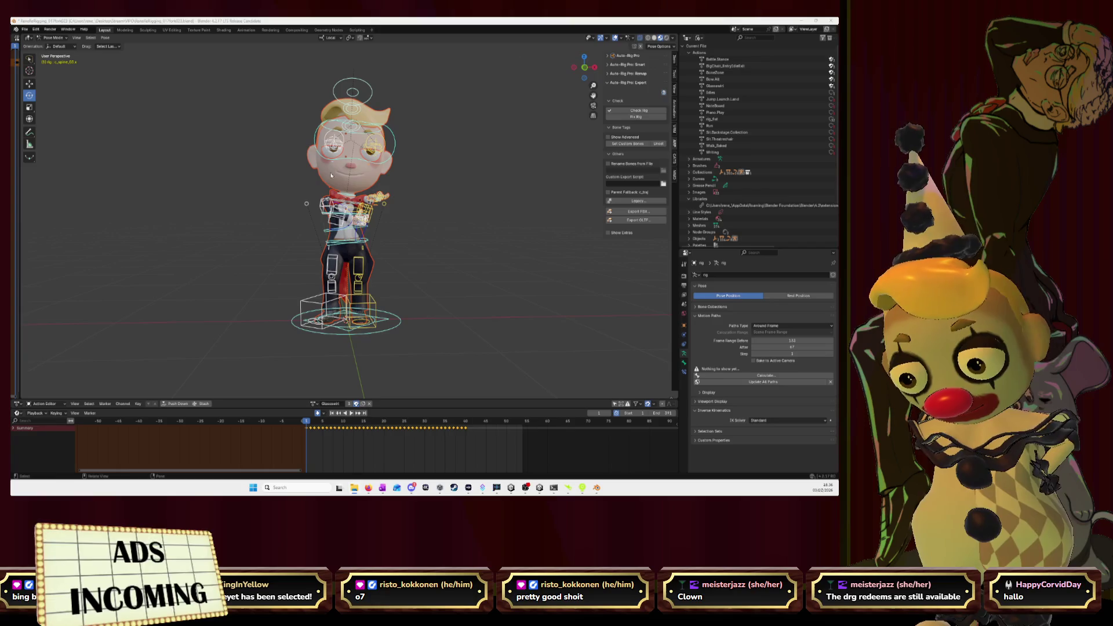
{"action": "key", "text": "r"}
{"action": "left_click", "coordinate": [272, 195]}
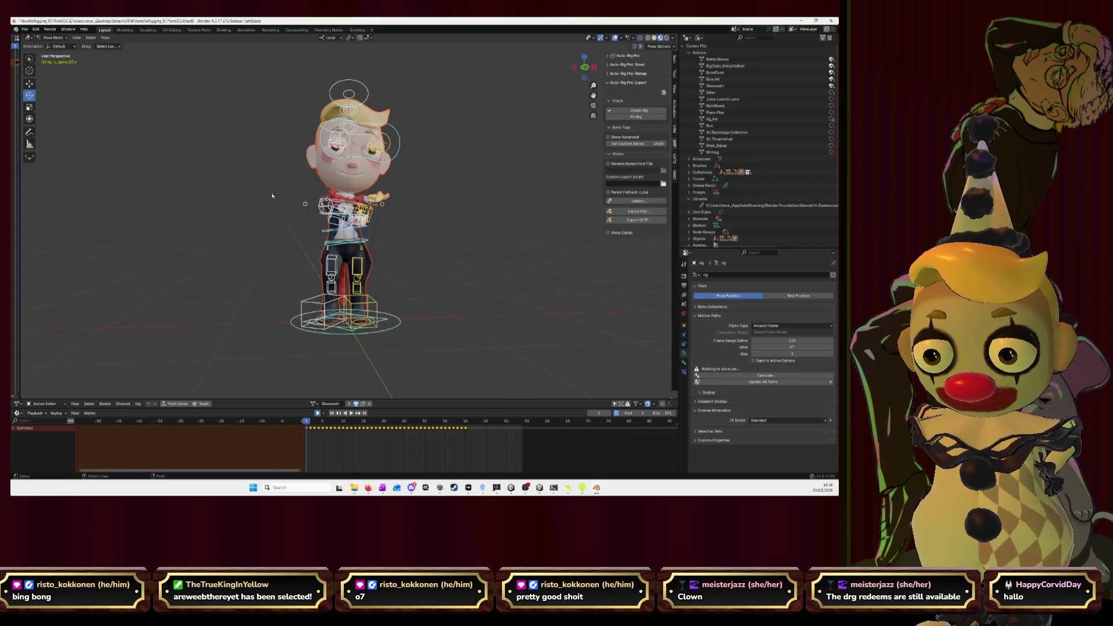
{"action": "key", "text": "k"}
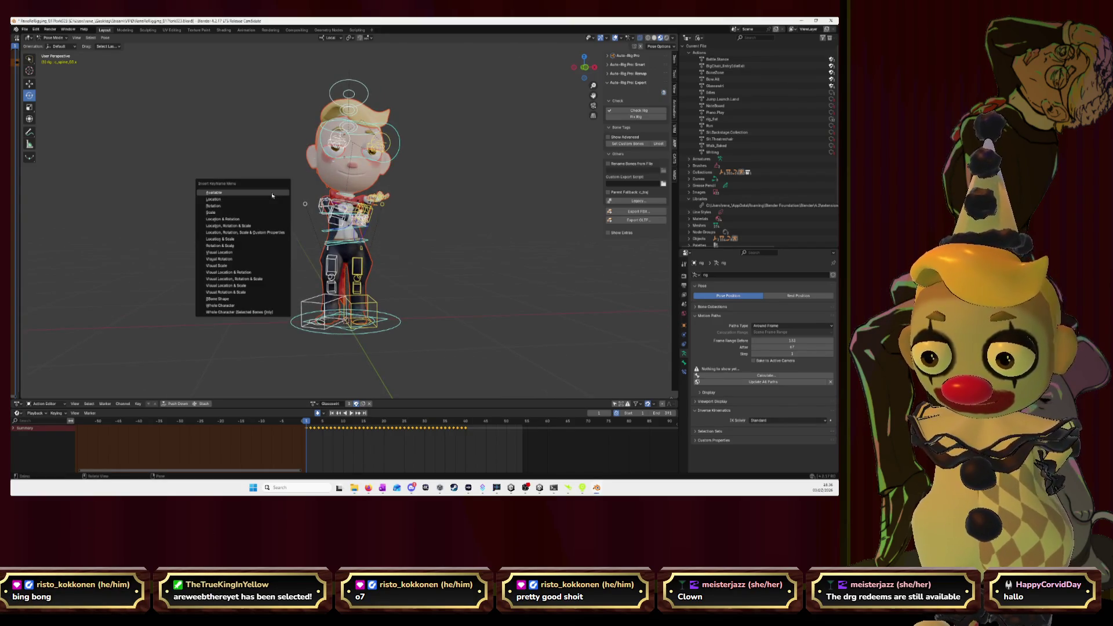
{"action": "left_click", "coordinate": [271, 230]}
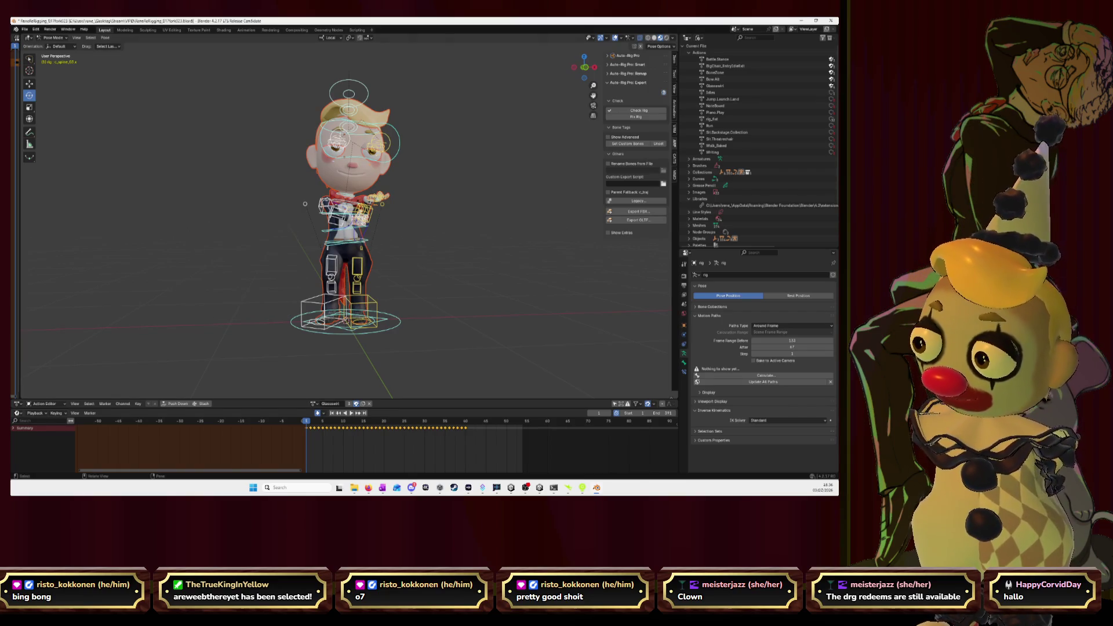
{"action": "middle_click_drag", "start_coordinate": [174, 203], "coordinate": [347, 198]}
{"action": "left_click", "coordinate": [652, 212]}
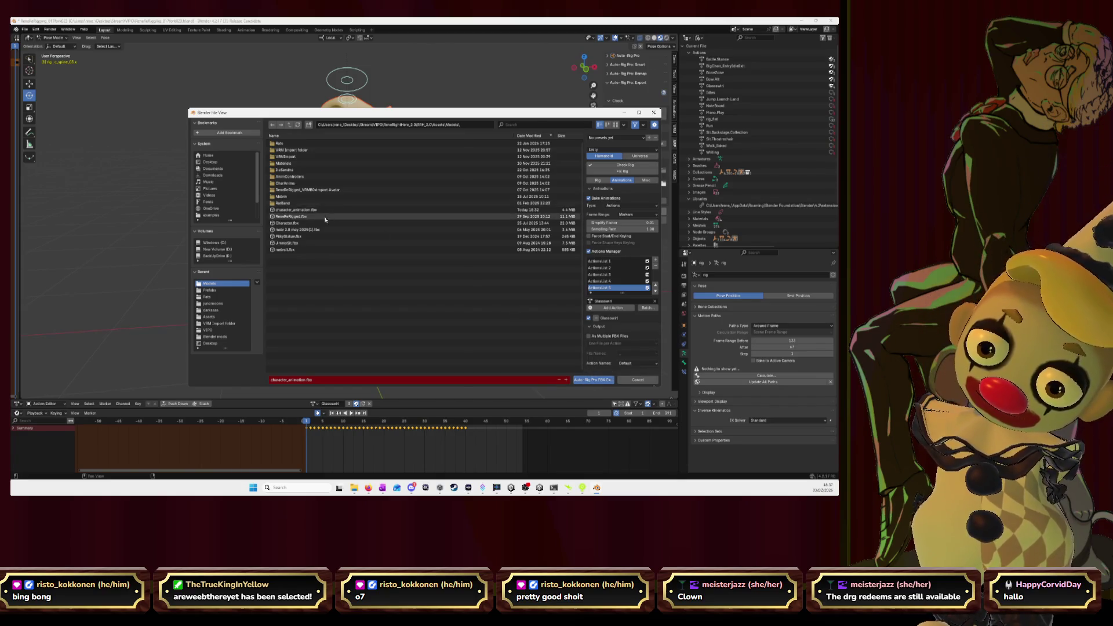
- Export to character_animation.fbx, dismiss the completion notice, and switch to Unity
{"action": "left_click", "coordinate": [593, 381]}
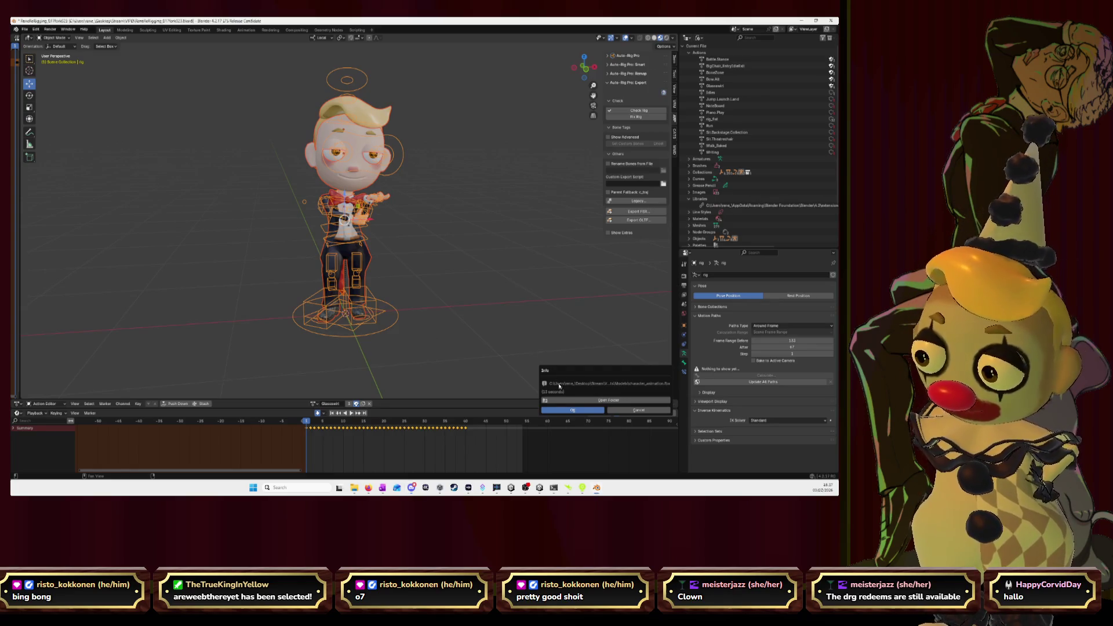
{"action": "left_click", "coordinate": [573, 411]}
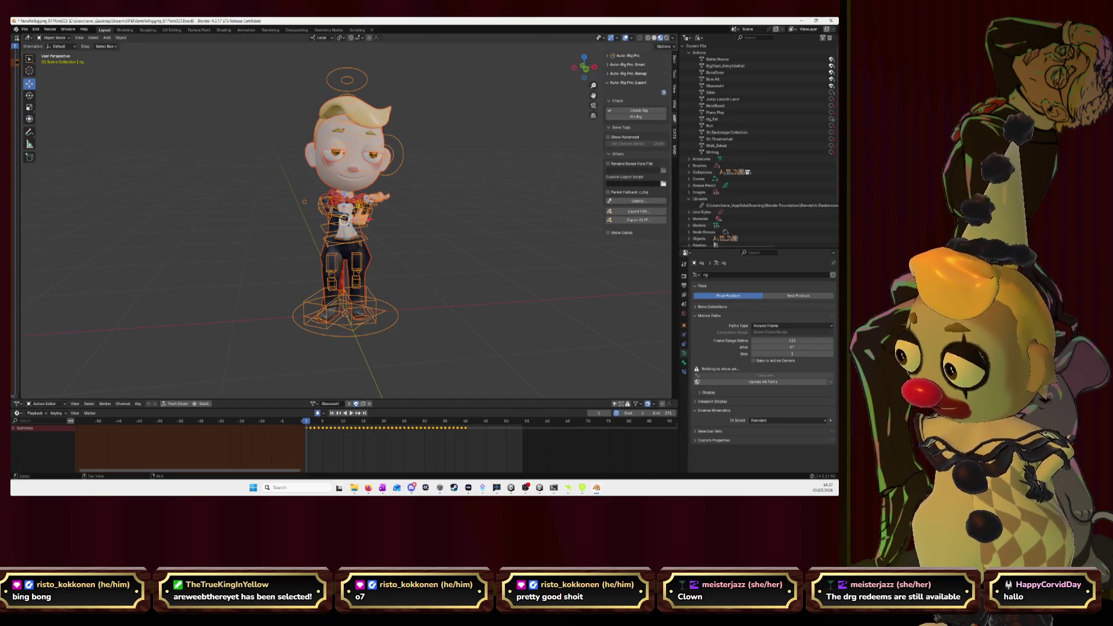
{"action": "key", "text": "alt+Tab"}
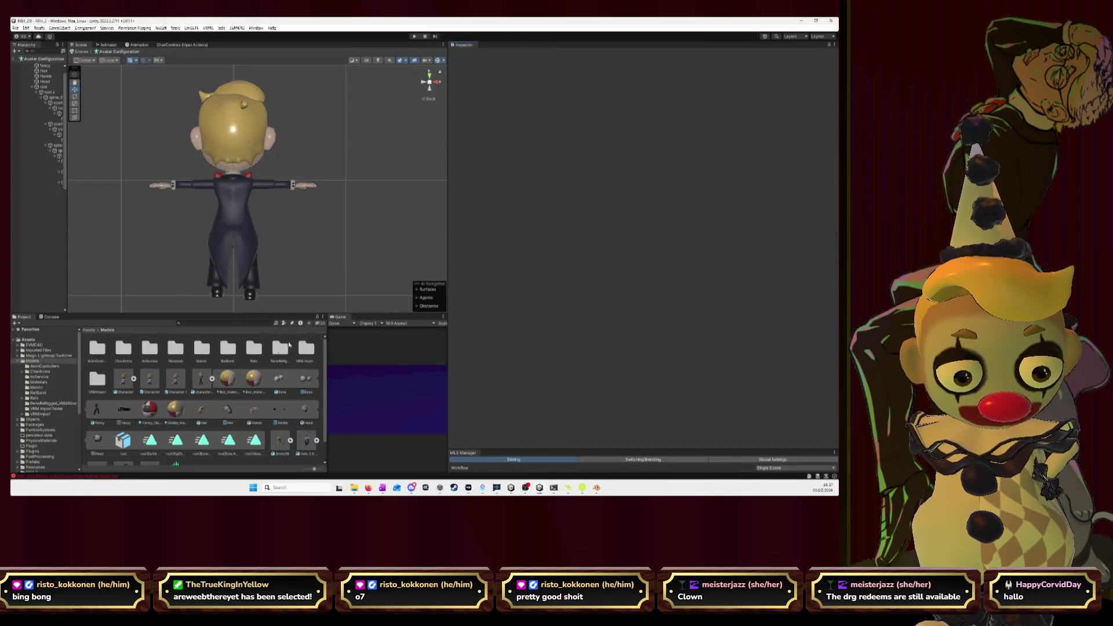
- Remove the root|Glasswirl clip, re-add it with the root|Glasswirl take, then return to Blender
{"action": "left_click", "coordinate": [216, 378]}
{"action": "left_click", "coordinate": [473, 195]}
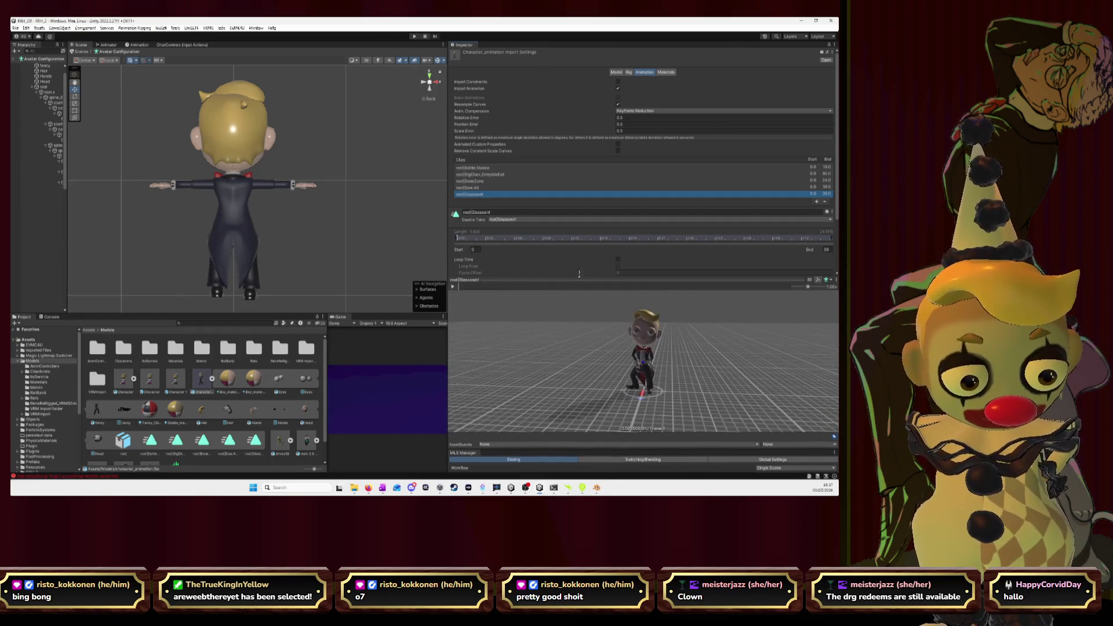
{"action": "left_click", "coordinate": [474, 168]}
{"action": "left_click", "coordinate": [479, 195]}
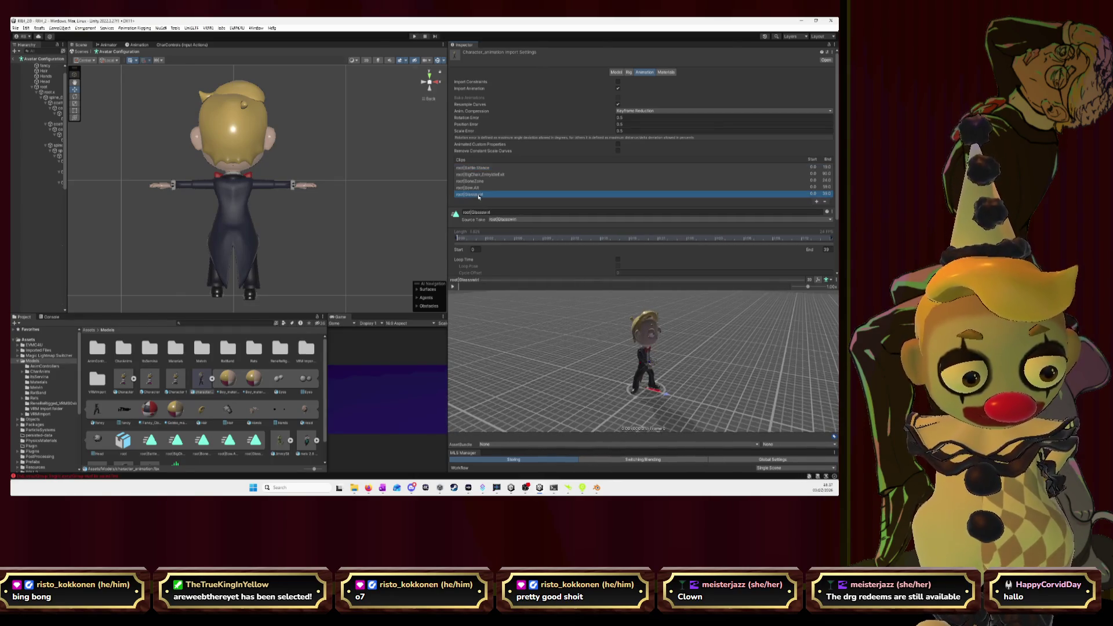
{"action": "left_click", "coordinate": [824, 202]}
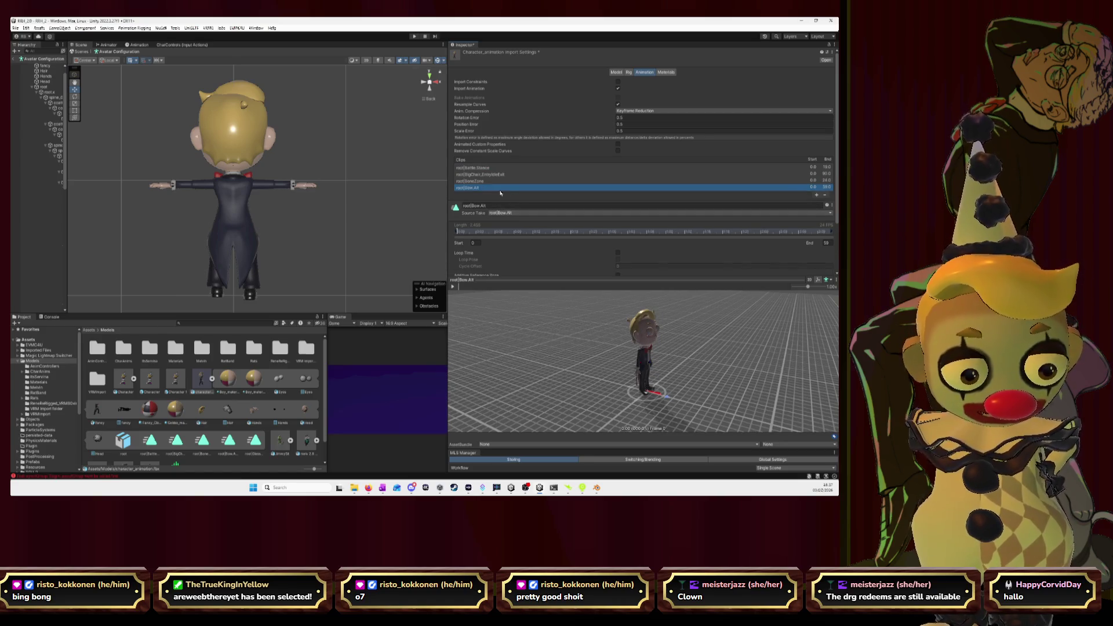
{"action": "left_click", "coordinate": [817, 196]}
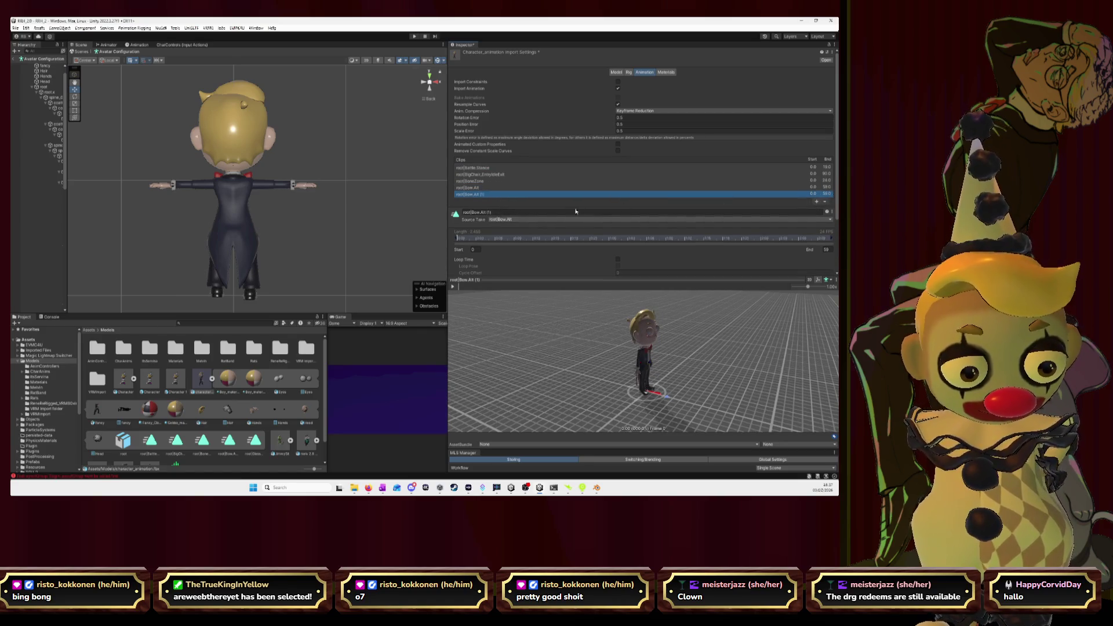
{"action": "left_click", "coordinate": [530, 220]}
{"action": "left_click", "coordinate": [523, 256]}
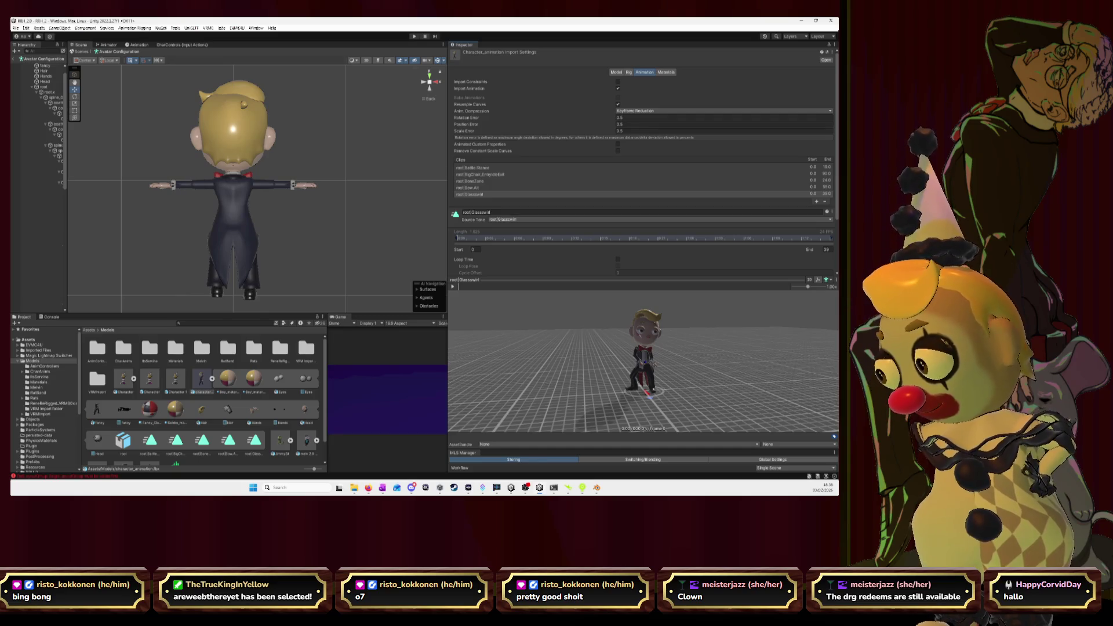
{"action": "key", "text": "alt+Tab"}
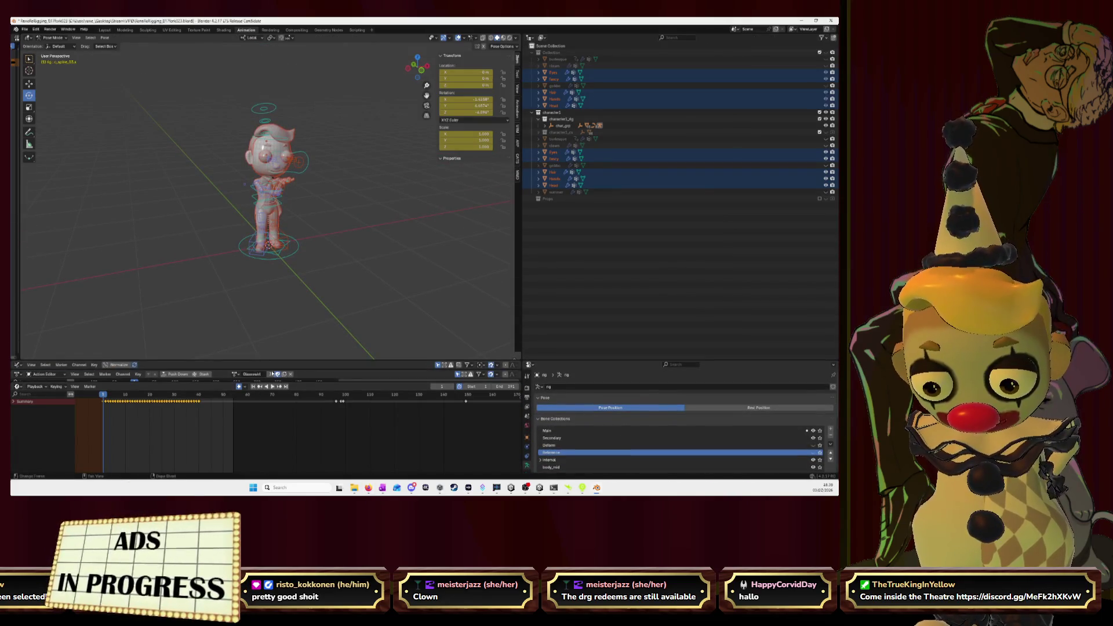
- Enlarge the animation editors, save, collapse Bone Collections and Viewport Display, and pan the keyframes into view
{"action": "left_click_drag", "start_coordinate": [301, 360], "coordinate": [318, 256]}
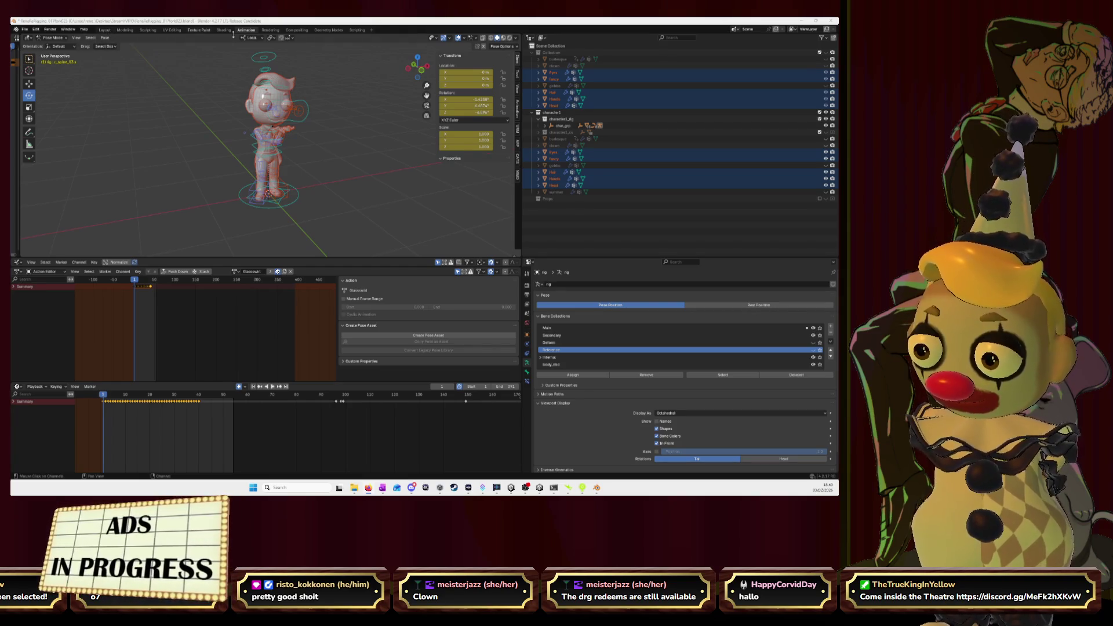
{"action": "key", "text": "ctrl+s"}
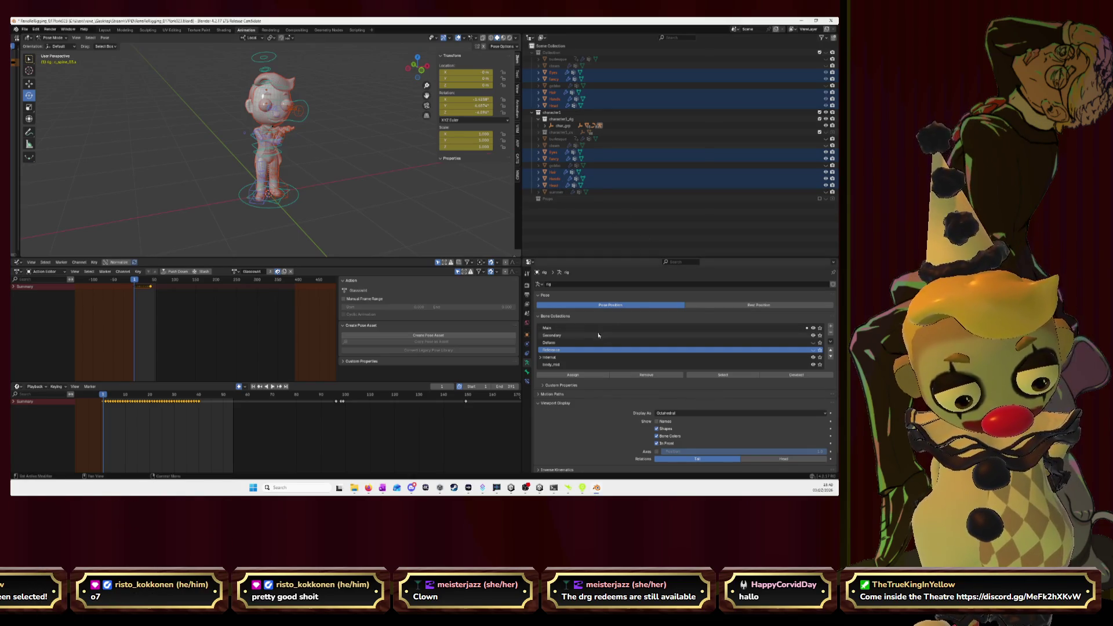
{"action": "scroll", "coordinate": [602, 337], "scroll_direction": "down", "scroll_amount": 1}
{"action": "left_click", "coordinate": [539, 297]}
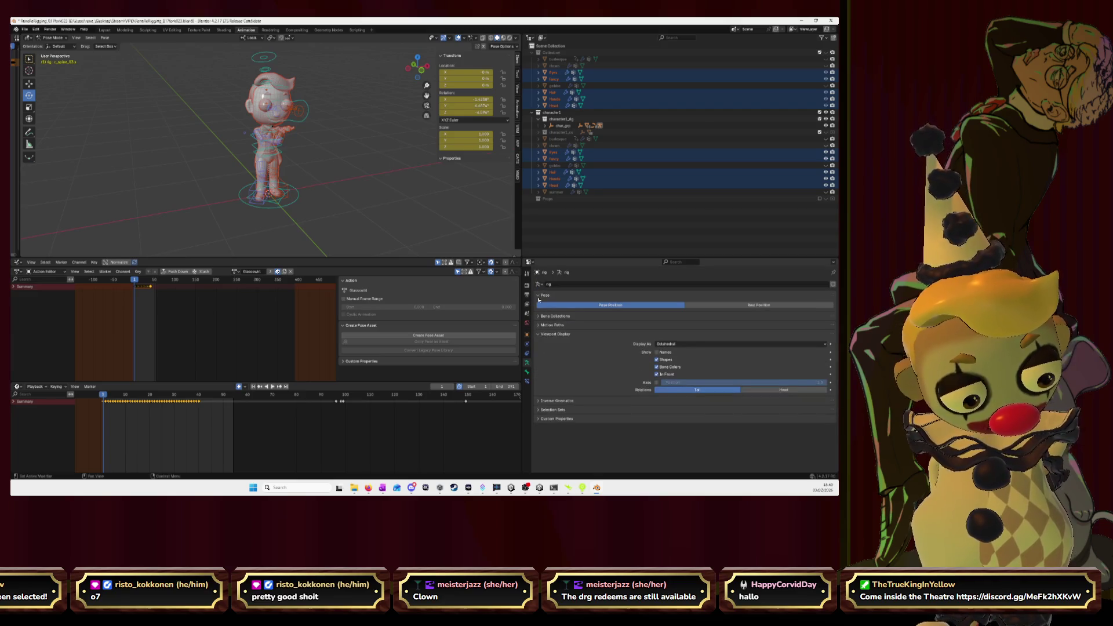
{"action": "left_click", "coordinate": [538, 335]}
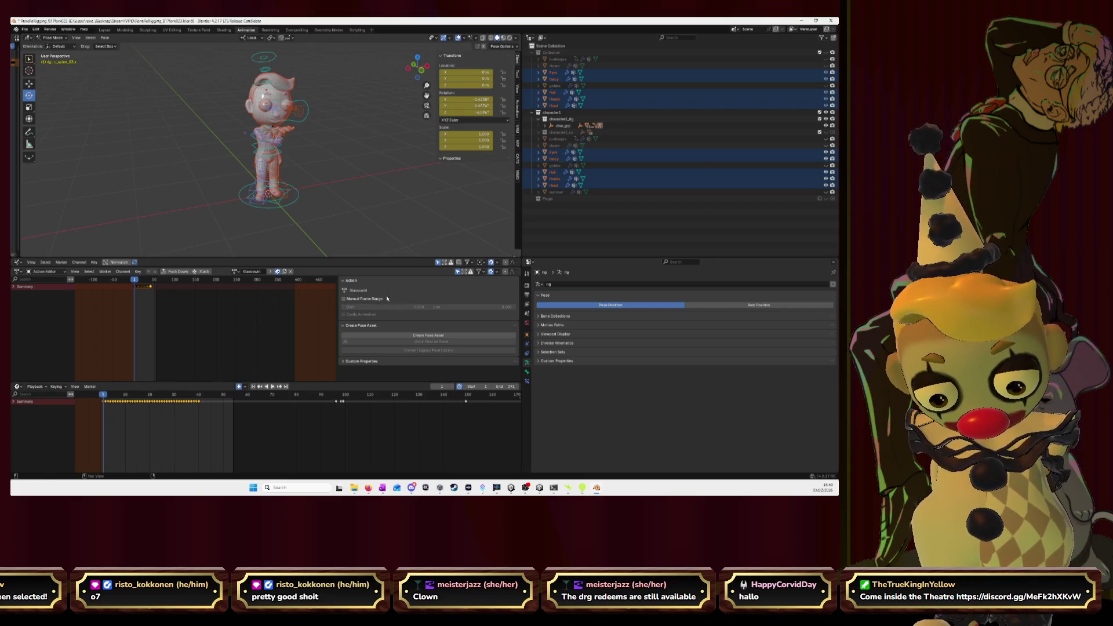
{"action": "scroll", "coordinate": [147, 304], "scroll_direction": "up", "scroll_amount": 2}
{"action": "scroll", "coordinate": [150, 307], "scroll_direction": "up", "scroll_amount": 6}
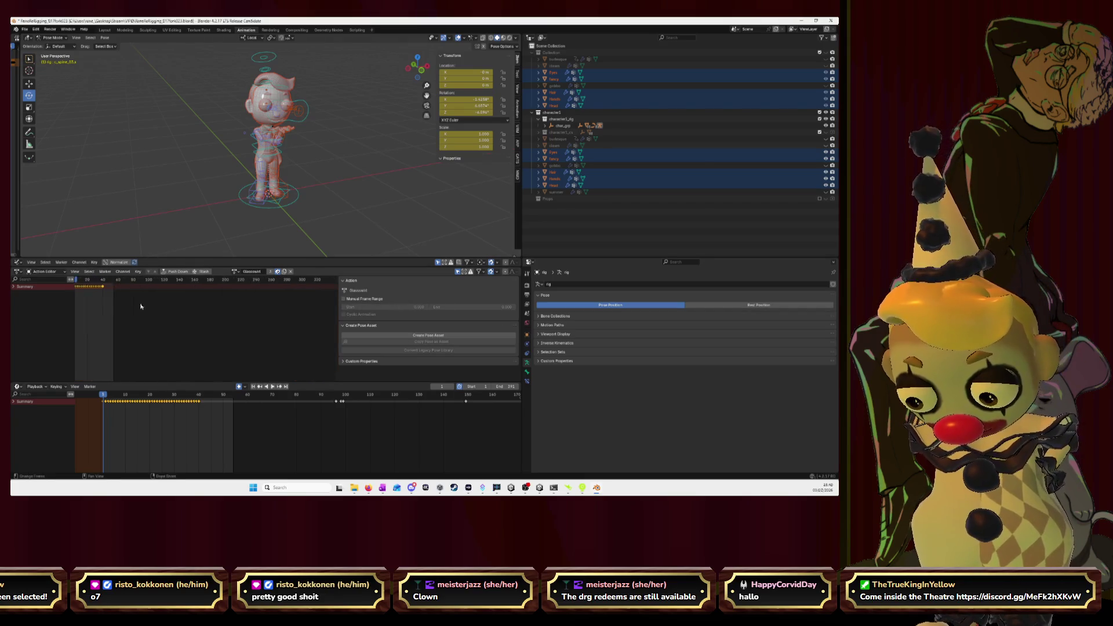
{"action": "middle_click_drag", "start_coordinate": [175, 321], "coordinate": [229, 323]}
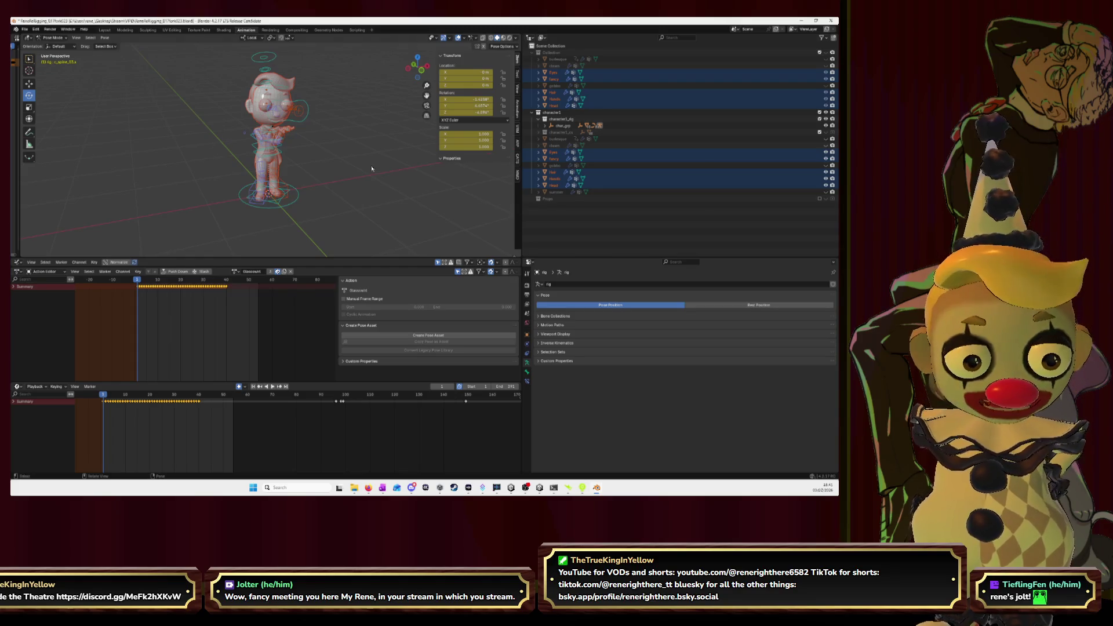
- Close the File menu without choosing anything, then switch to the Layout workspace
{"action": "left_click", "coordinate": [29, 30]}
{"action": "left_click", "coordinate": [29, 31]}
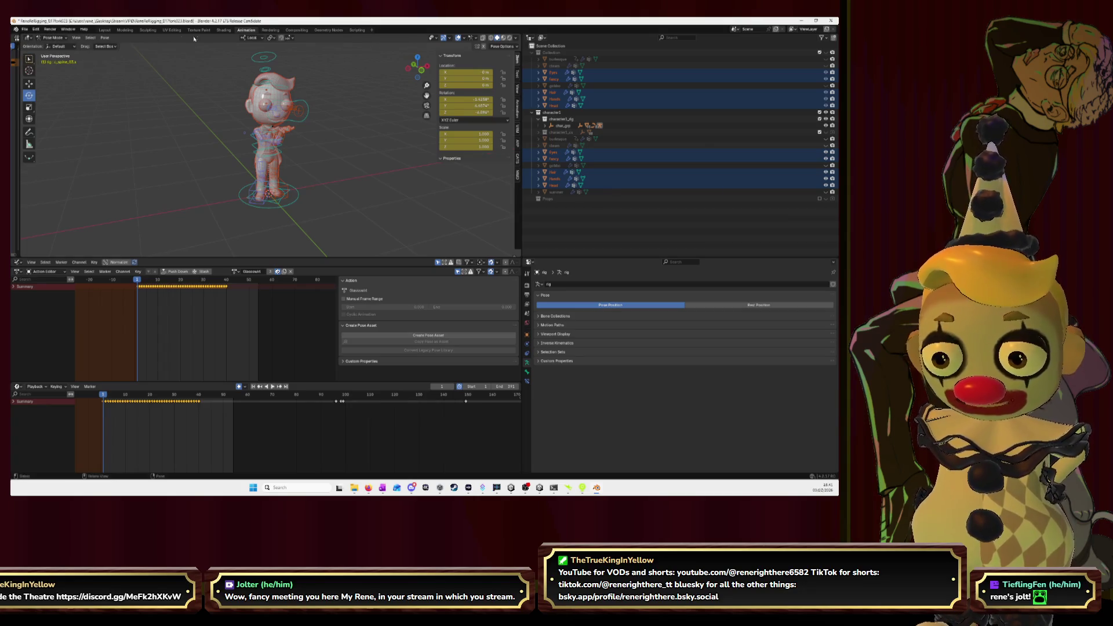
{"action": "left_click", "coordinate": [105, 31]}
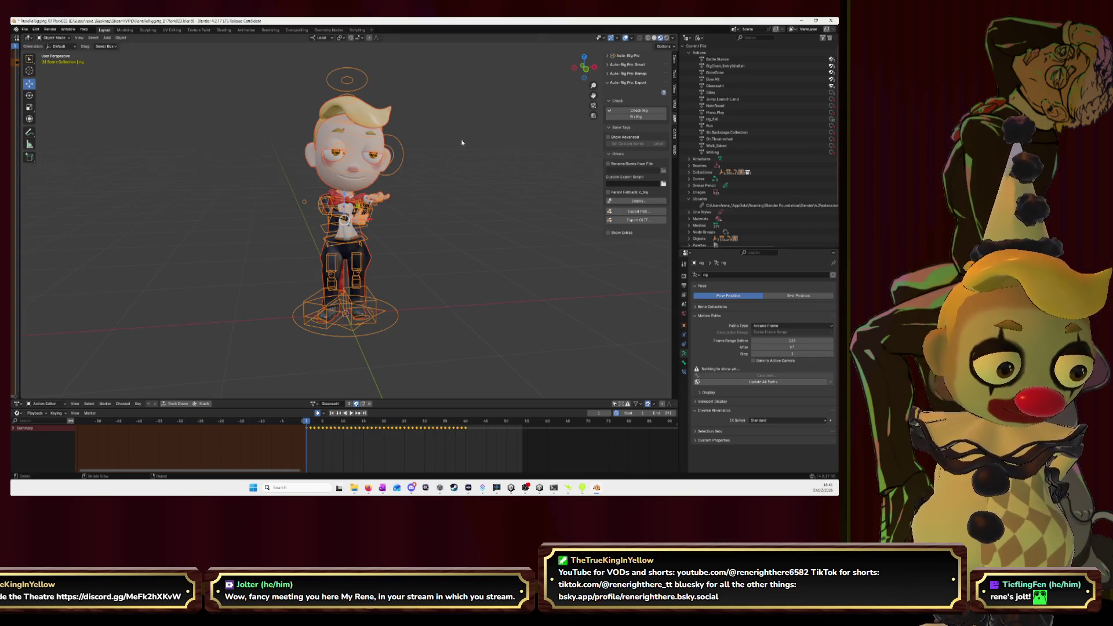
- Cancel the Auto-Rig Pro FBX export with Type left on Actions, and open an NLA editor beside the 3D view
{"action": "left_click", "coordinate": [638, 211]}
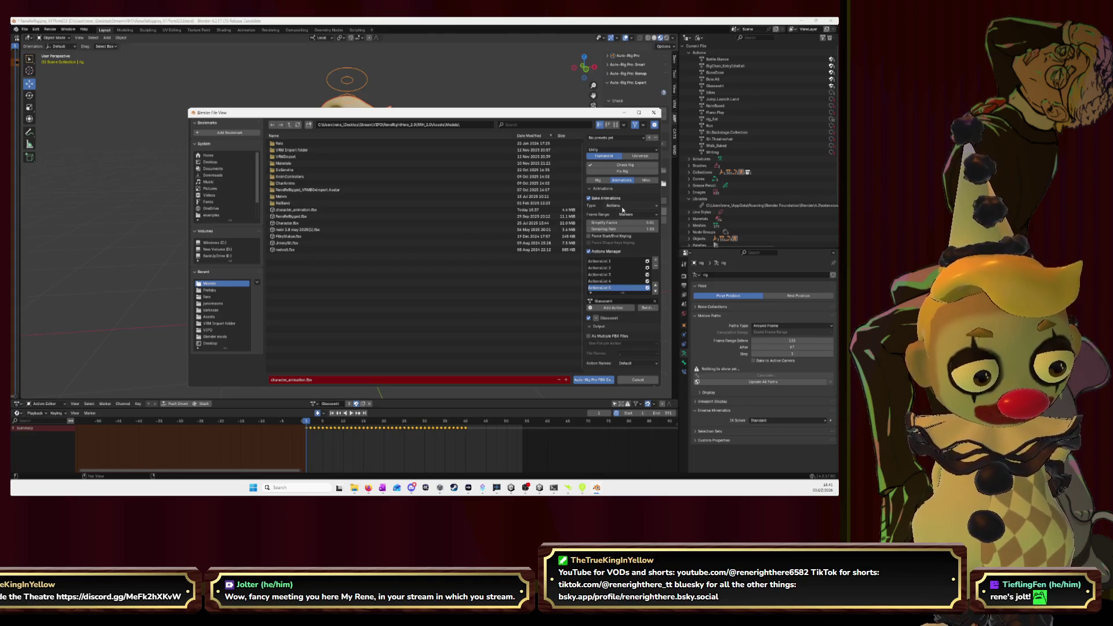
{"action": "left_click", "coordinate": [625, 206]}
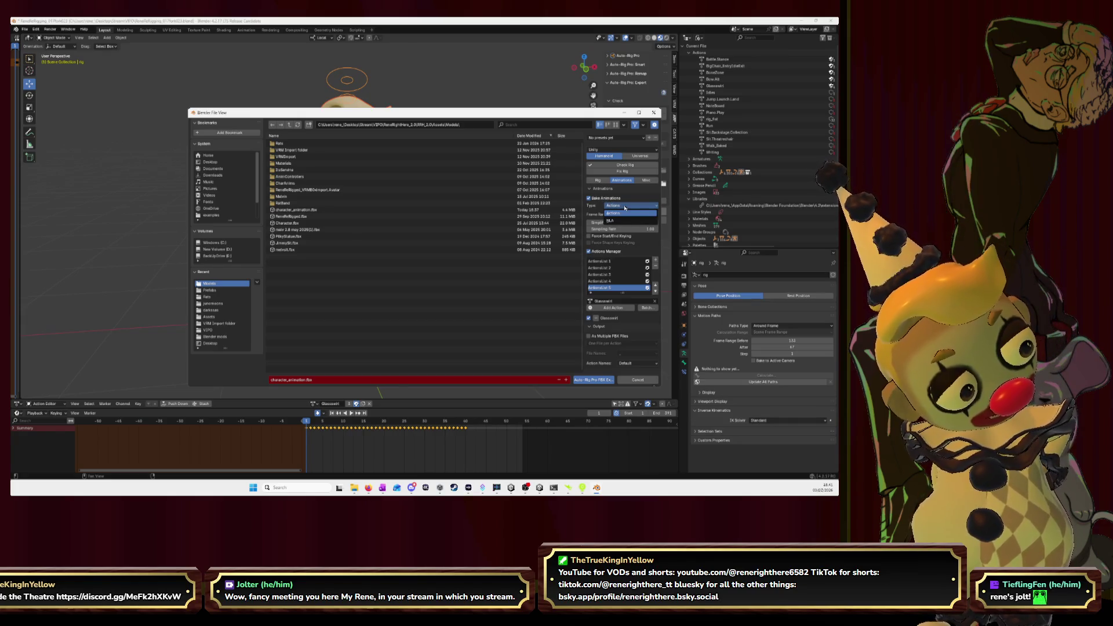
{"action": "left_click", "coordinate": [625, 208]}
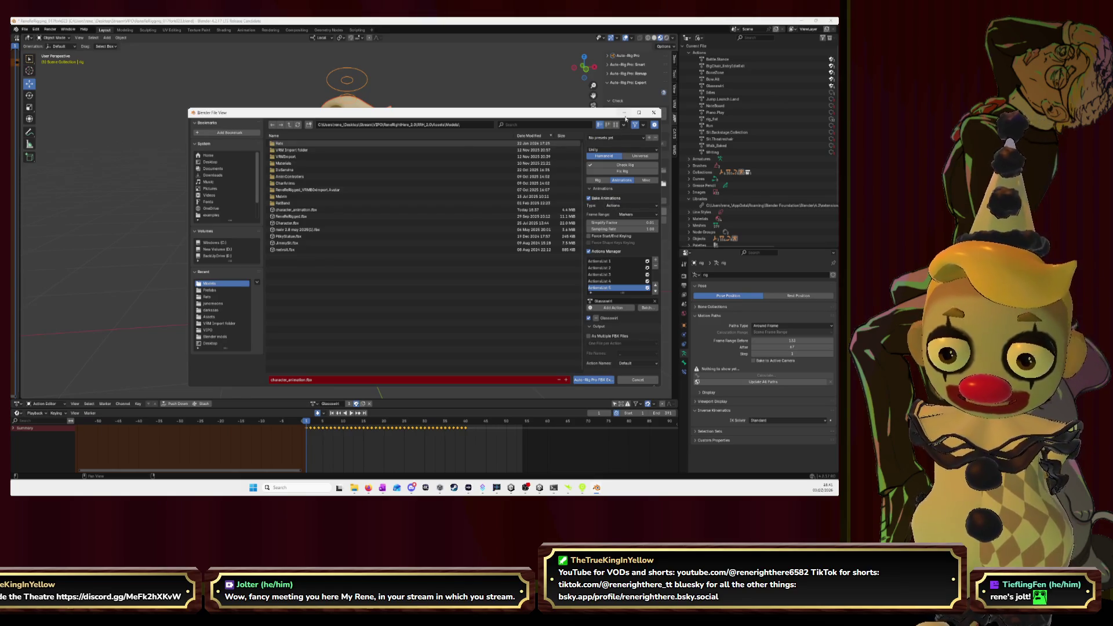
{"action": "key", "text": "Escape"}
{"action": "left_click_drag", "start_coordinate": [17, 137], "coordinate": [343, 144]}
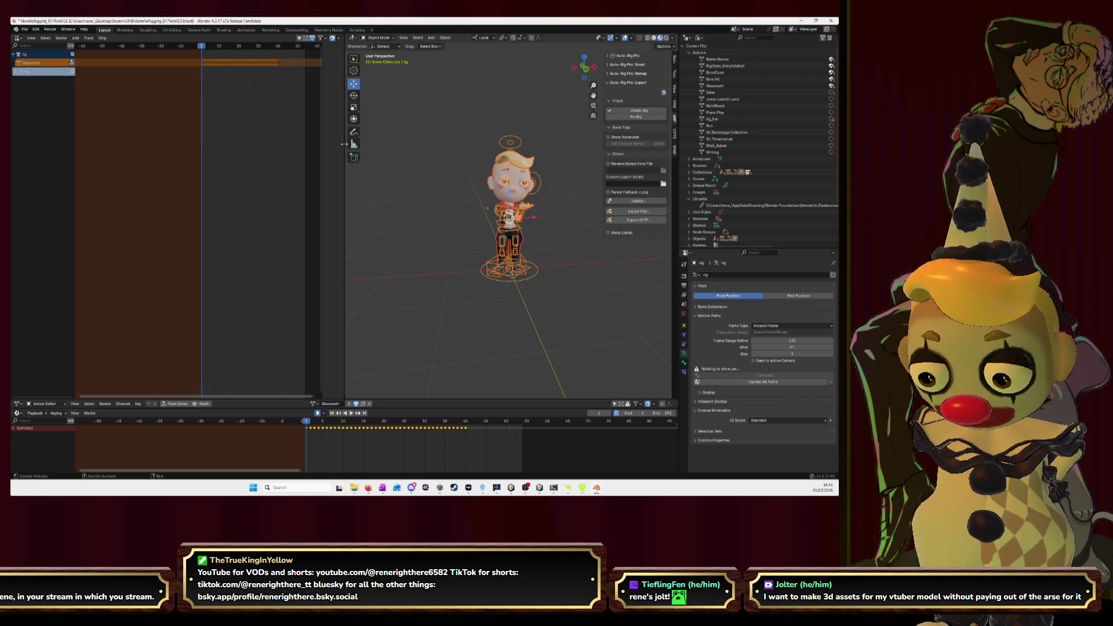
- Push the Battle Stance and BoneZone actions down as NLA strips, also loading BigChair_EntryIdleExit
{"action": "left_click", "coordinate": [314, 403]}
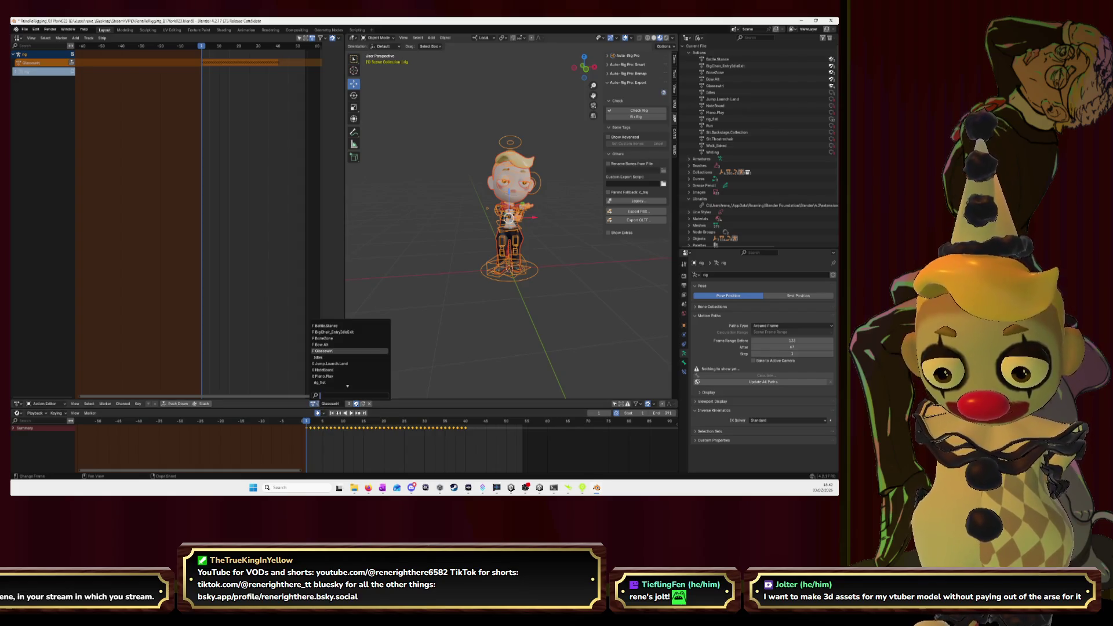
{"action": "left_click", "coordinate": [339, 326]}
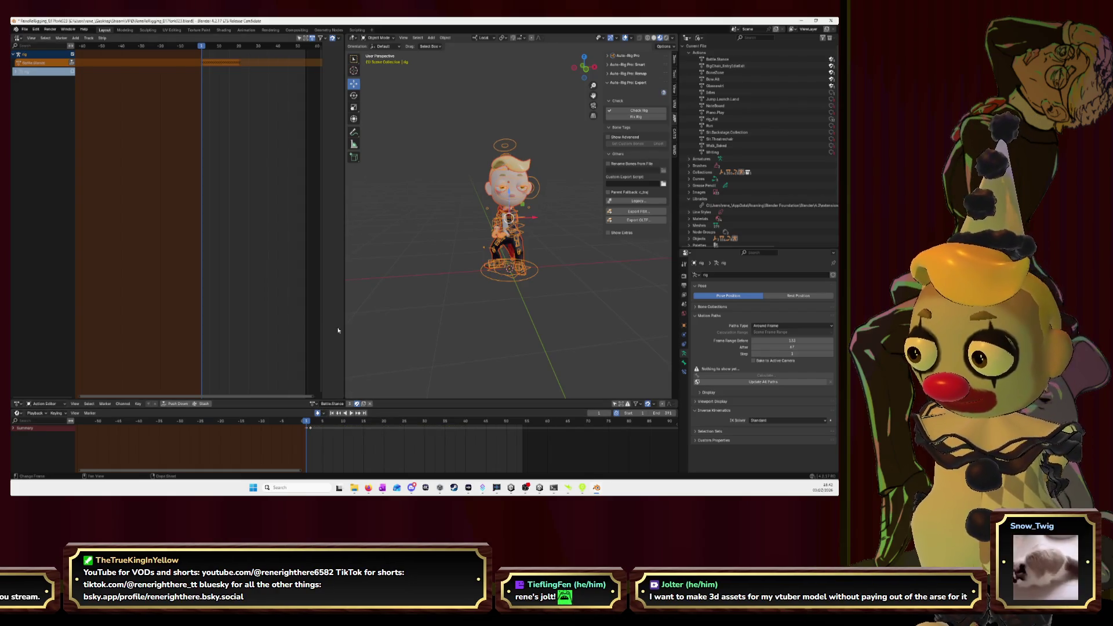
{"action": "left_click", "coordinate": [72, 62]}
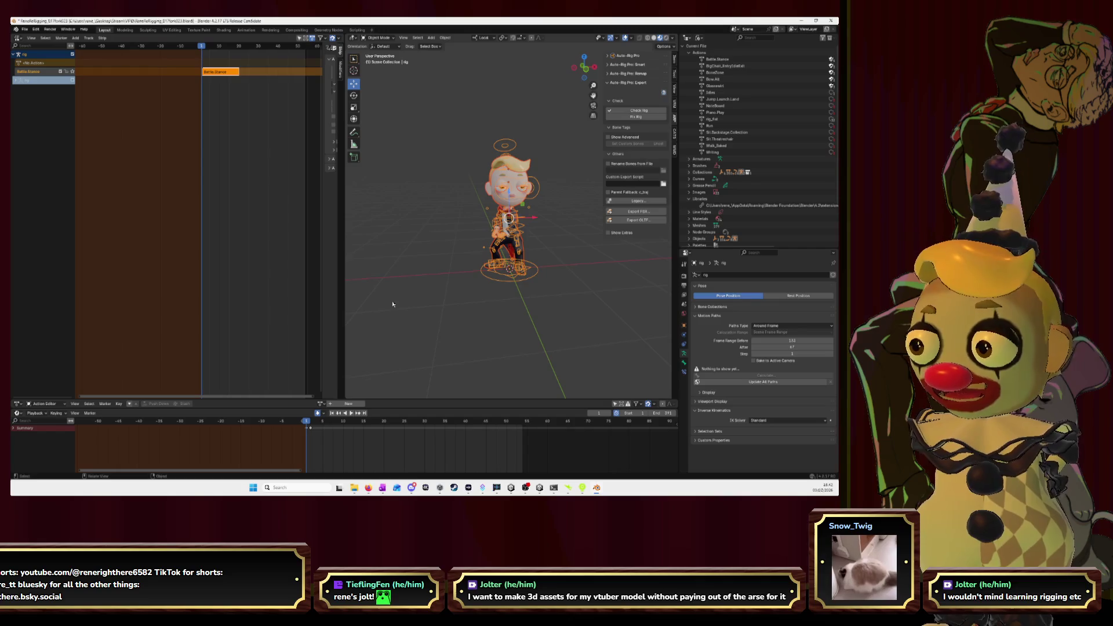
{"action": "left_click", "coordinate": [322, 403]}
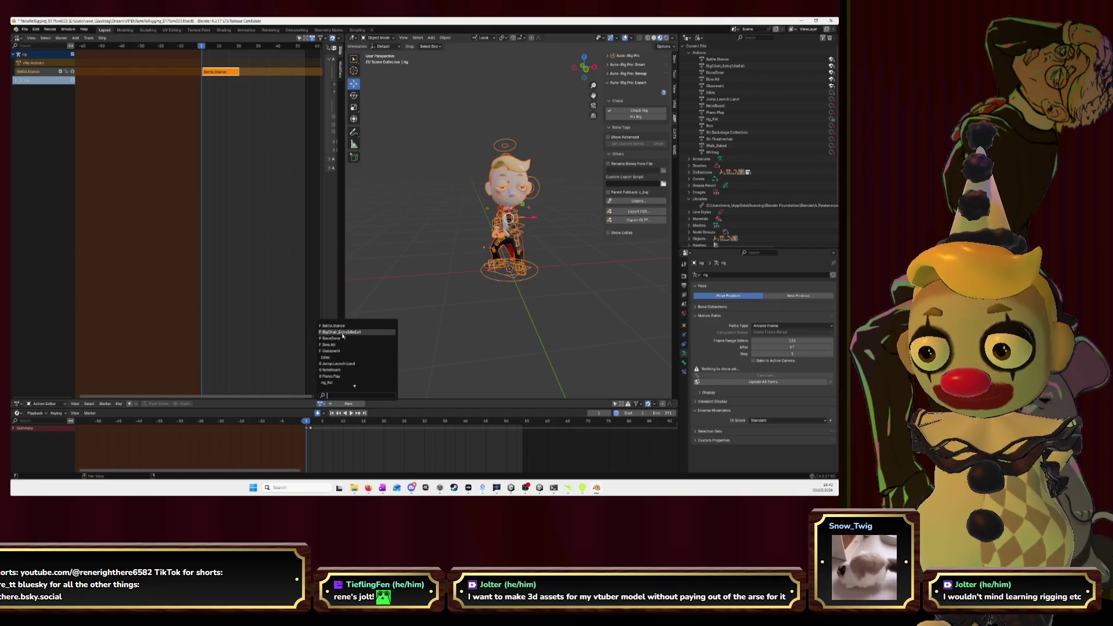
{"action": "left_click", "coordinate": [342, 332]}
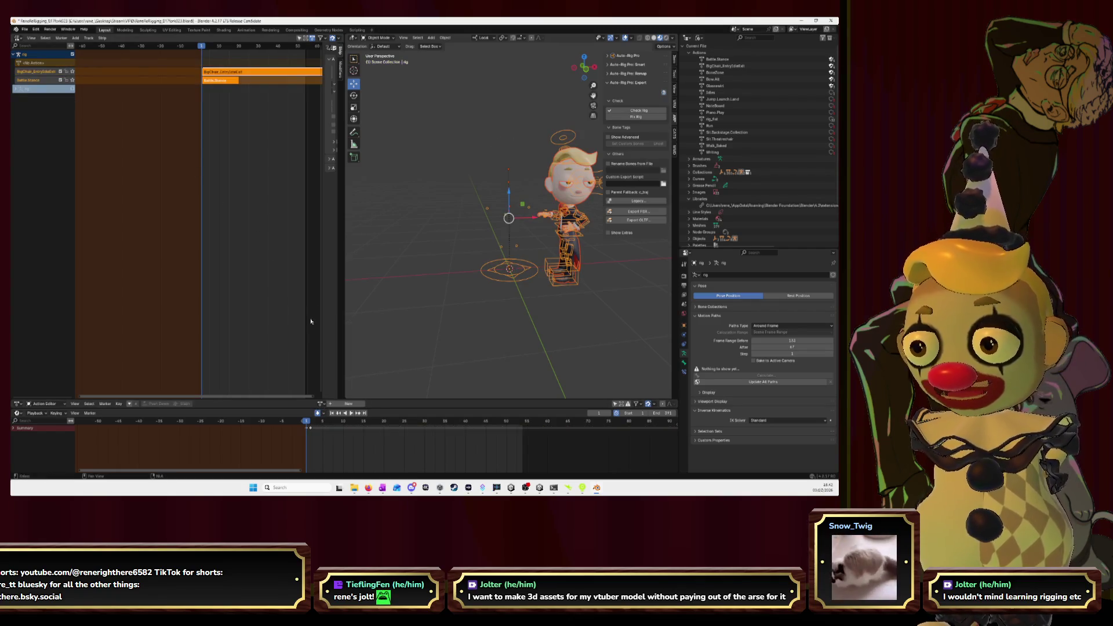
{"action": "left_click", "coordinate": [322, 404]}
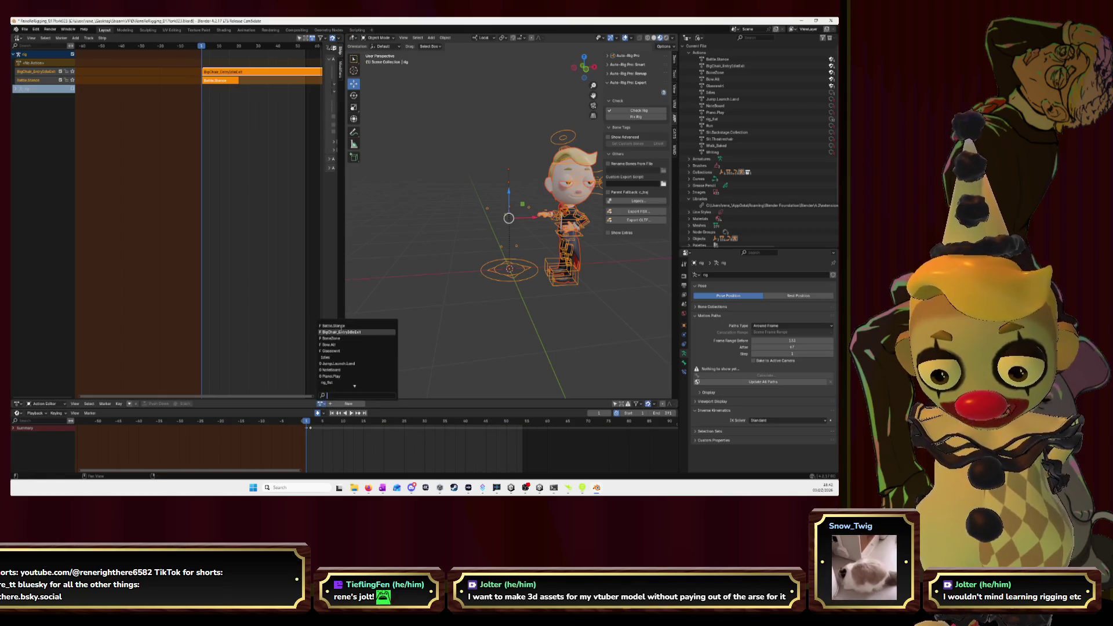
{"action": "left_click", "coordinate": [342, 338]}
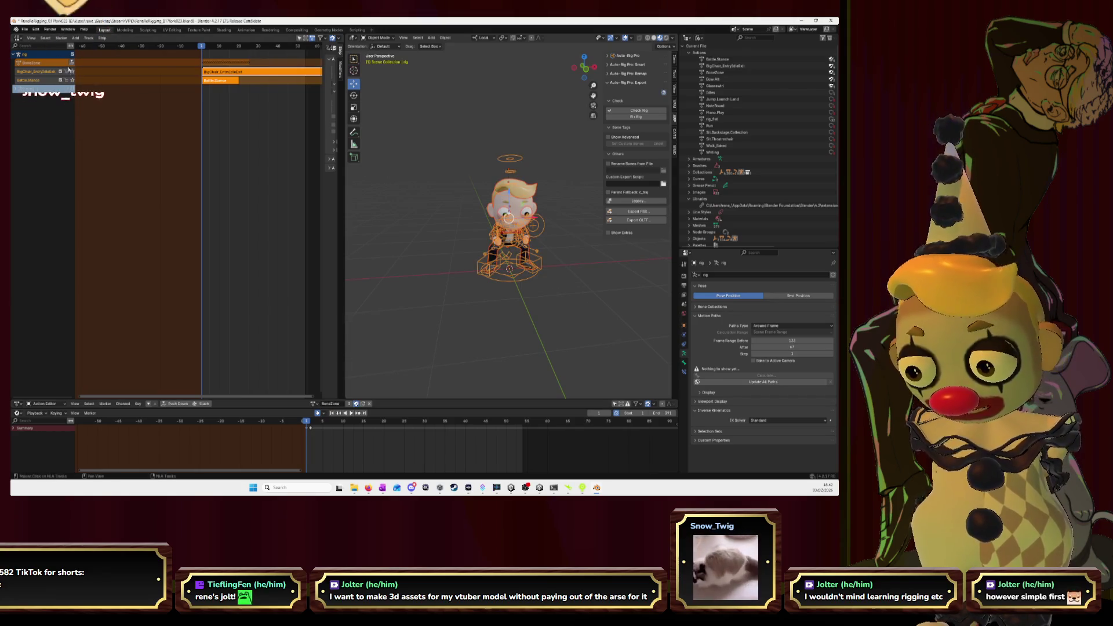
{"action": "left_click", "coordinate": [72, 63]}
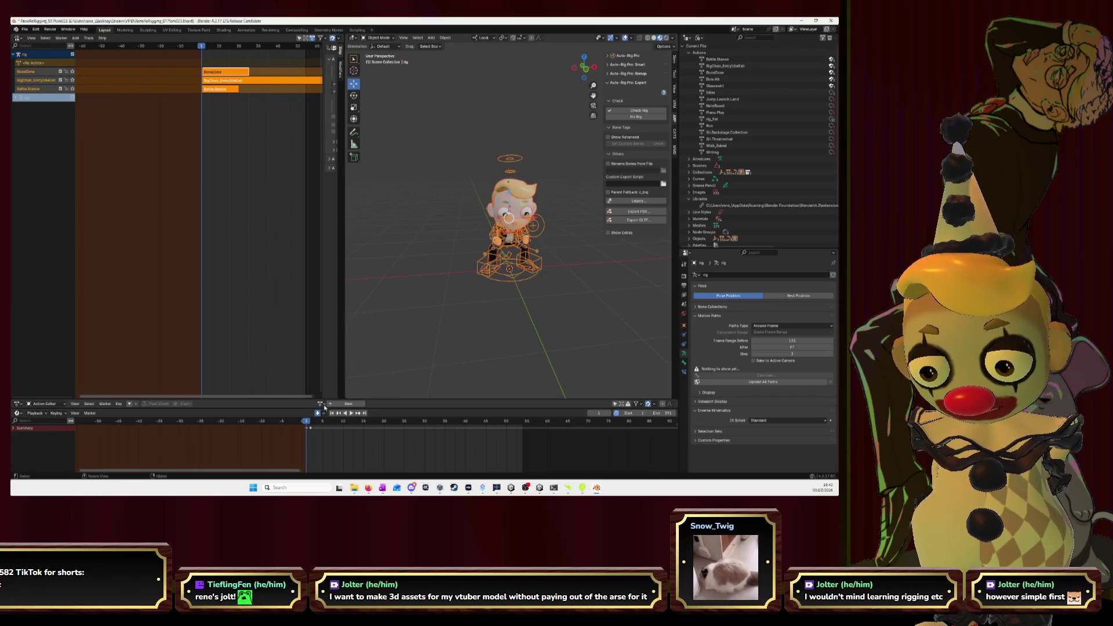
- Push the Bow.All and Glasswirl actions down as their own NLA strips
{"action": "left_click", "coordinate": [321, 404]}
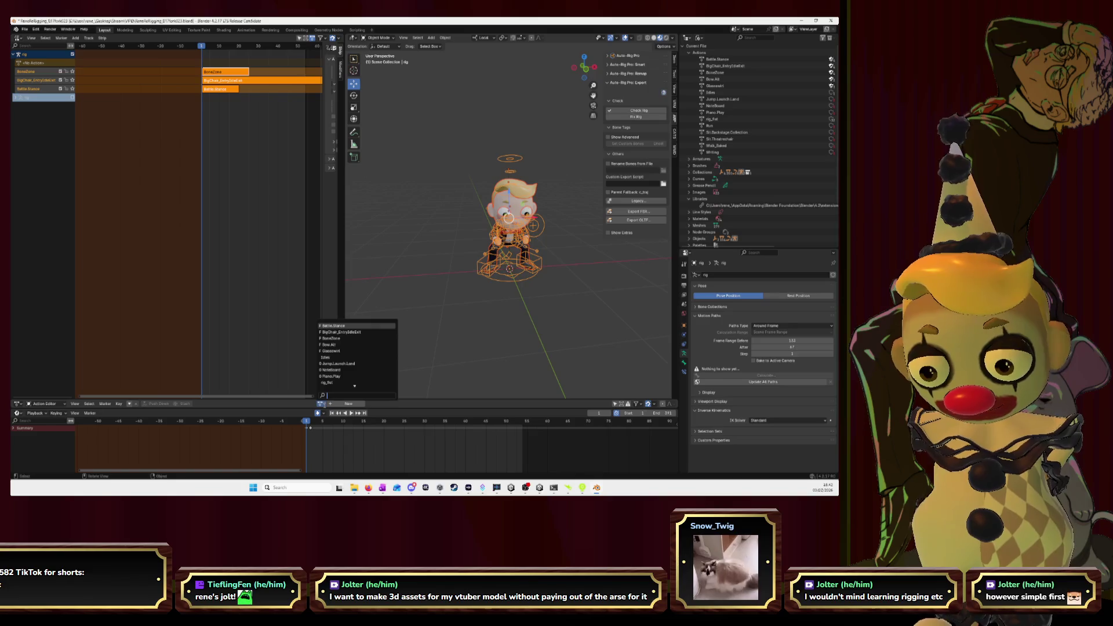
{"action": "left_click", "coordinate": [342, 344]}
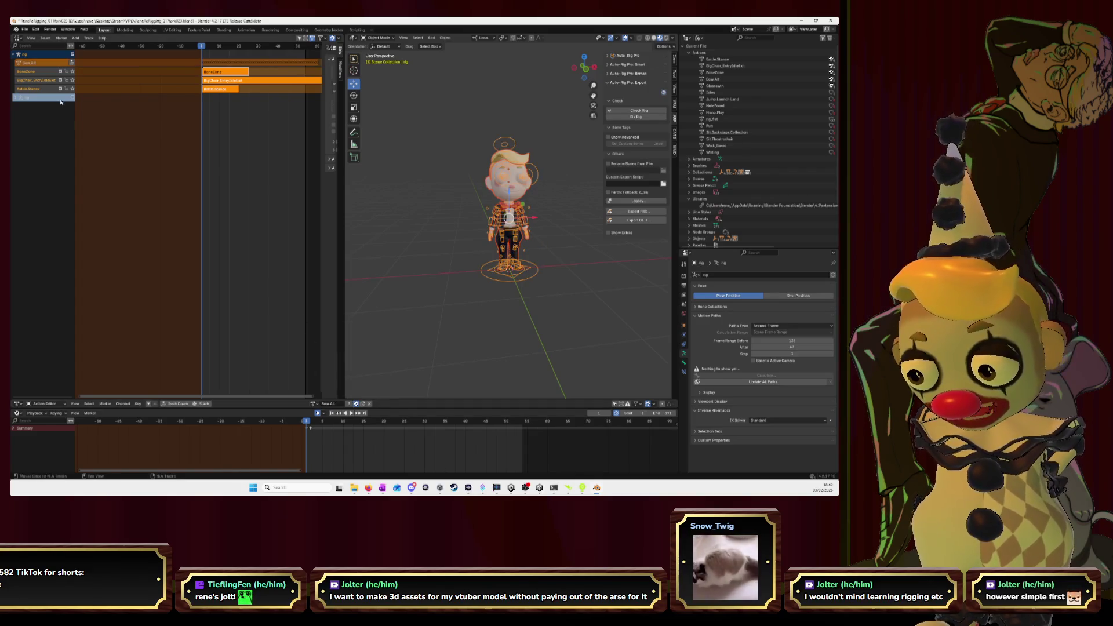
{"action": "left_click", "coordinate": [72, 63]}
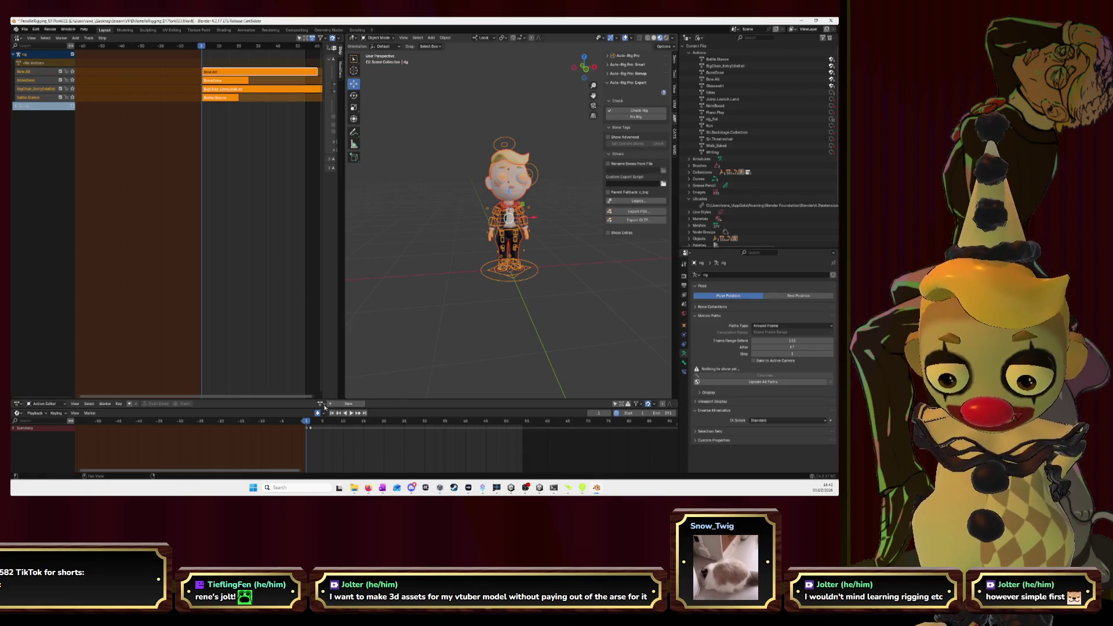
{"action": "left_click", "coordinate": [321, 404]}
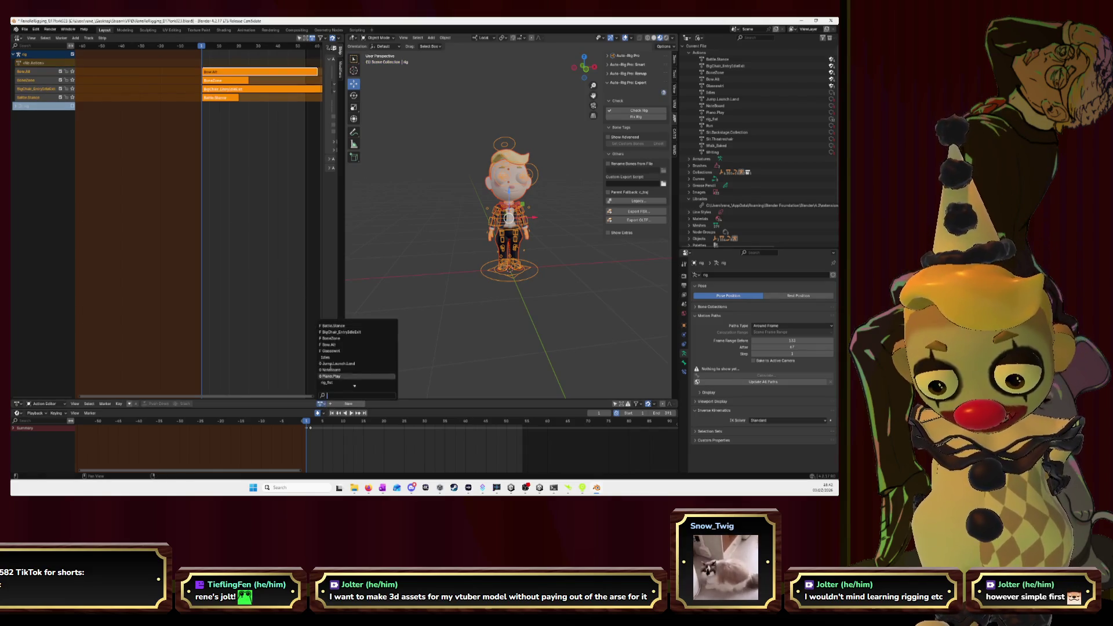
{"action": "left_click", "coordinate": [341, 351]}
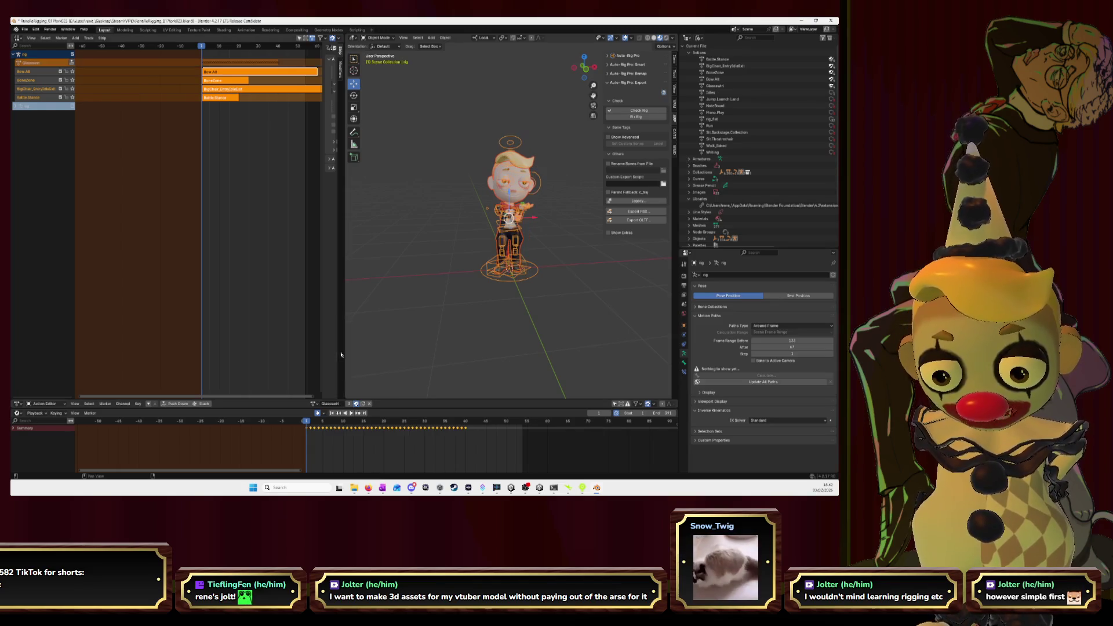
{"action": "left_click", "coordinate": [314, 403]}
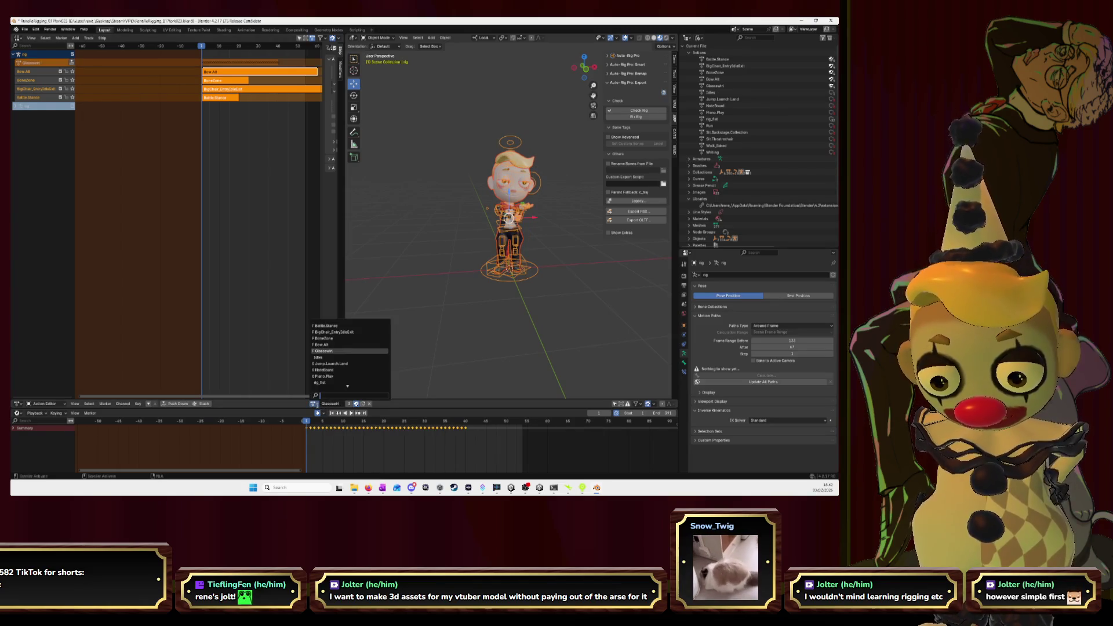
{"action": "left_click", "coordinate": [72, 63]}
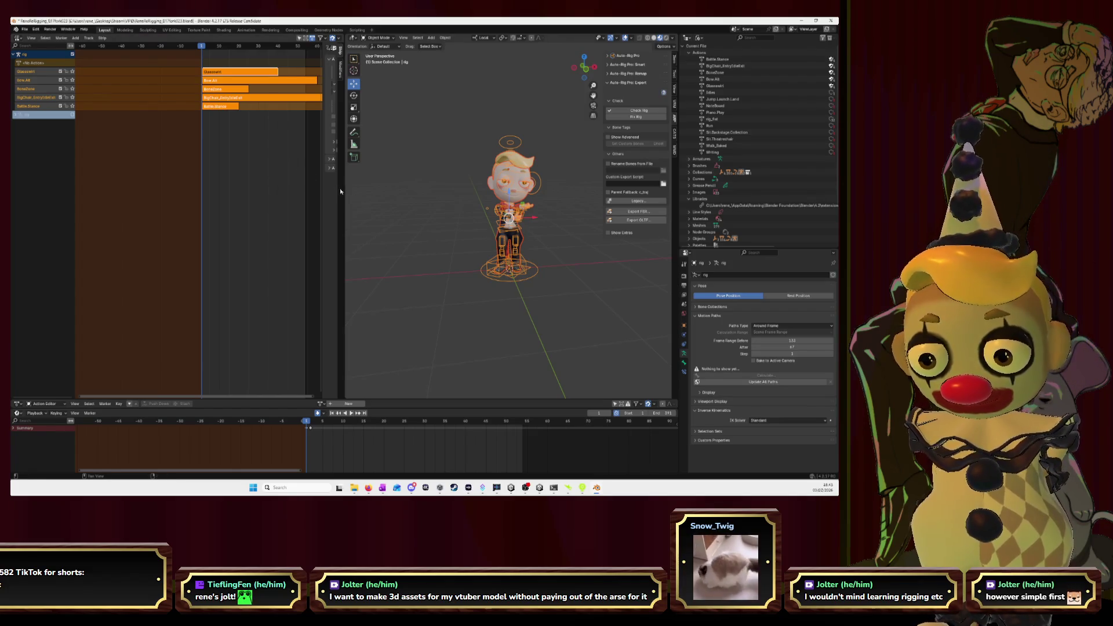
{"action": "middle_click_drag", "start_coordinate": [301, 189], "coordinate": [157, 185]}
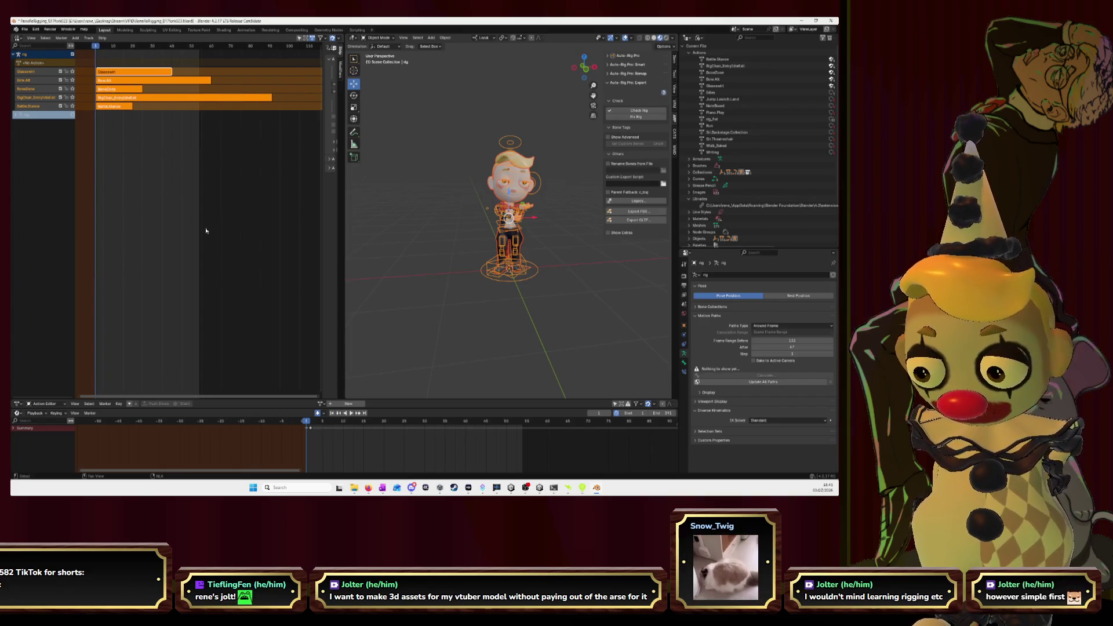
- Push Idles, Jump.Launch.Land and NoteBoard down as separate NLA tracks
{"action": "left_click", "coordinate": [321, 403]}
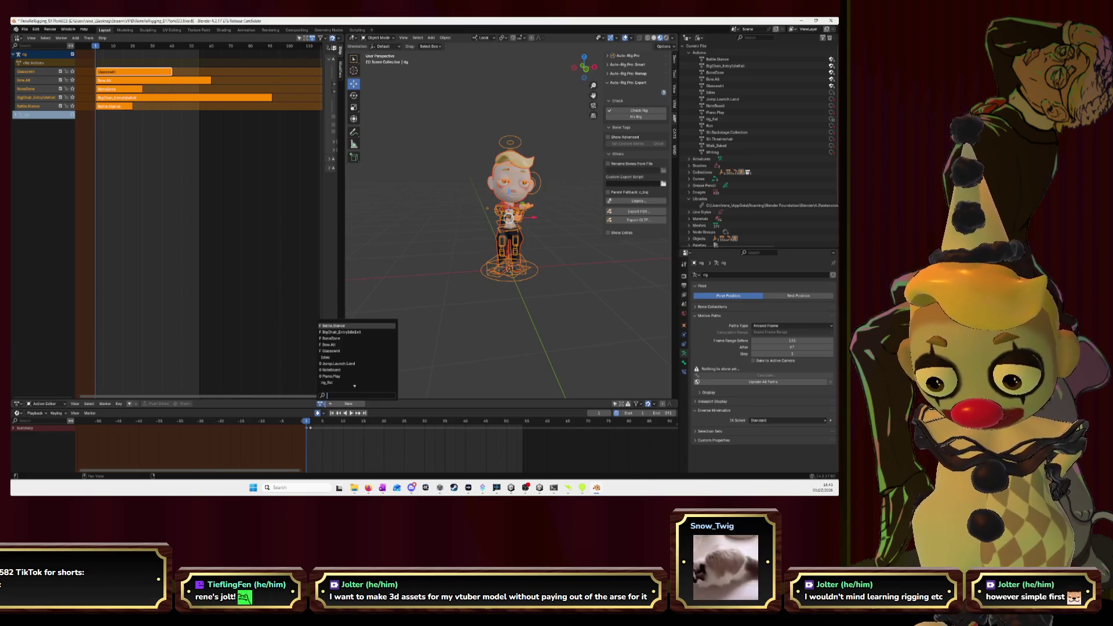
{"action": "left_click", "coordinate": [331, 357]}
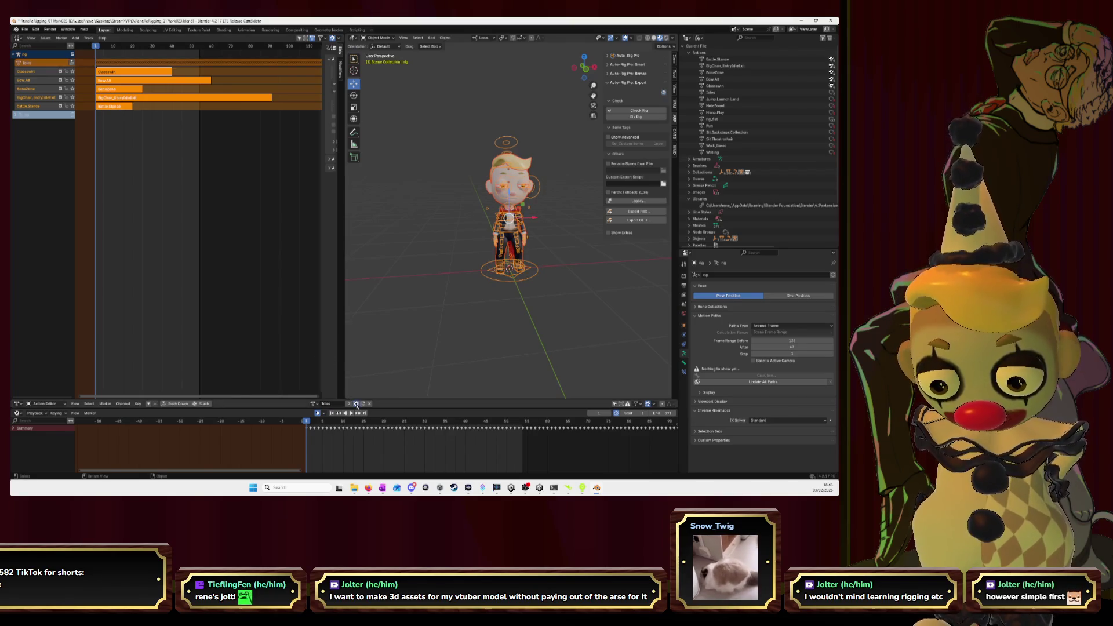
{"action": "left_click", "coordinate": [72, 63]}
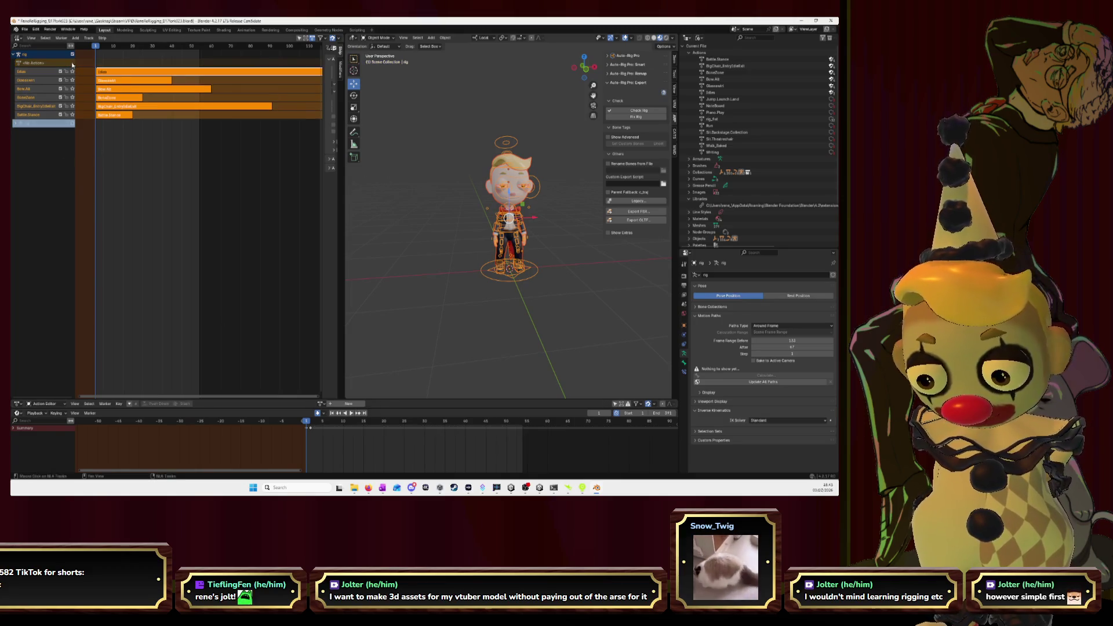
{"action": "left_click", "coordinate": [321, 405]}
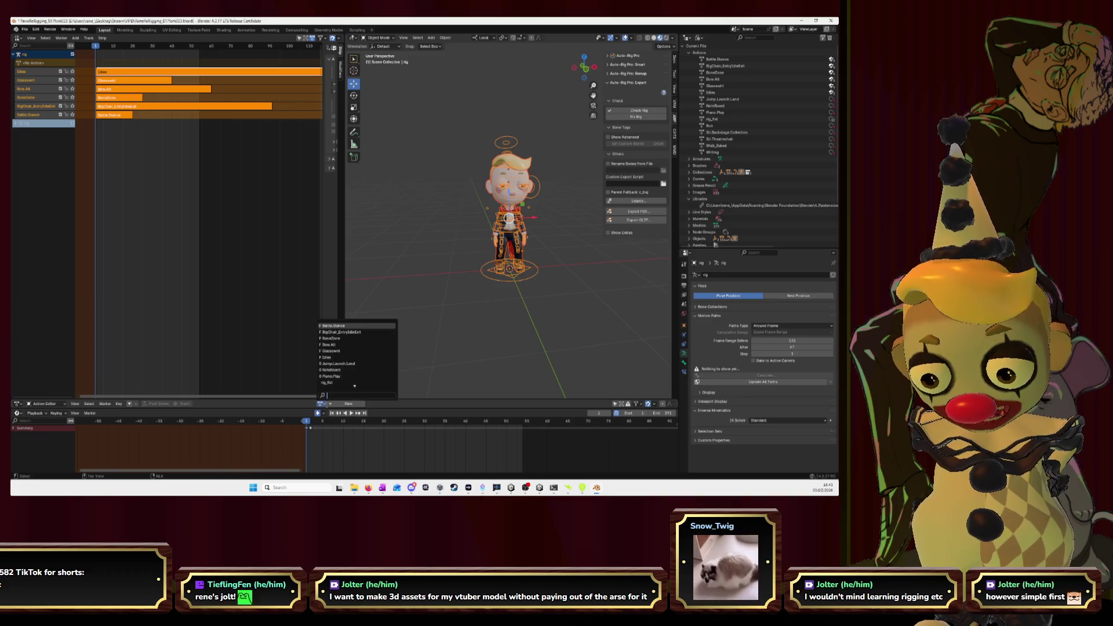
{"action": "left_click", "coordinate": [342, 363]}
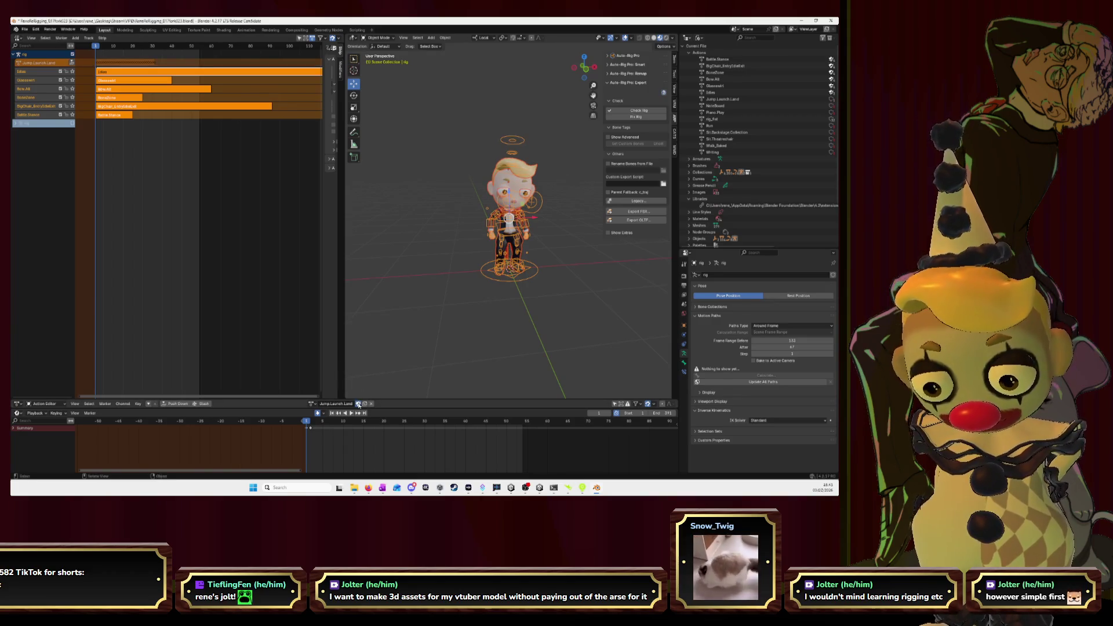
{"action": "left_click", "coordinate": [72, 63]}
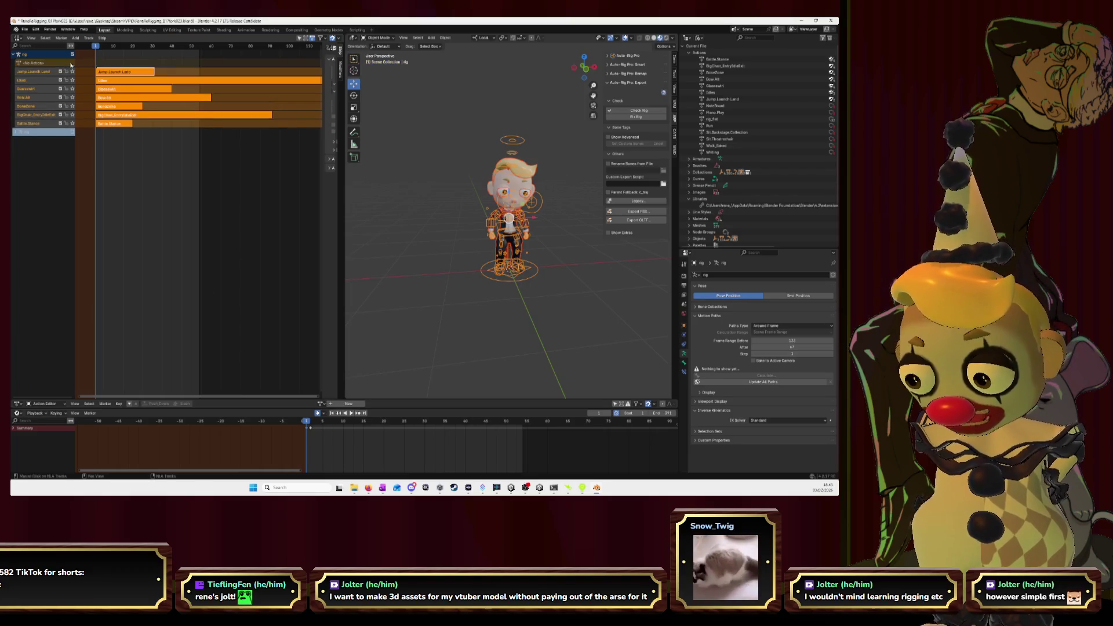
{"action": "left_click", "coordinate": [321, 403]}
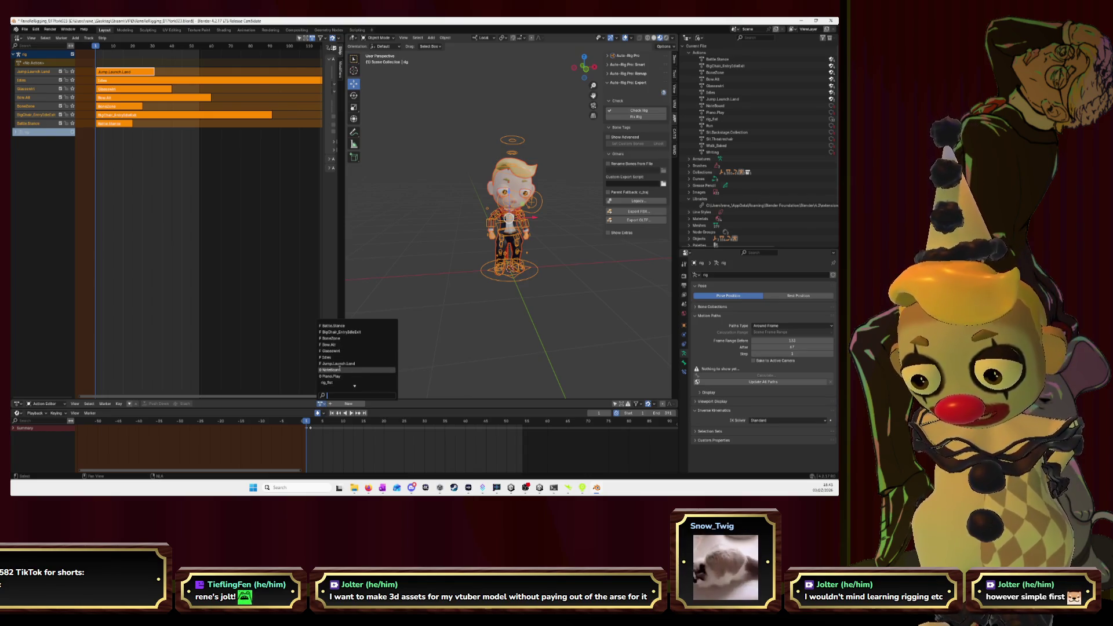
{"action": "left_click", "coordinate": [340, 370]}
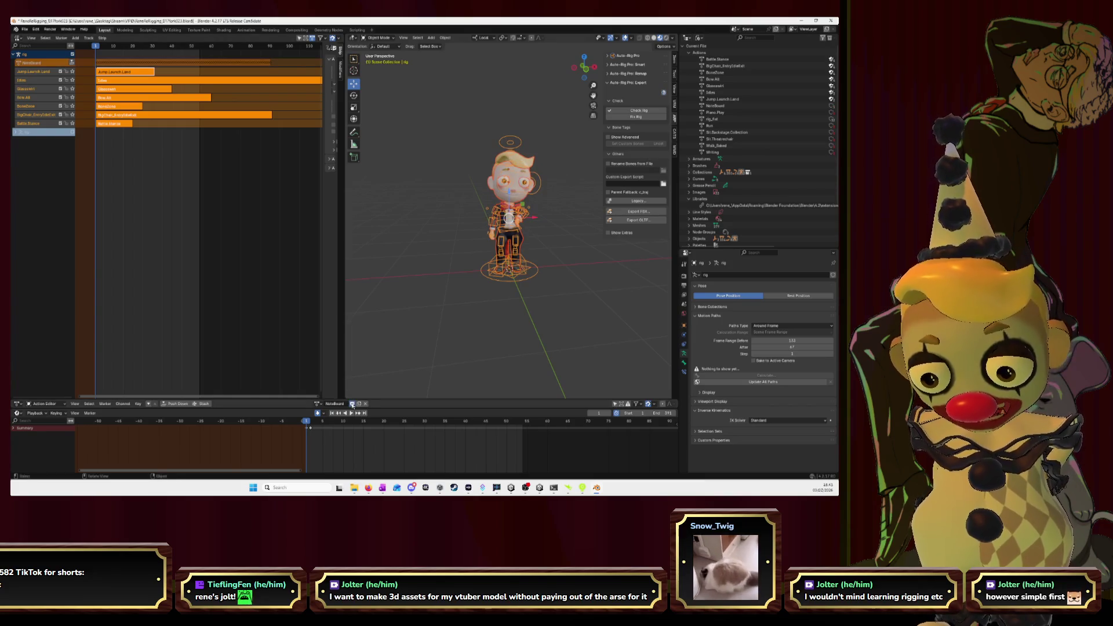
{"action": "left_click", "coordinate": [72, 63]}
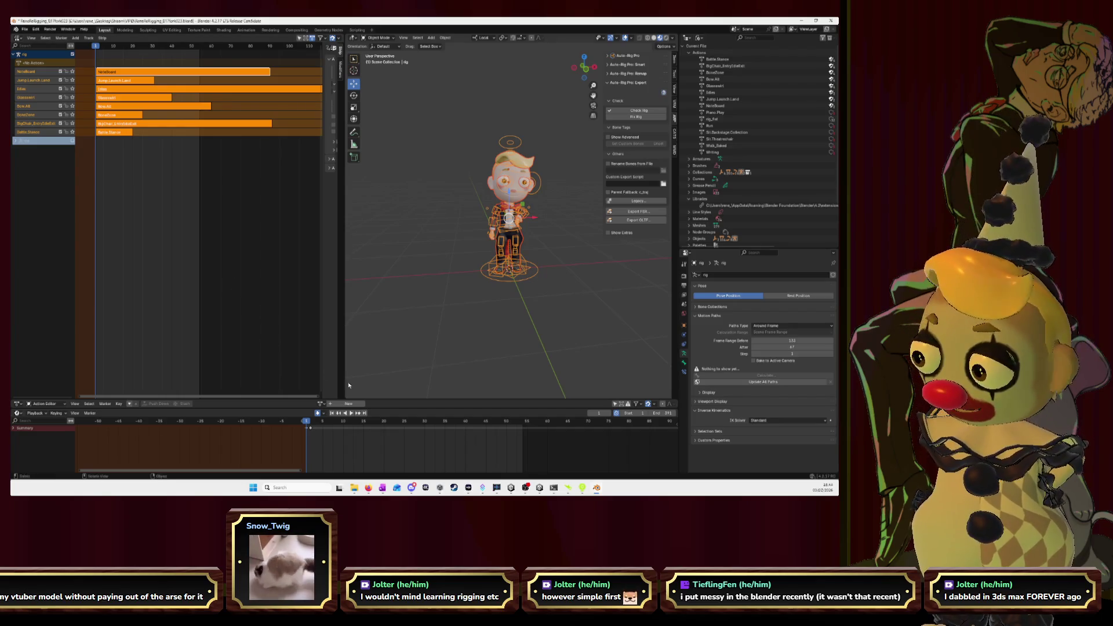
- Load Piano.Play onto the rig with a fake user and reset the playhead to frame 0
{"action": "left_click", "coordinate": [322, 404]}
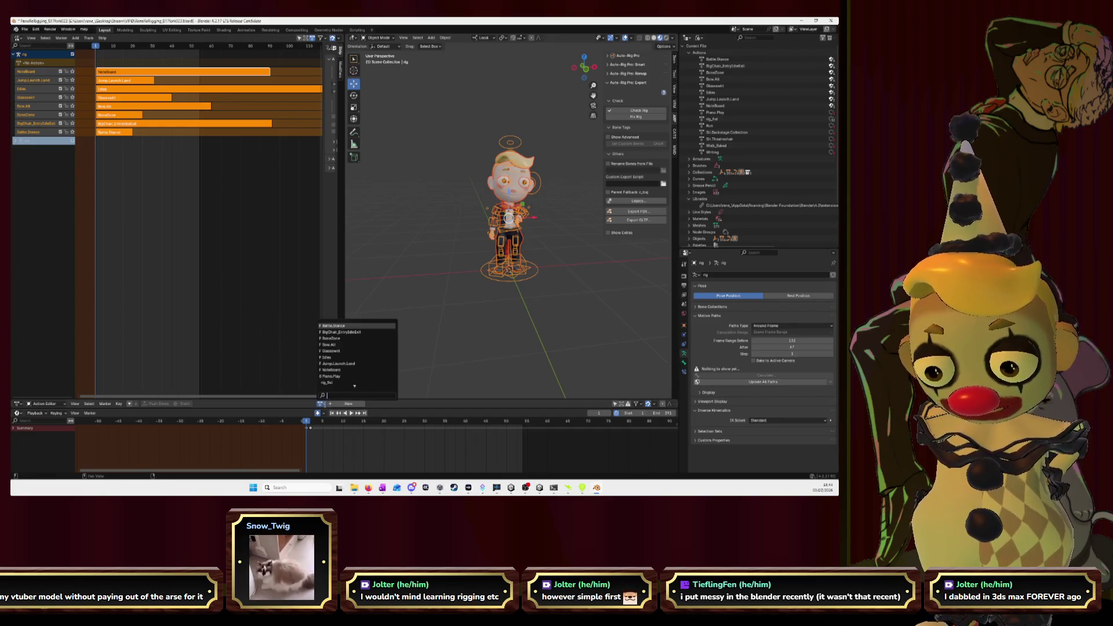
{"action": "left_click", "coordinate": [333, 377]}
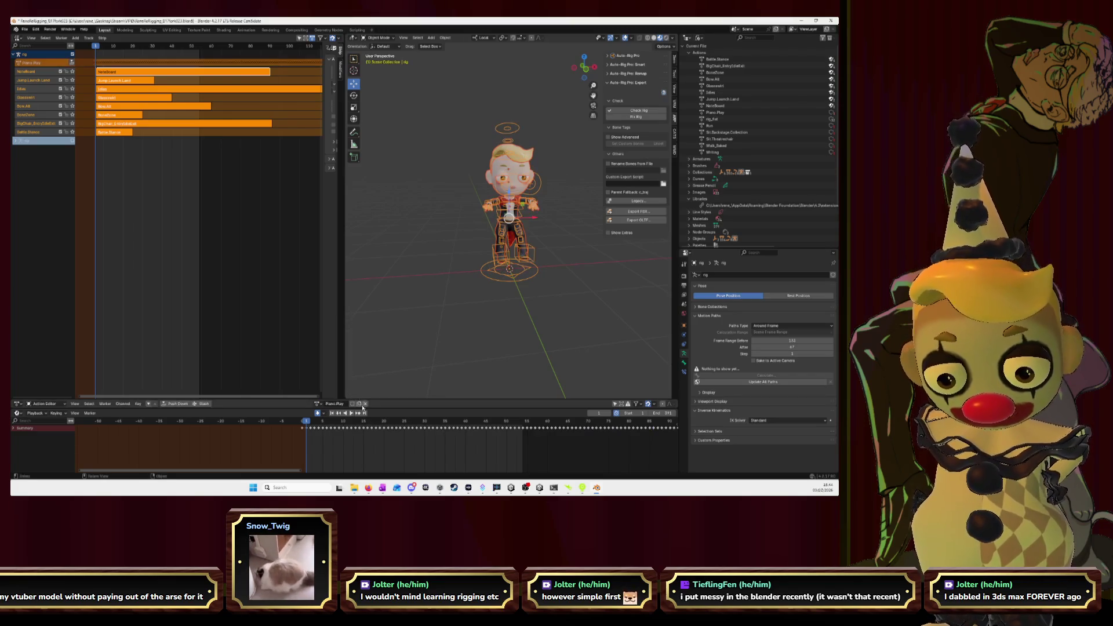
{"action": "left_click", "coordinate": [352, 404]}
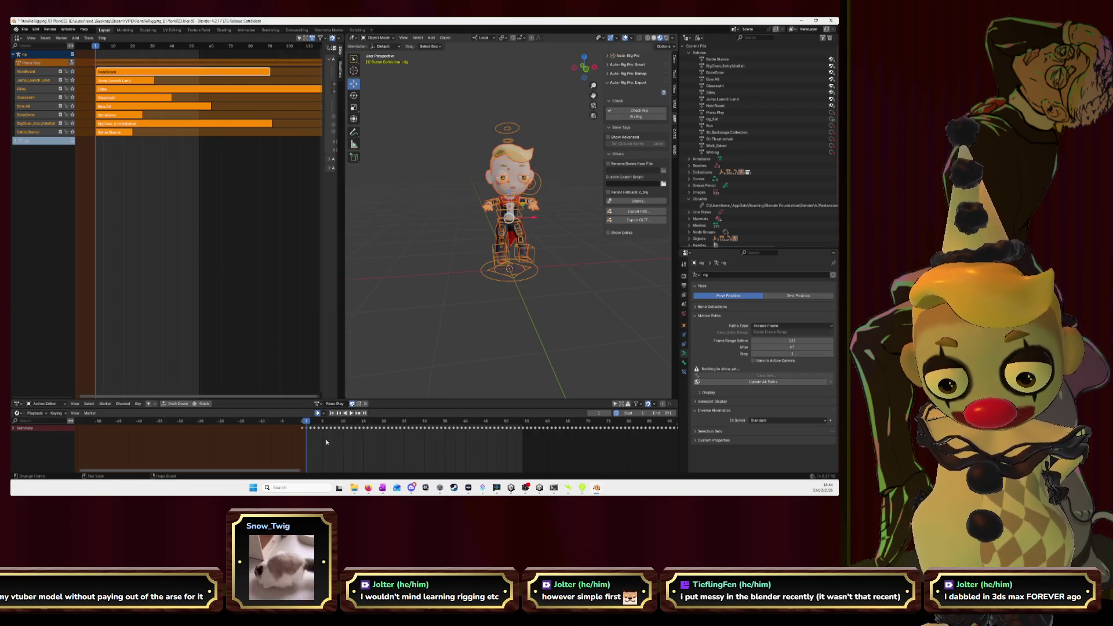
{"action": "left_click_drag", "start_coordinate": [307, 422], "coordinate": [306, 422]}
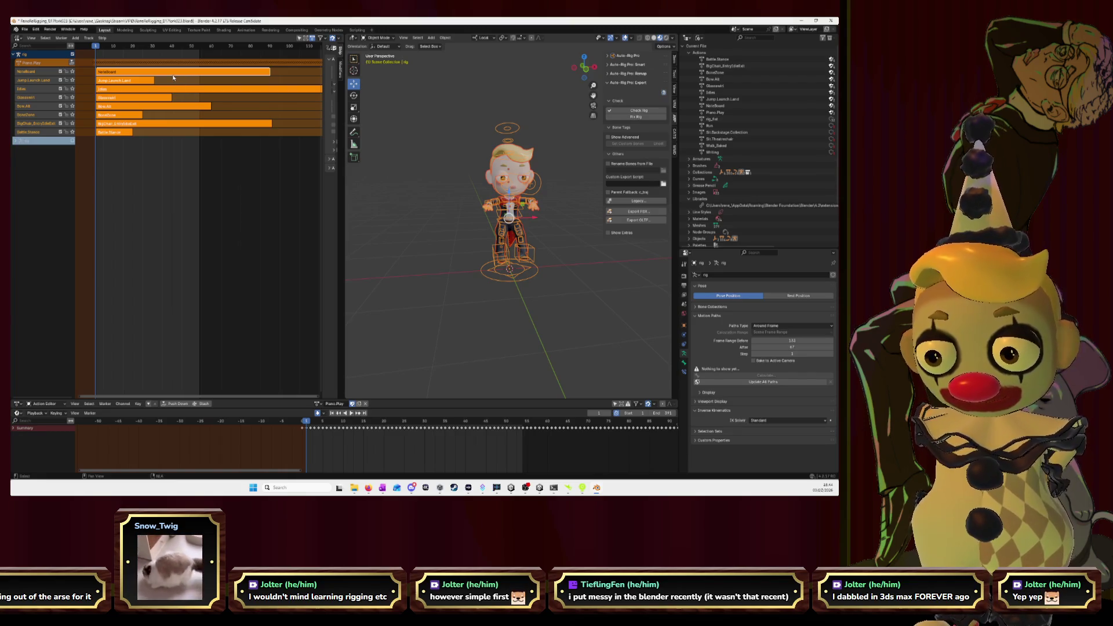
- Push Piano.Play, rig_fist and Run down as NLA tracks, giving rig_fist and Run fake users
{"action": "left_click", "coordinate": [71, 63]}
{"action": "left_click", "coordinate": [320, 404]}
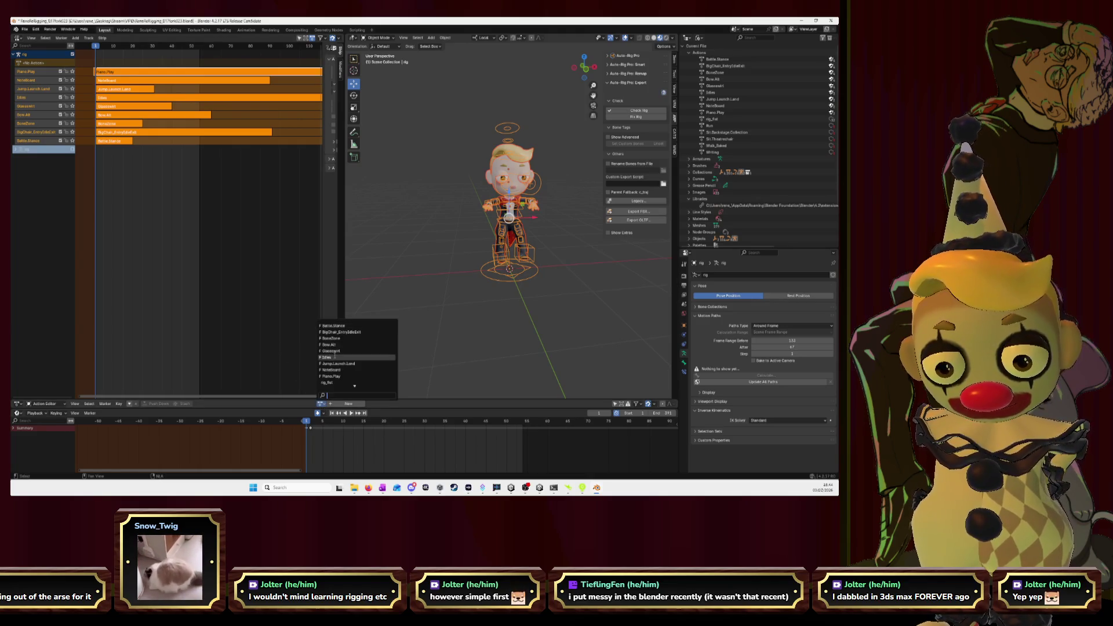
{"action": "left_click", "coordinate": [327, 382]}
{"action": "left_click", "coordinate": [357, 404]}
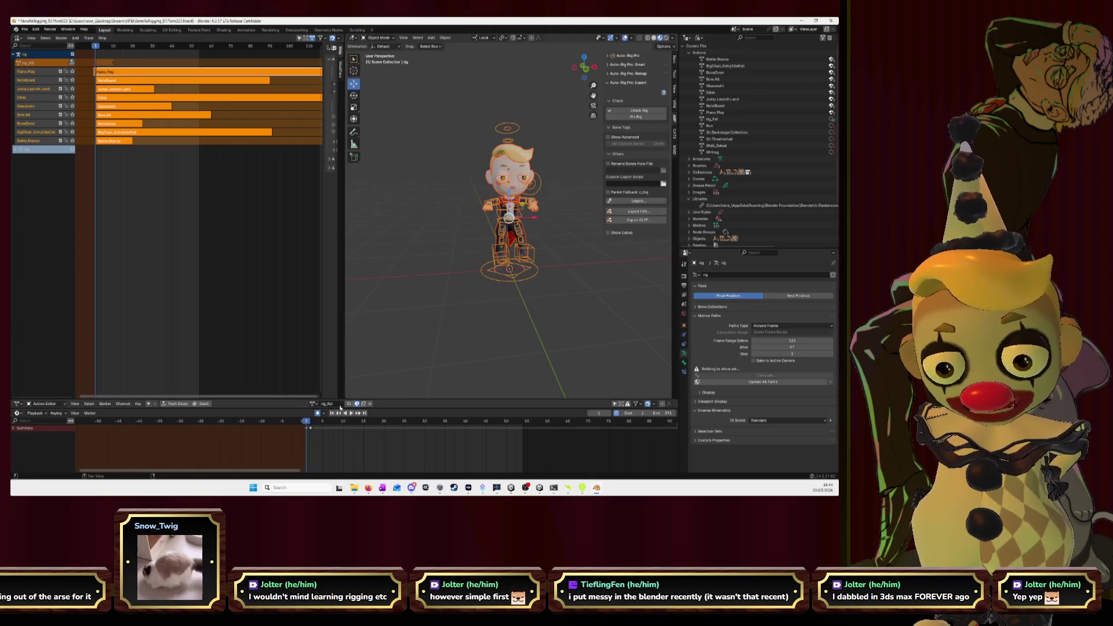
{"action": "left_click", "coordinate": [69, 63]}
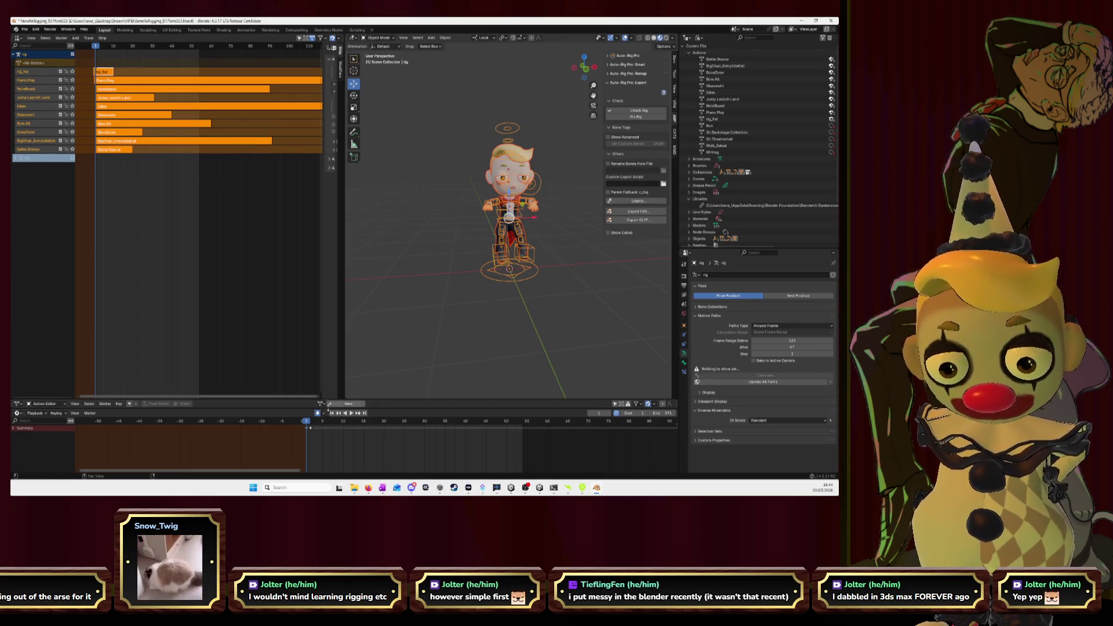
{"action": "left_click", "coordinate": [322, 403]}
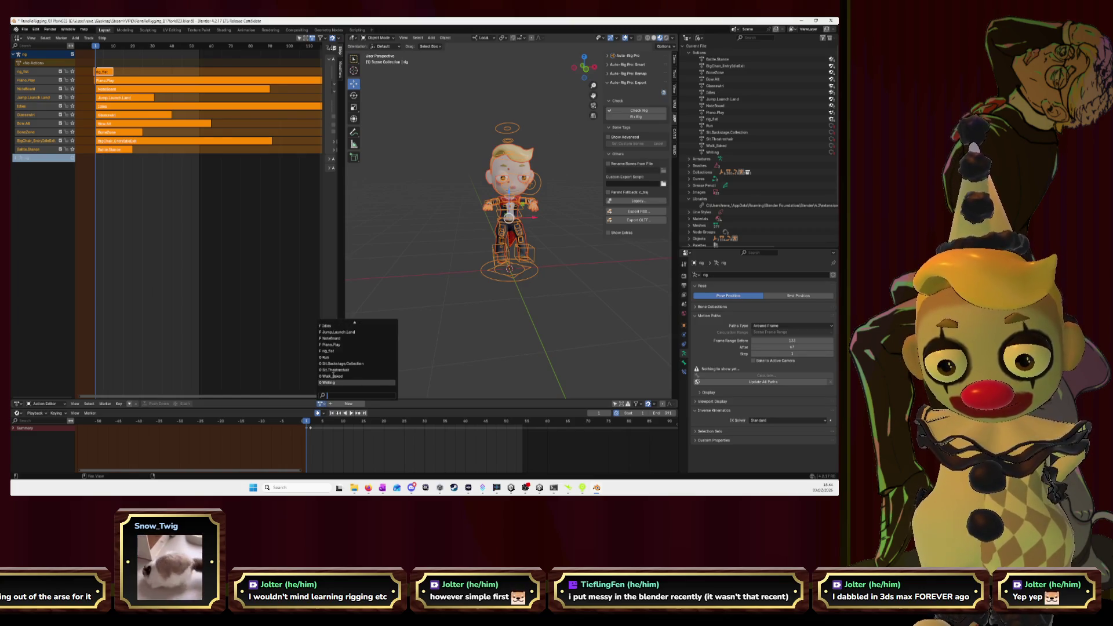
{"action": "left_click", "coordinate": [333, 357]}
{"action": "left_click", "coordinate": [352, 404]}
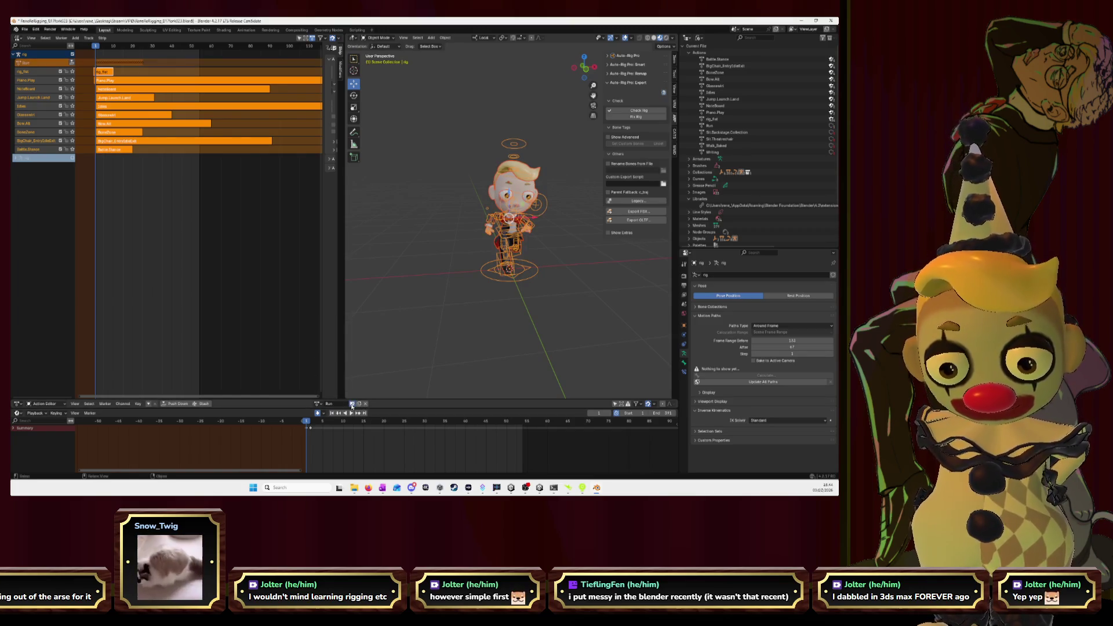
{"action": "left_click", "coordinate": [72, 62]}
- Add Sit.Backstage.Collection and Sit.Theatrechair as new NLA tracks
{"action": "left_click", "coordinate": [322, 404]}
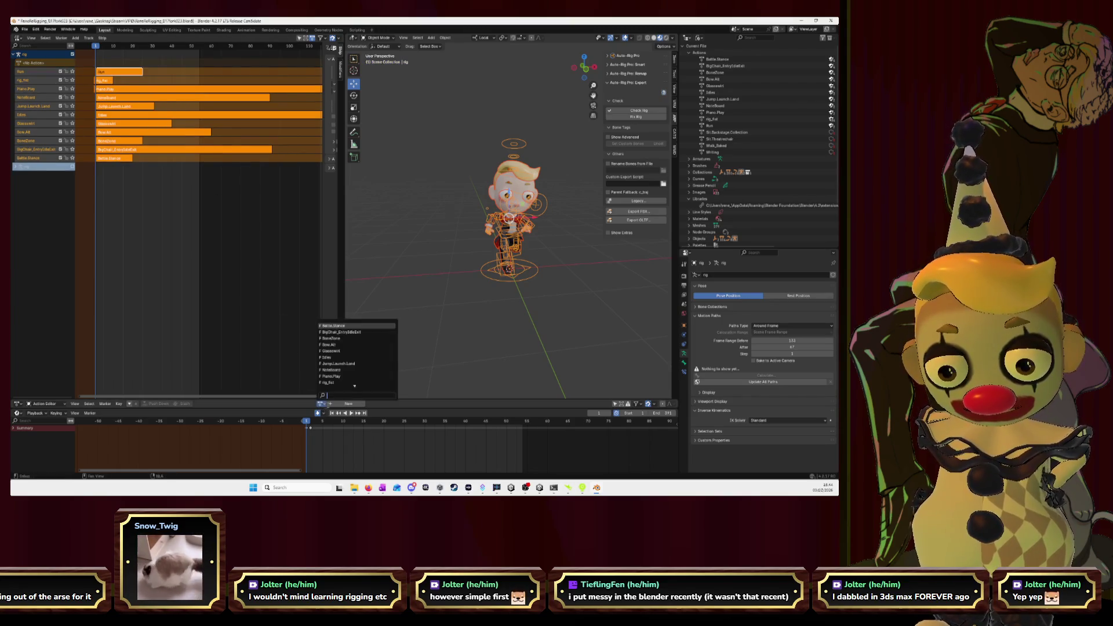
{"action": "left_click", "coordinate": [331, 364]}
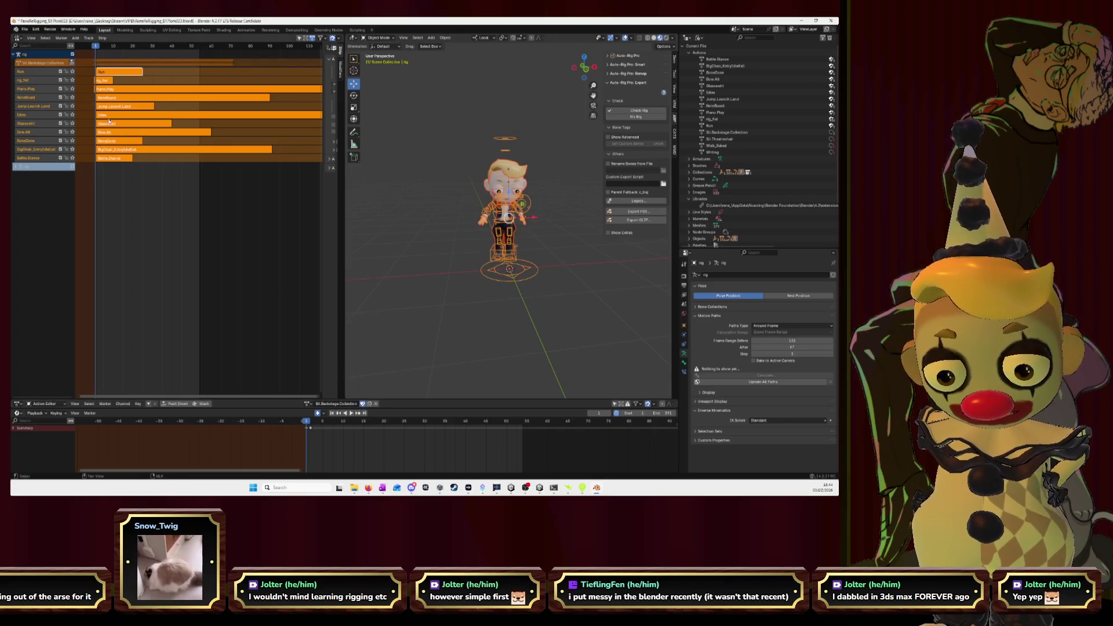
{"action": "left_click", "coordinate": [363, 404]}
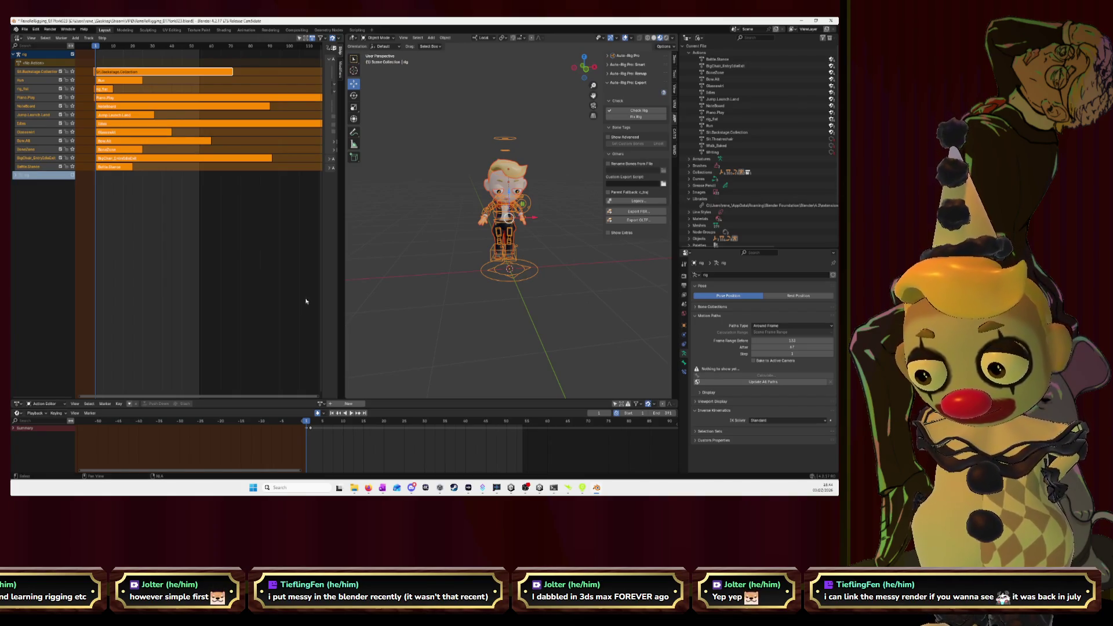
{"action": "left_click", "coordinate": [322, 404]}
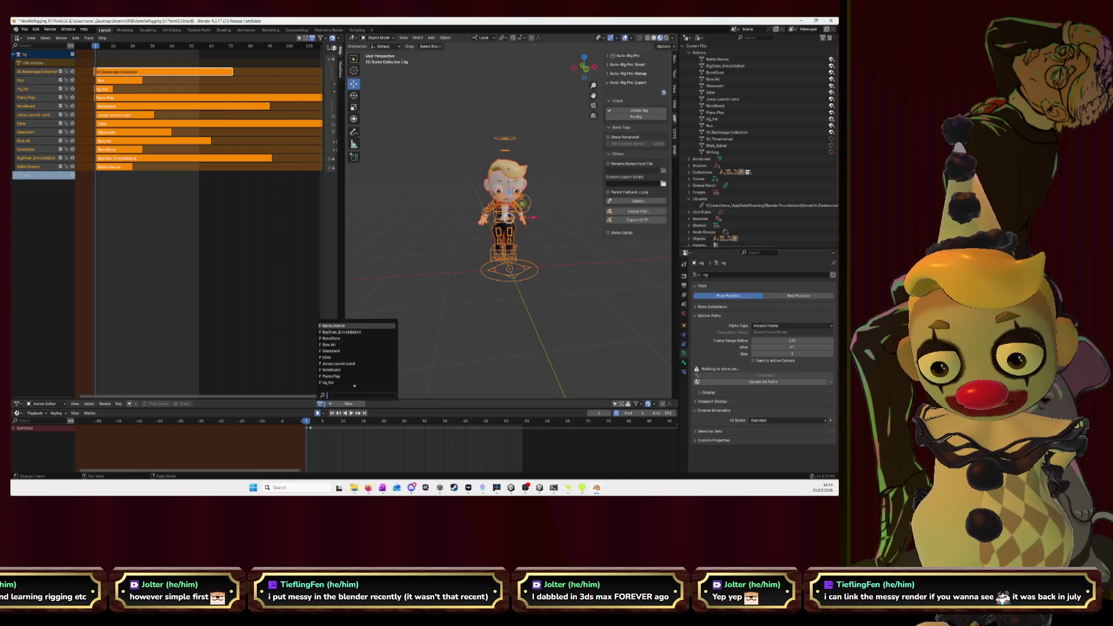
{"action": "left_click", "coordinate": [336, 371]}
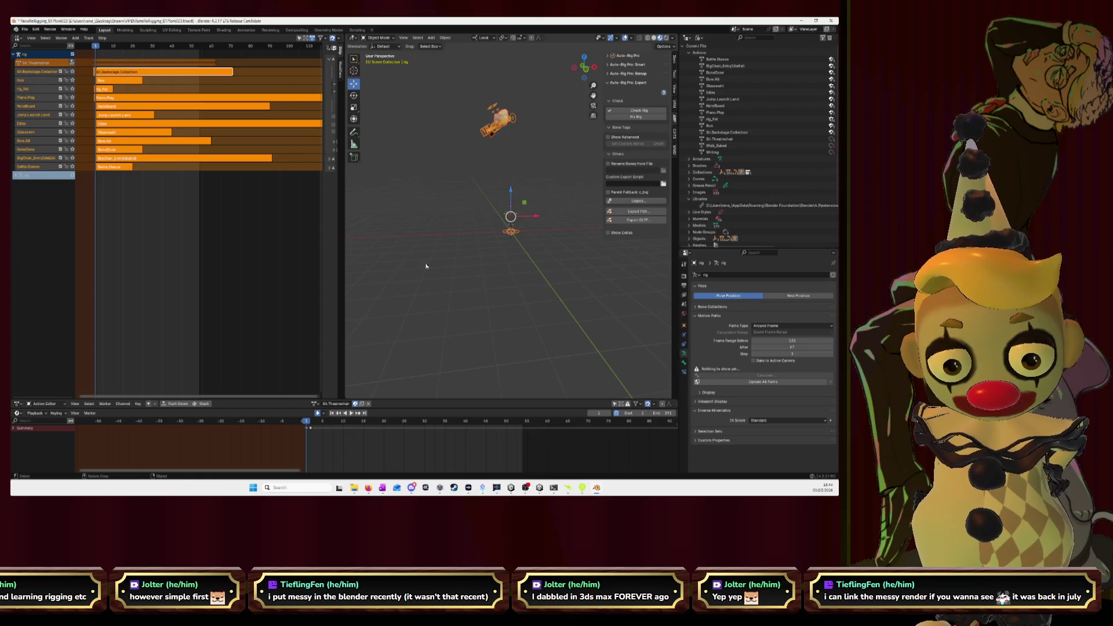
{"action": "left_click", "coordinate": [72, 62]}
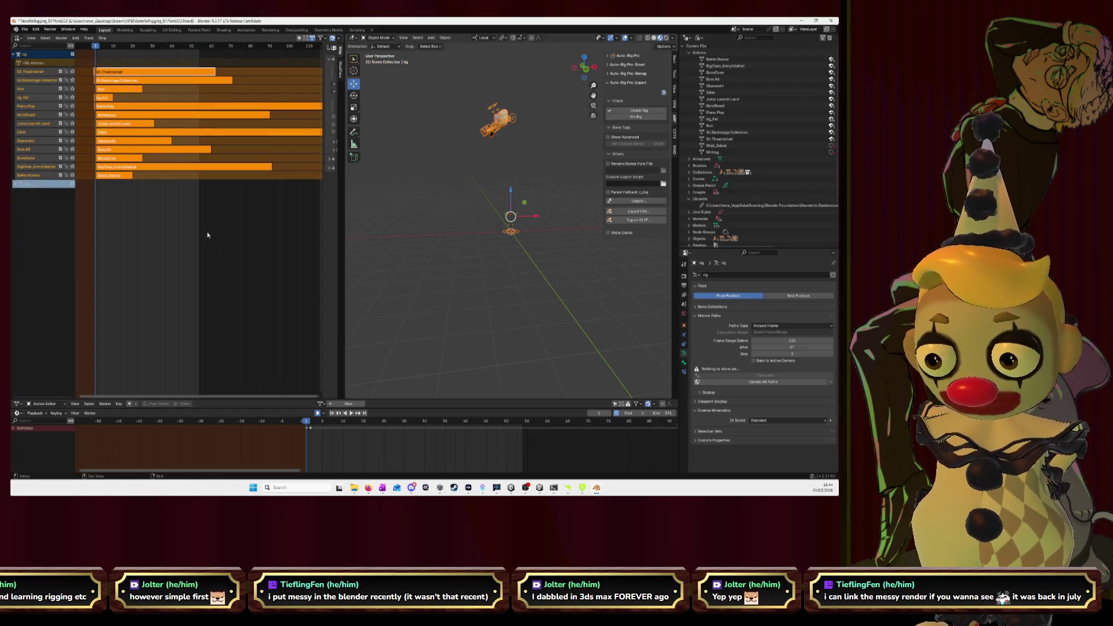
- Push Walk_Baked into a new NLA track, then load and push Writing
{"action": "left_click", "coordinate": [321, 404]}
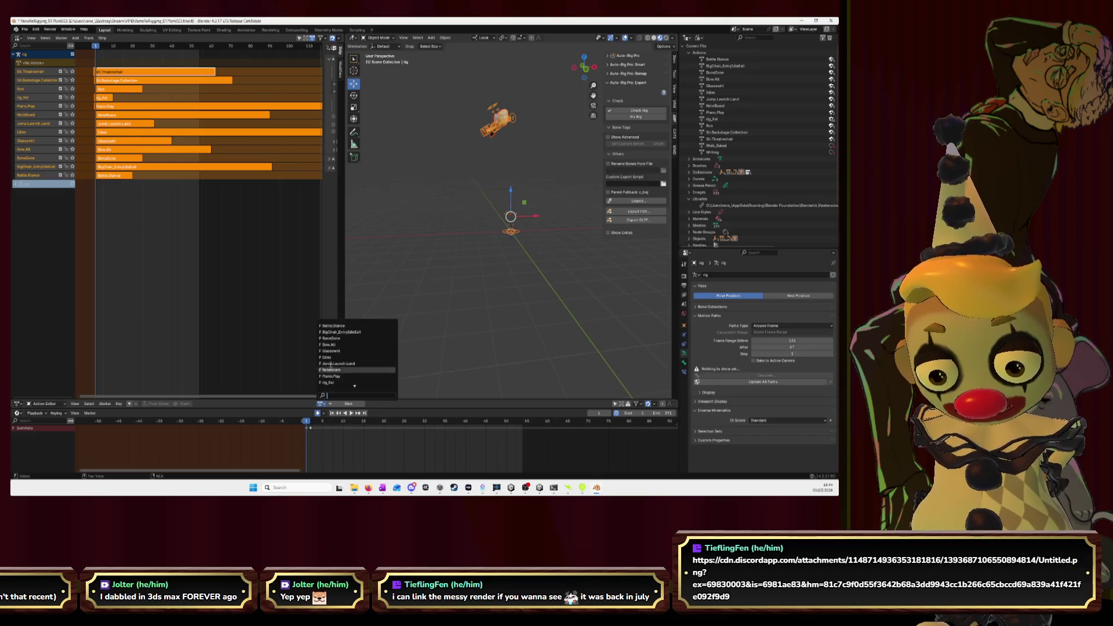
{"action": "scroll", "coordinate": [335, 374], "scroll_direction": "down", "scroll_amount": 5}
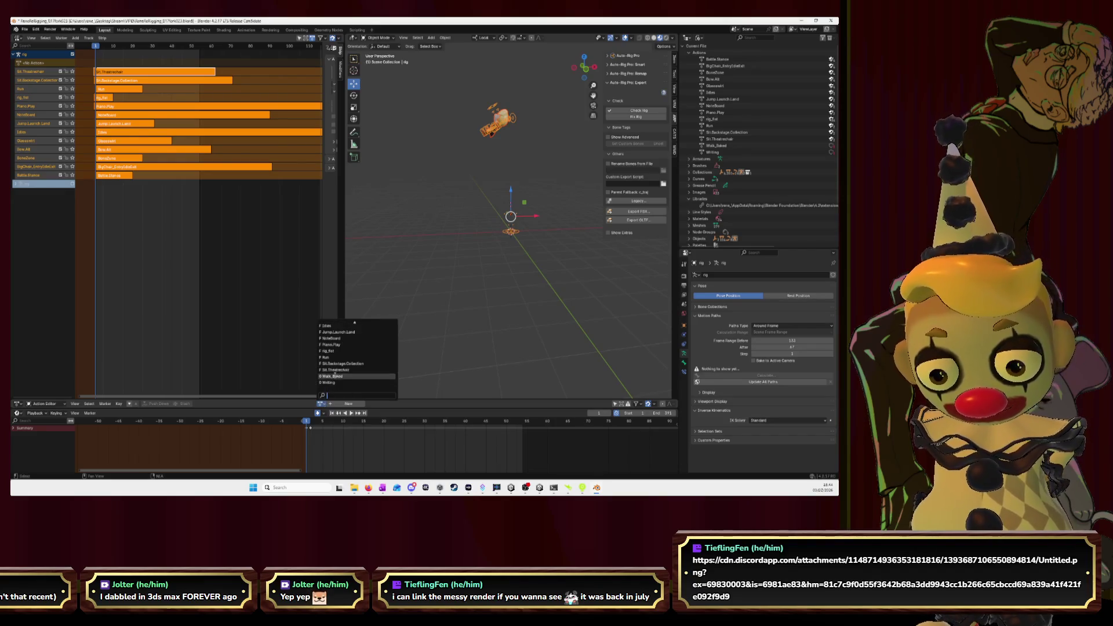
{"action": "left_click", "coordinate": [335, 376]}
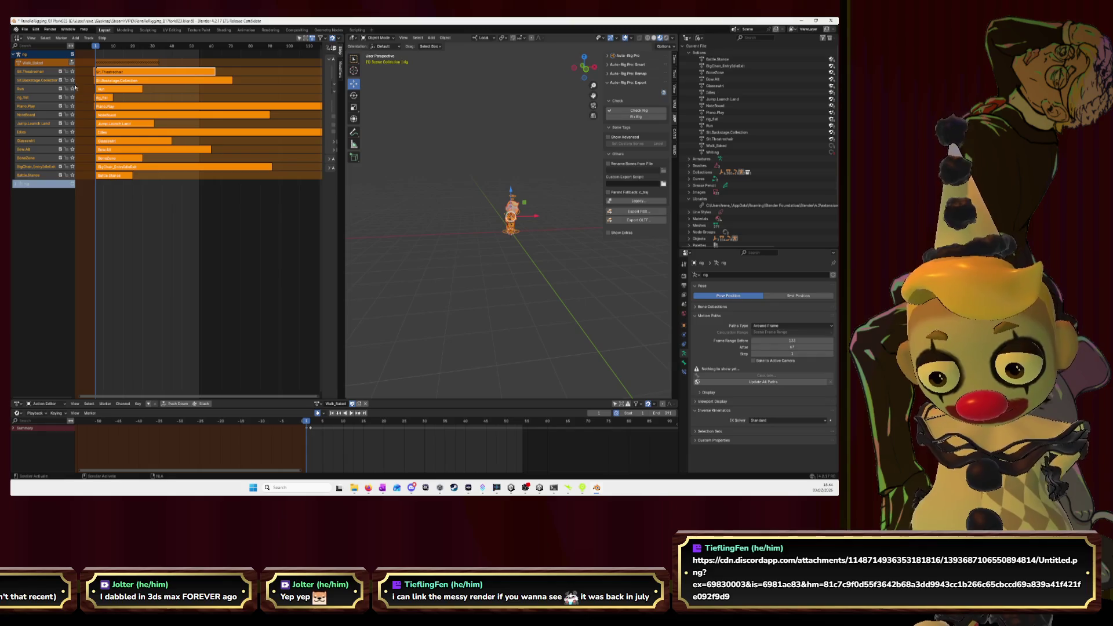
{"action": "left_click", "coordinate": [175, 404]}
{"action": "left_click", "coordinate": [320, 404]}
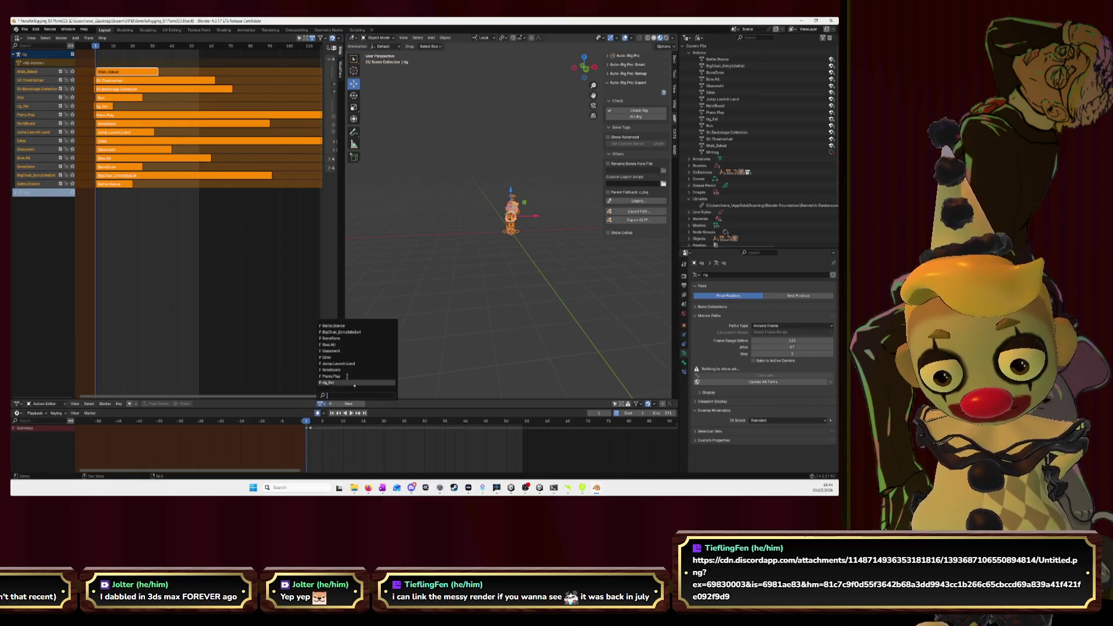
{"action": "left_click", "coordinate": [335, 382]}
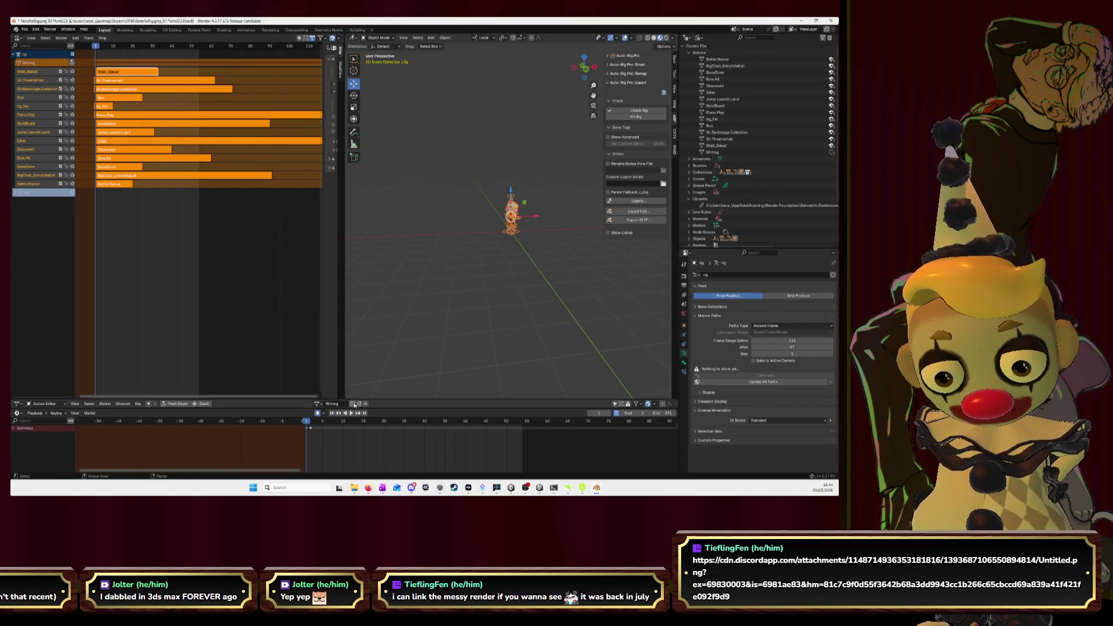
{"action": "left_click", "coordinate": [71, 62]}
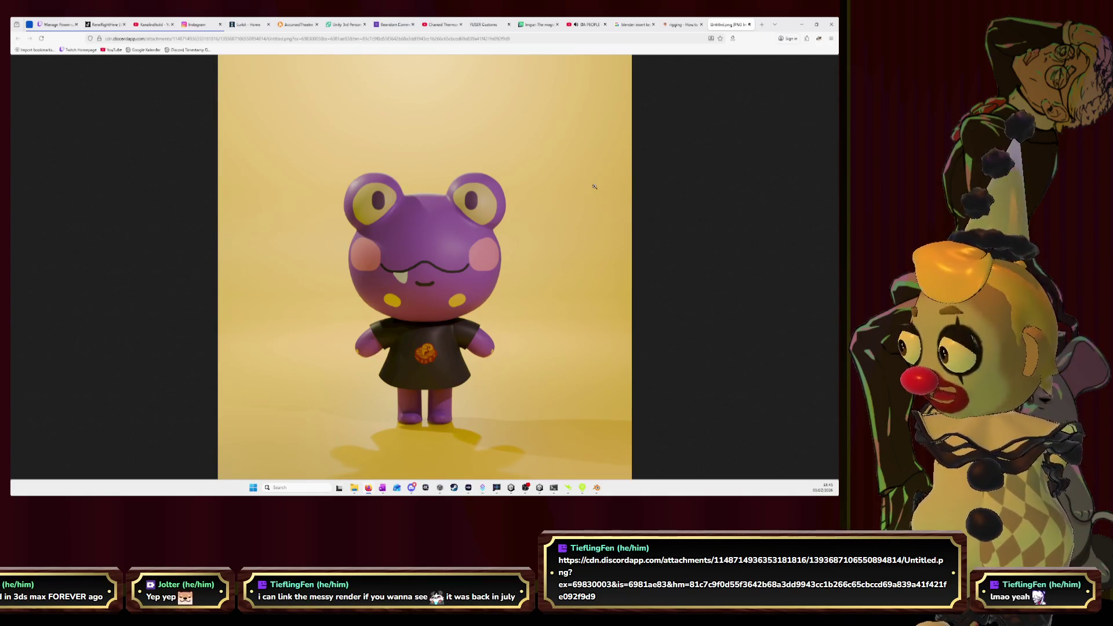
- Minimize the browser showing the frog render to return to Blender
{"action": "left_click", "coordinate": [802, 24]}
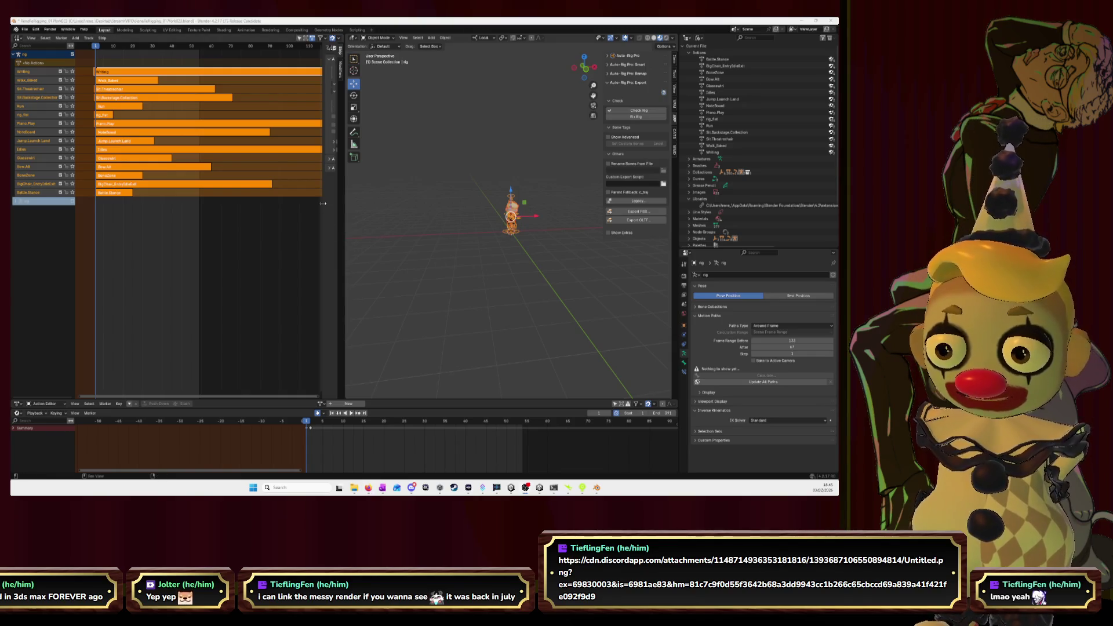
- Test dragging the stacked NLA strips, then bring up the FBX export settings
{"action": "mouse_move", "coordinate": [122, 125]}
{"action": "left_mouse_down"}
{"action": "mouse_move", "coordinate": [103, 115]}
{"action": "mouse_move", "coordinate": [115, 75]}
{"action": "left_mouse_up"}
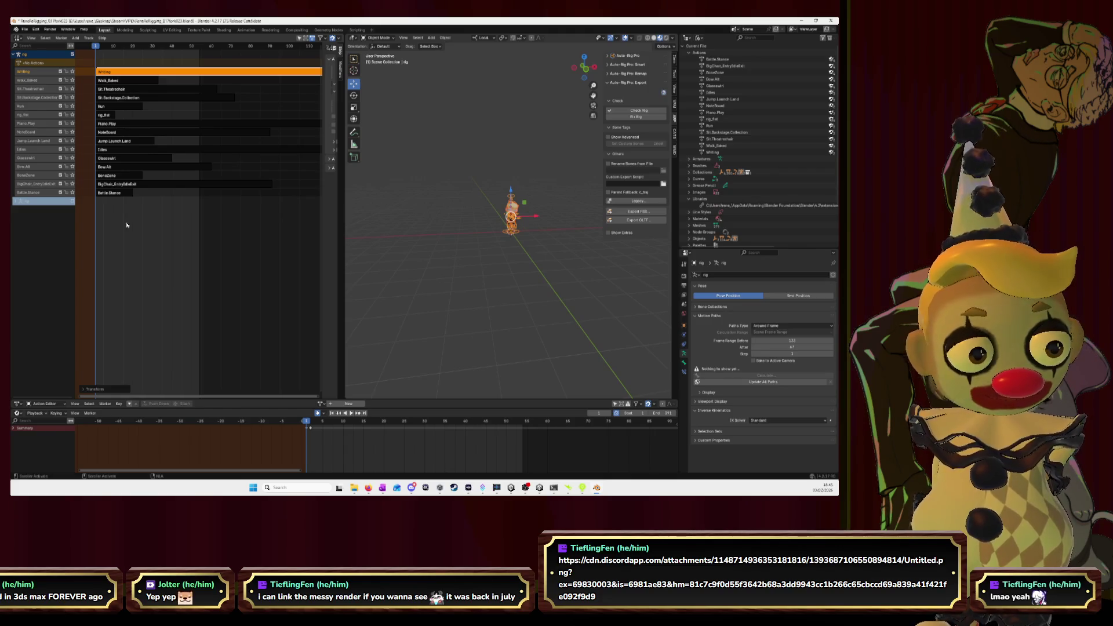
{"action": "left_click", "coordinate": [643, 213]}
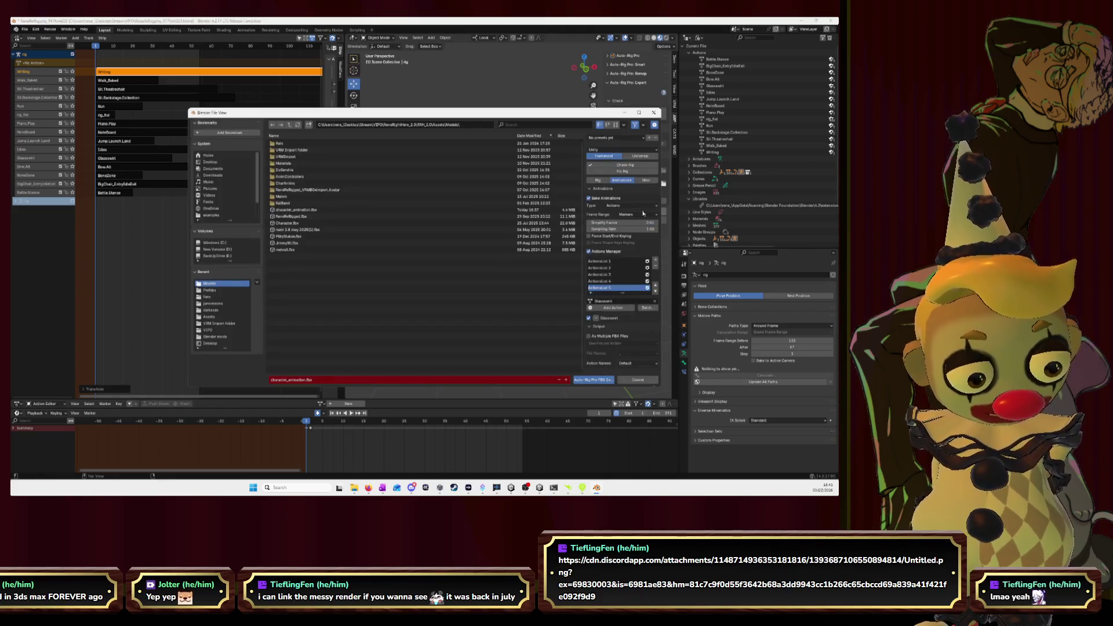
- Export over character_animation.fbx with animation Type set to NLA, then dismiss the confirmation
{"action": "left_click", "coordinate": [624, 207]}
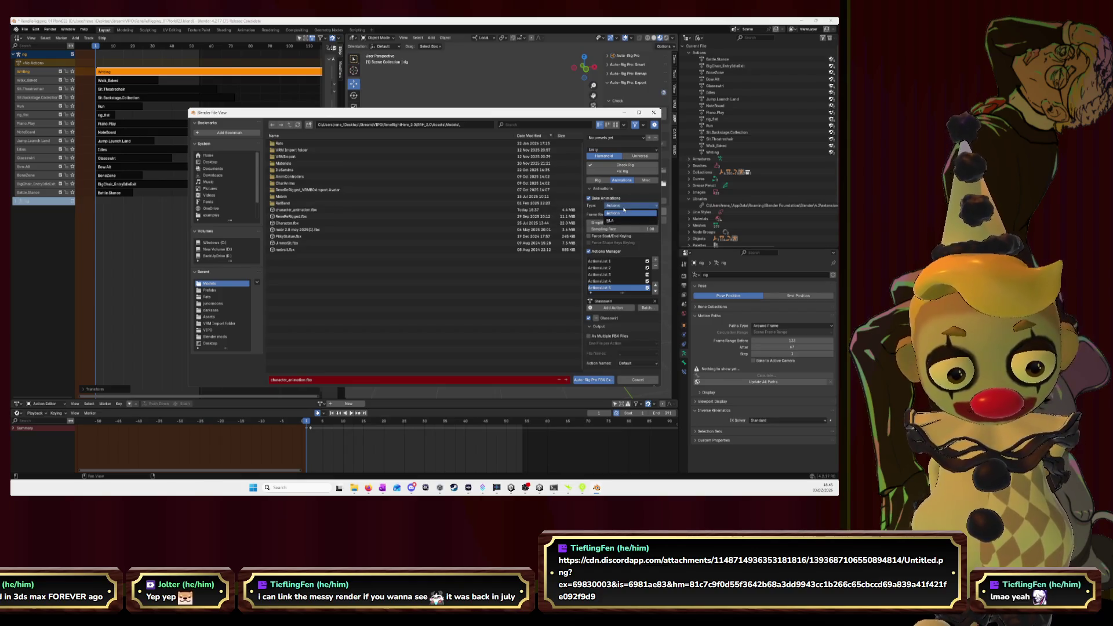
{"action": "left_click", "coordinate": [624, 221]}
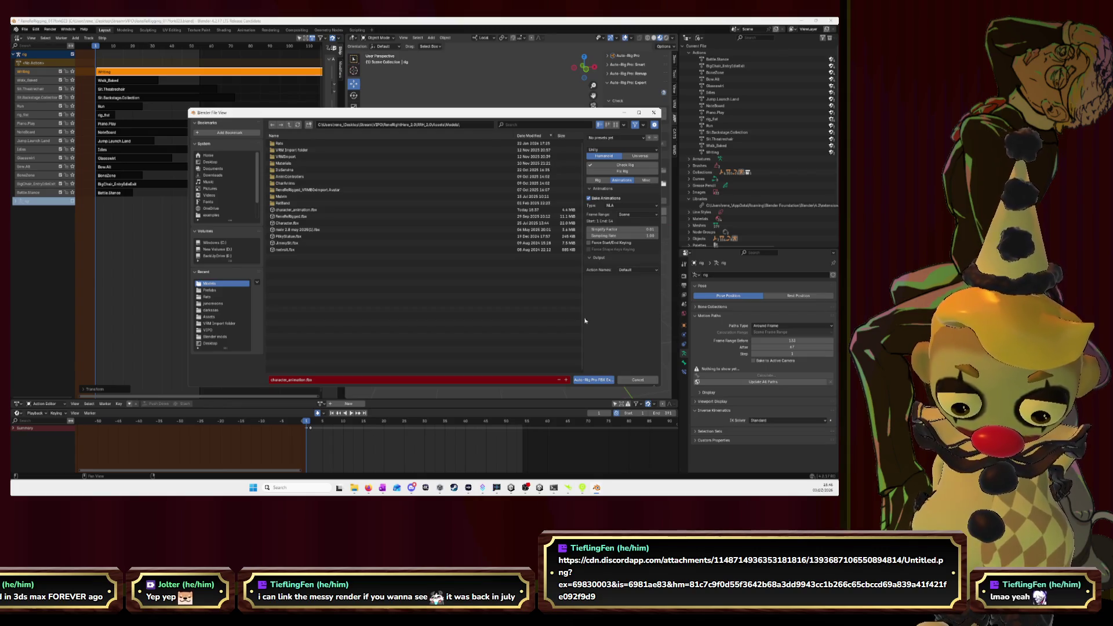
{"action": "left_click", "coordinate": [299, 210]}
{"action": "left_click", "coordinate": [594, 380]}
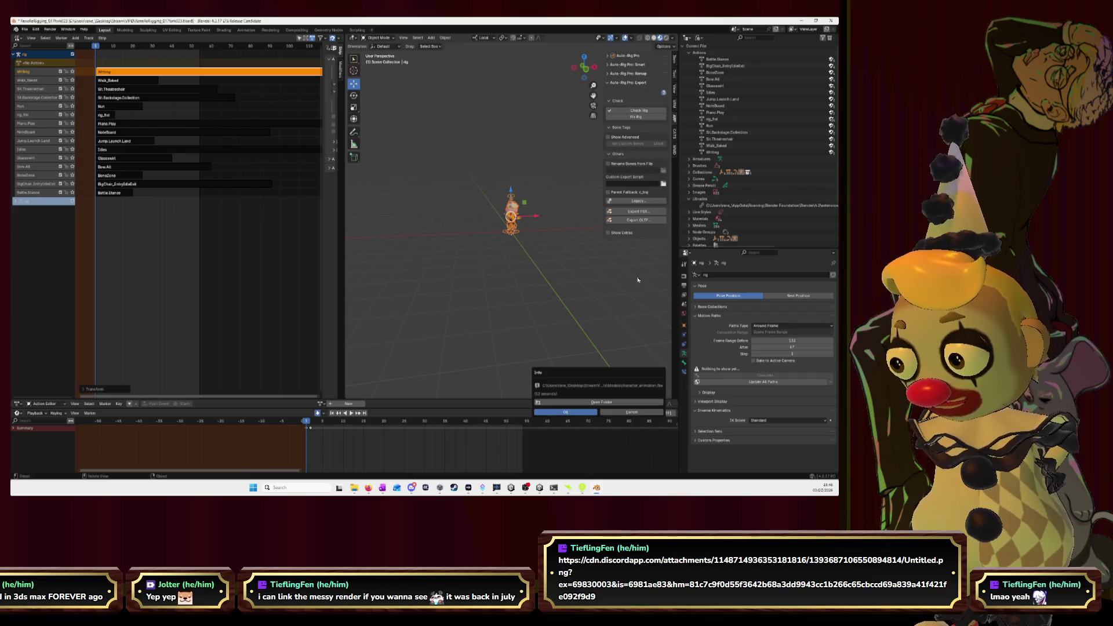
{"action": "left_click", "coordinate": [565, 411]}
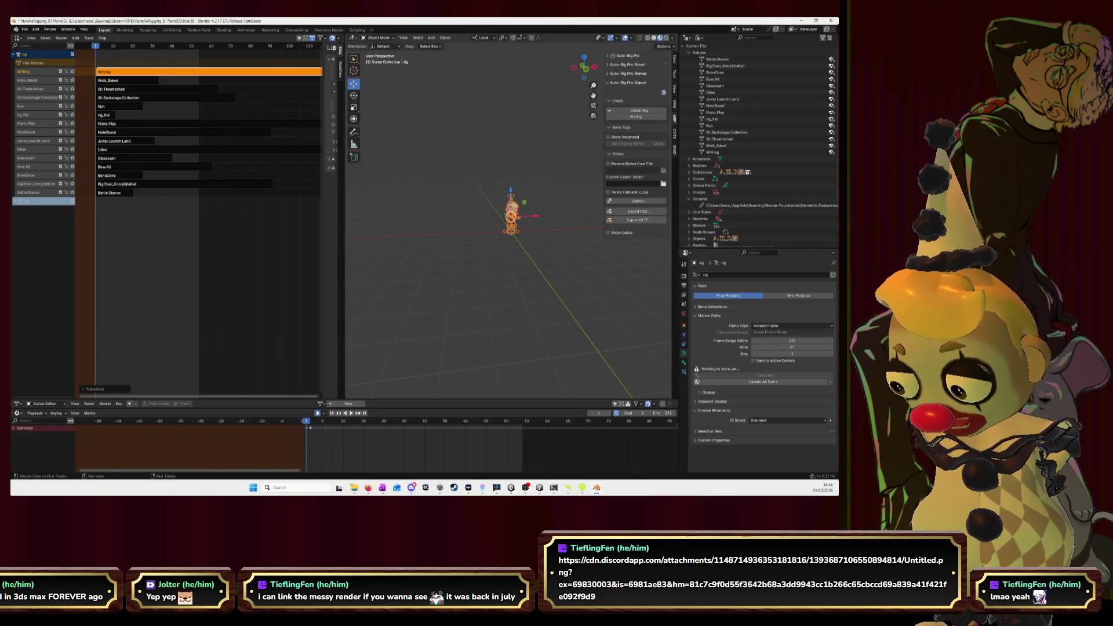
{"action": "key", "text": "alt+Tab"}
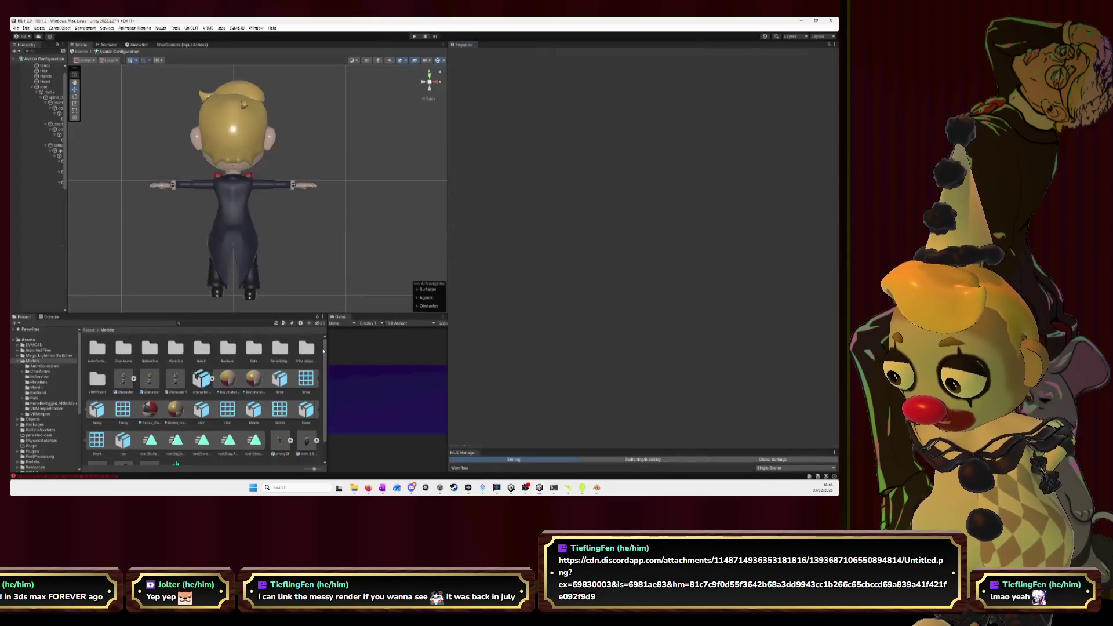
- In Unity, preview the imported character_animation clip, then stop playback
{"action": "left_click", "coordinate": [201, 379]}
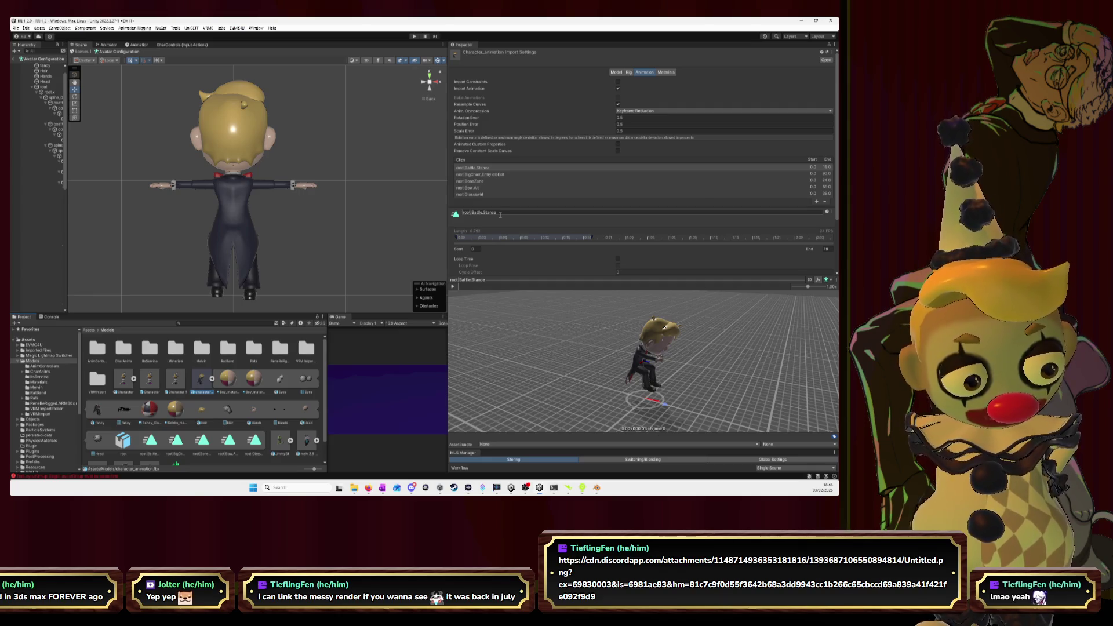
{"action": "left_click_drag", "start_coordinate": [574, 379], "coordinate": [552, 369]}
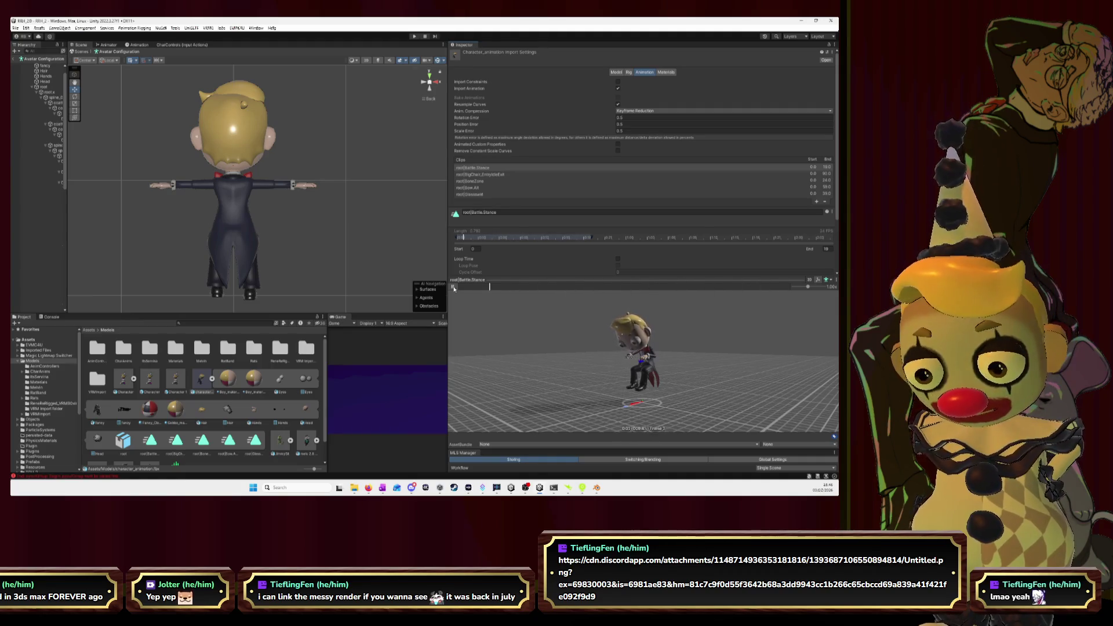
{"action": "left_click", "coordinate": [453, 287]}
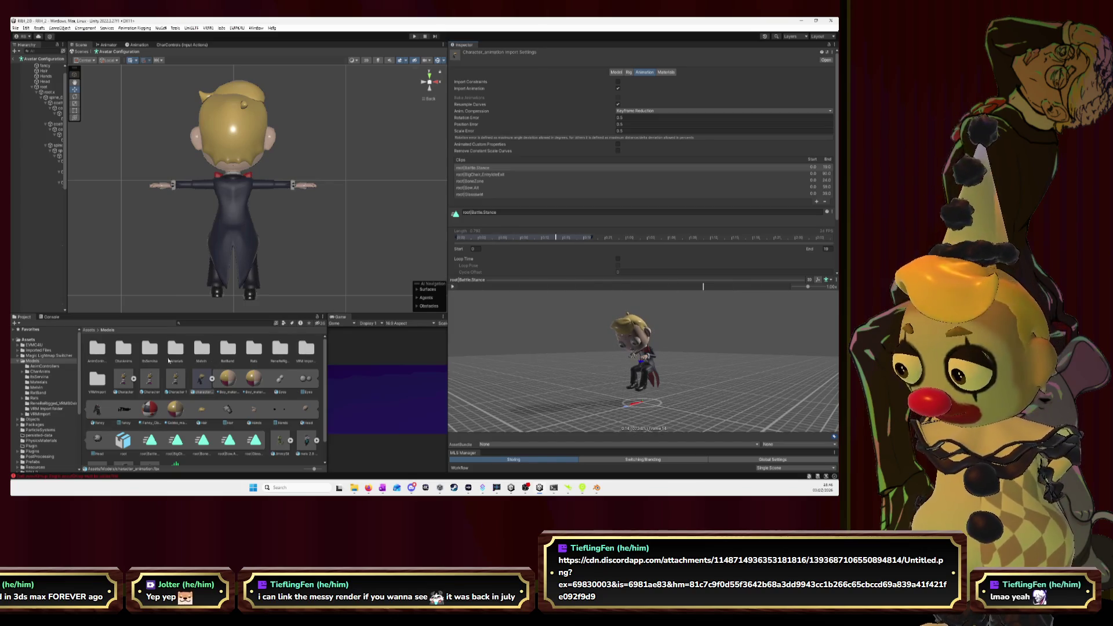
- Back in Blender, box-select all stacked NLA action strips and open the FBX export window
{"action": "key", "text": "alt+Tab"}
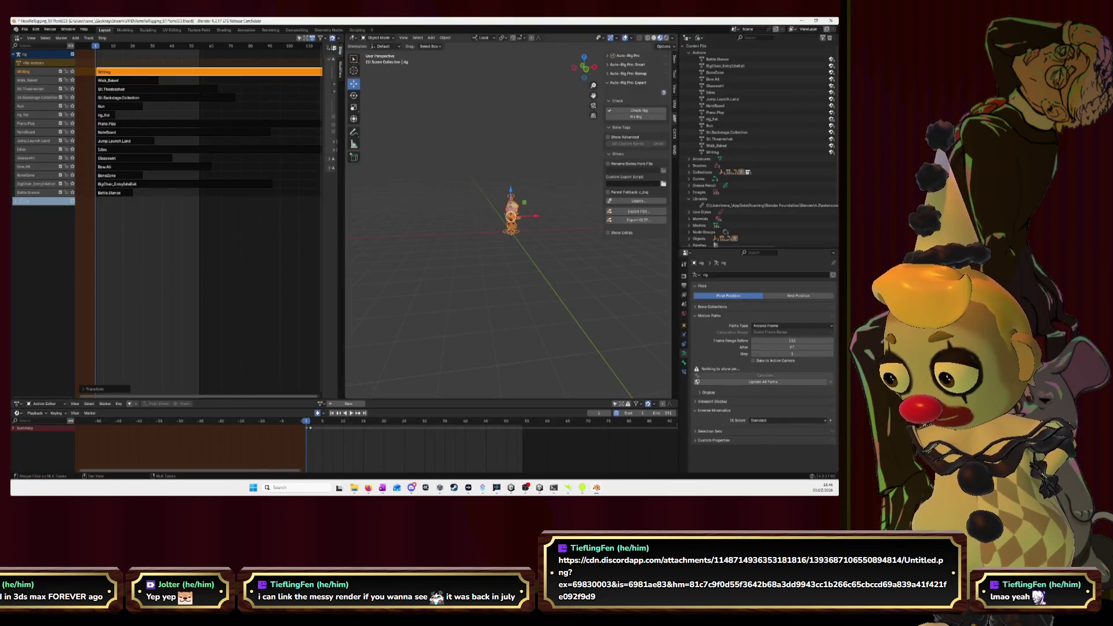
{"action": "left_click", "coordinate": [124, 83]}
{"action": "left_click_drag", "start_coordinate": [169, 229], "coordinate": [107, 74]}
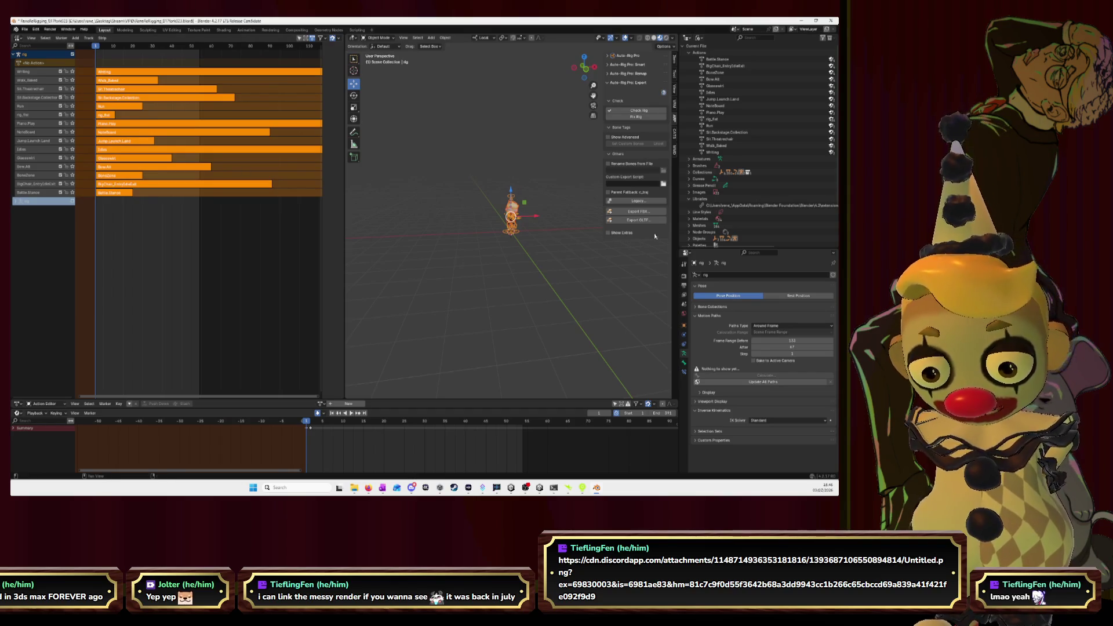
{"action": "left_click", "coordinate": [639, 212]}
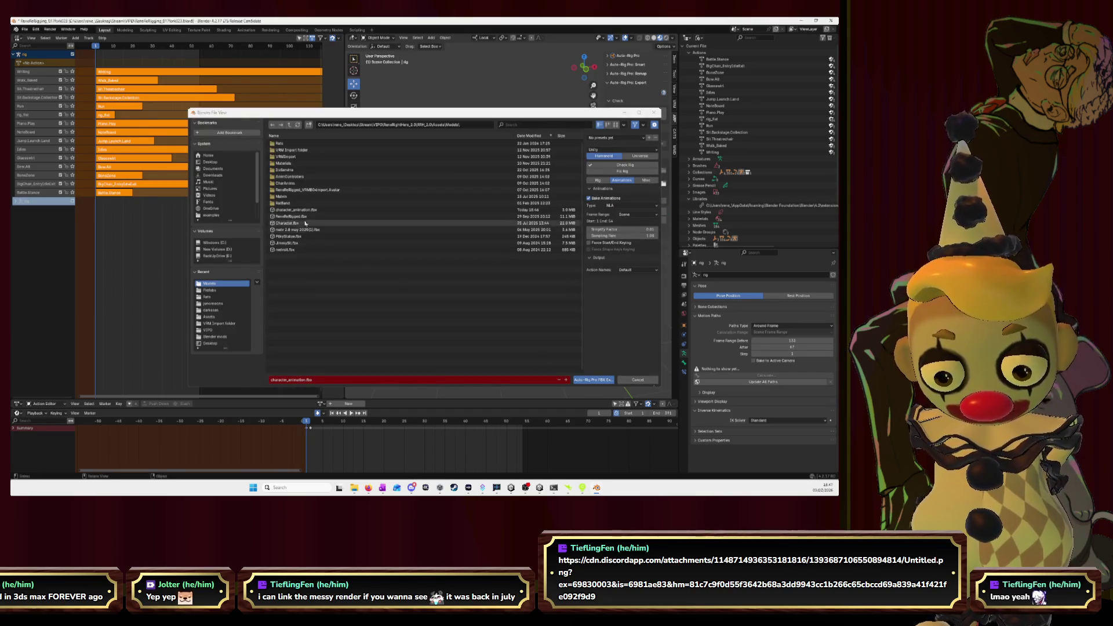
- Re-export the stacked NLA actions over character_animation.fbx
{"action": "left_click", "coordinate": [418, 210]}
{"action": "left_click", "coordinate": [589, 380]}
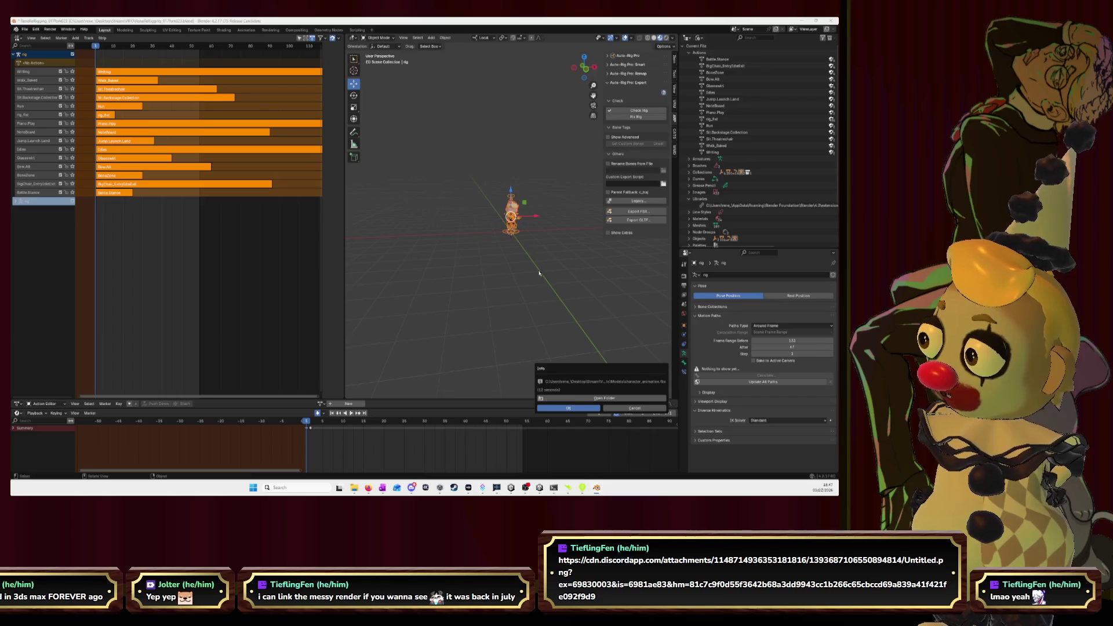
- Open character_animation's import settings in Unity and preview the BigChair_EntryIdleExit clip
{"action": "key", "text": "alt+Tab"}
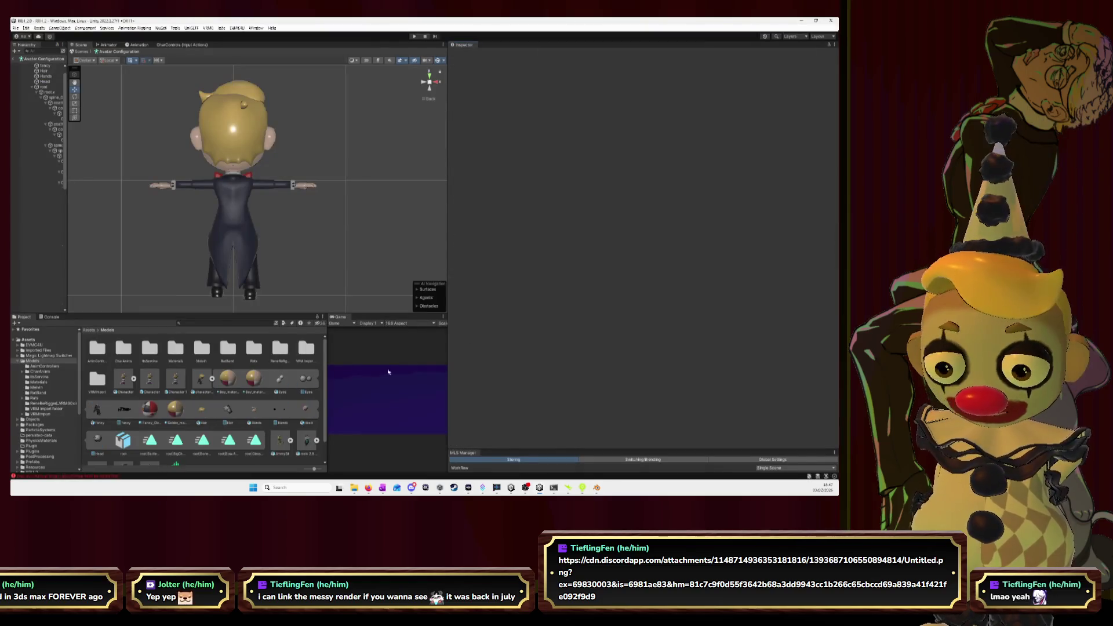
{"action": "left_click", "coordinate": [210, 387]}
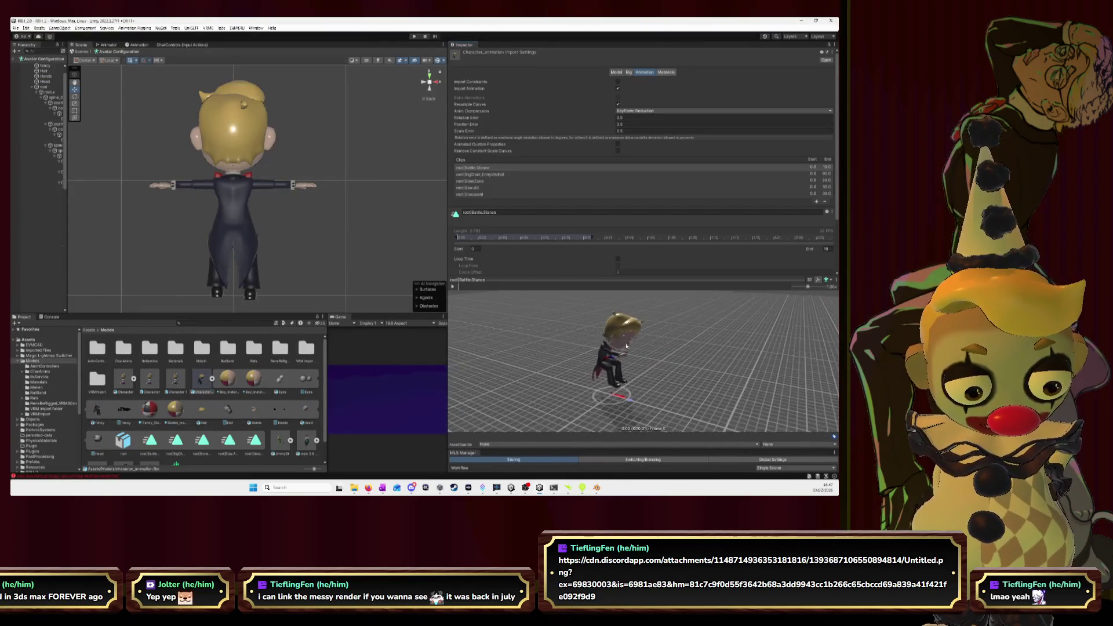
{"action": "left_click", "coordinate": [452, 287]}
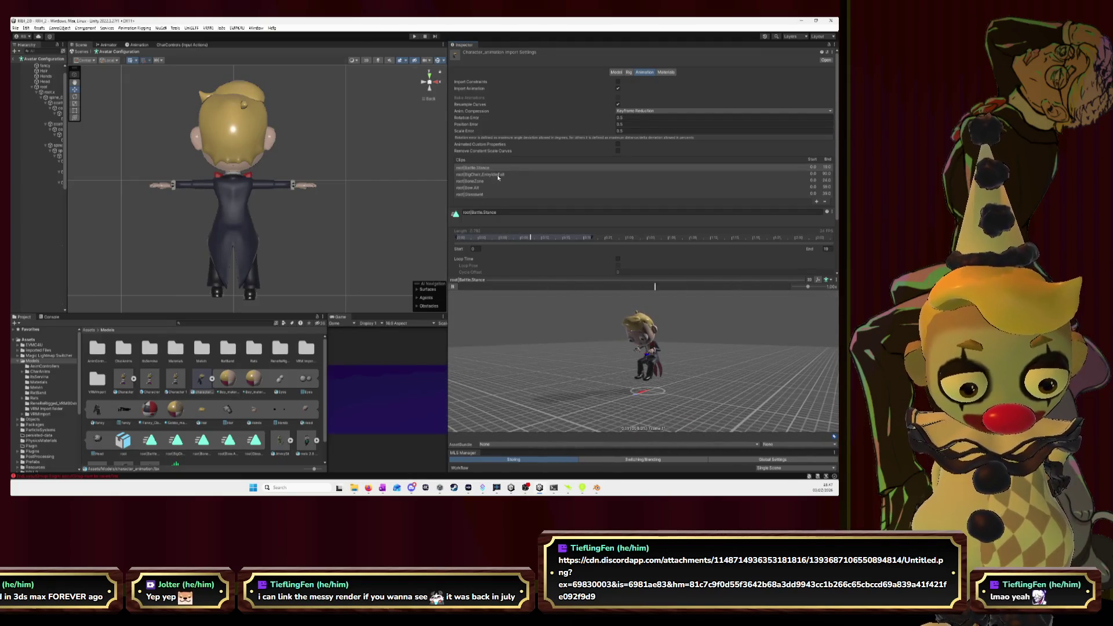
{"action": "left_click", "coordinate": [498, 175]}
{"action": "left_click", "coordinate": [454, 288]}
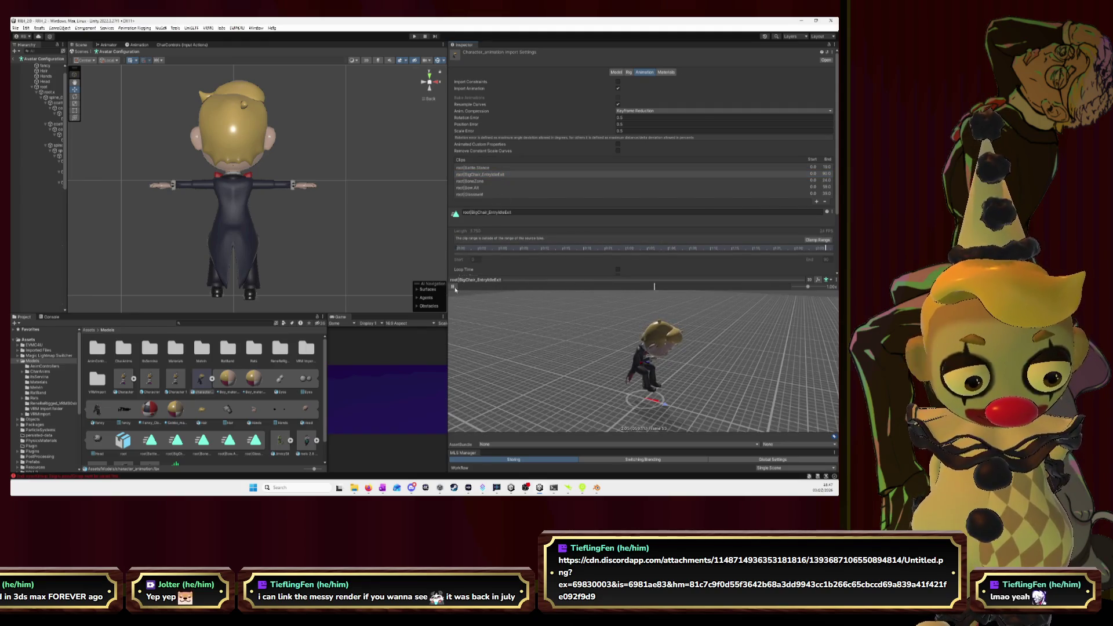
- Delete the extra clips including root|Battle.Stance, keep a single root|Animation clip, and preview it
{"action": "left_click", "coordinate": [825, 202]}
{"action": "left_click", "coordinate": [825, 195]}
{"action": "left_click", "coordinate": [825, 188]}
{"action": "left_click", "coordinate": [826, 182]}
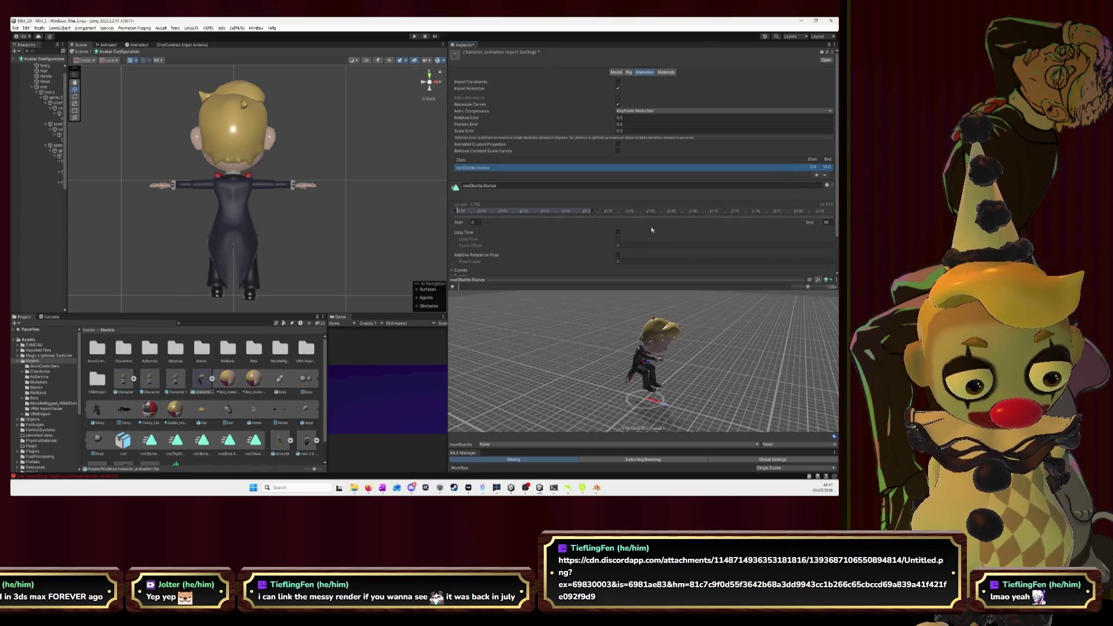
{"action": "left_click", "coordinate": [452, 286]}
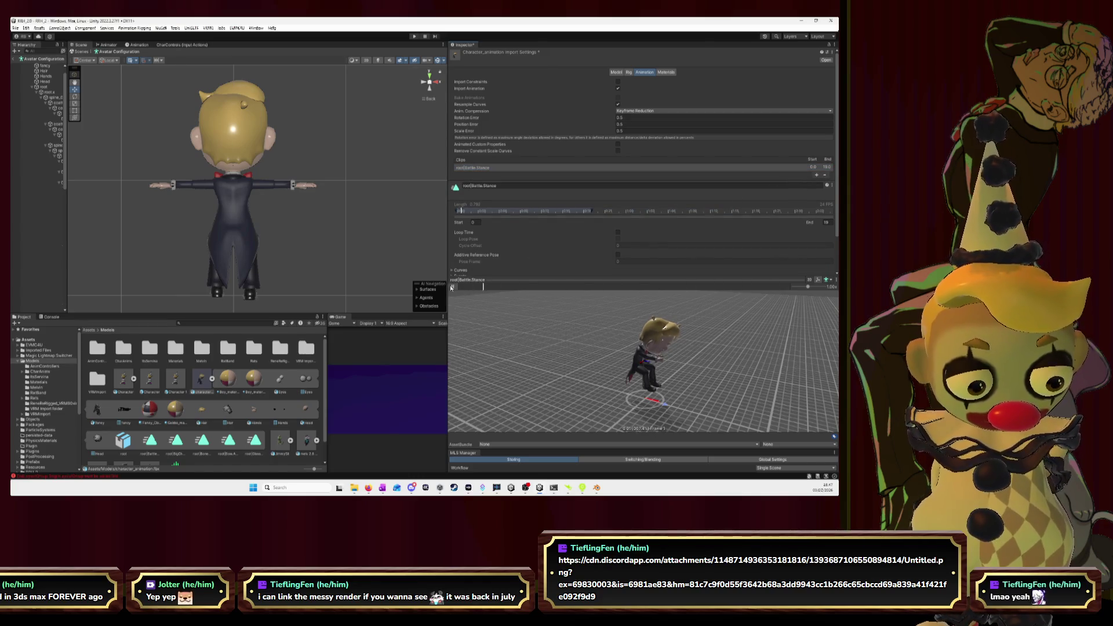
{"action": "left_click", "coordinate": [817, 173]}
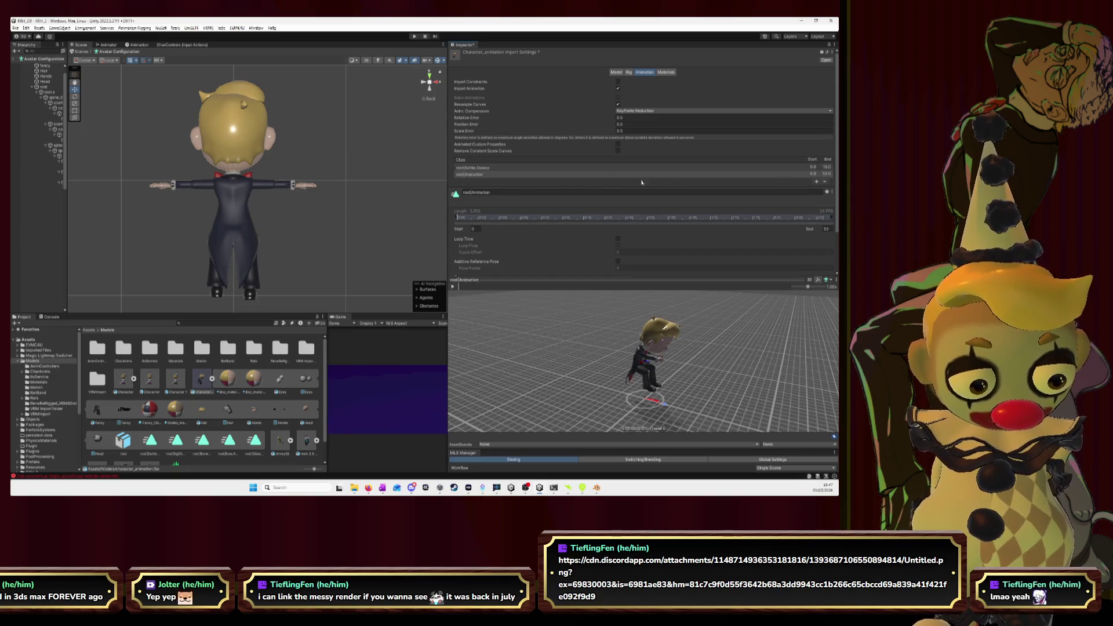
{"action": "left_click", "coordinate": [506, 192]}
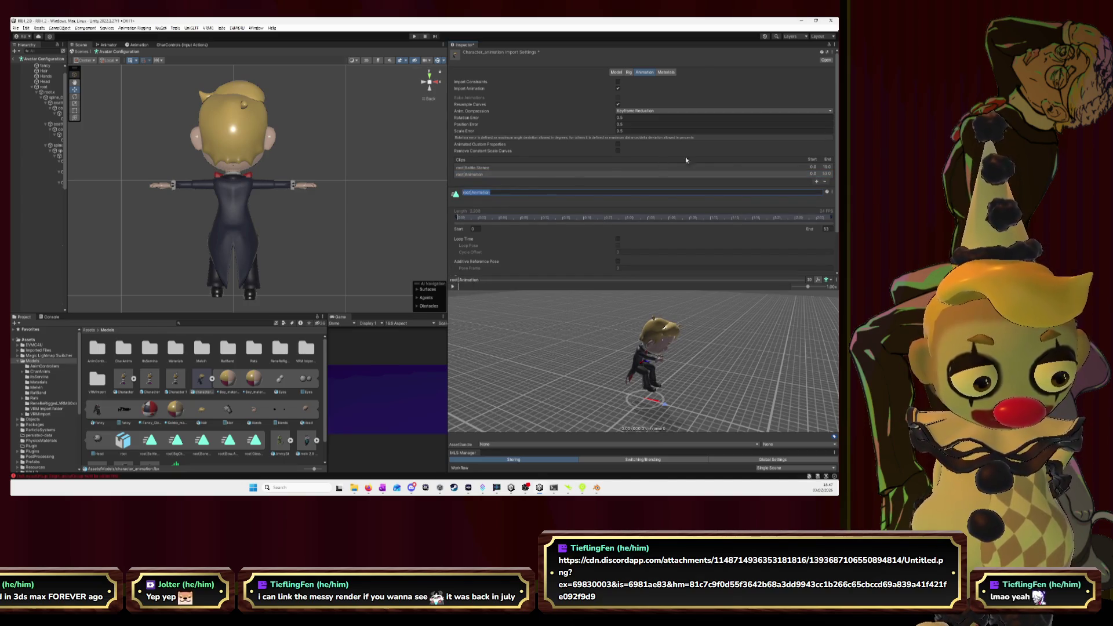
{"action": "left_click", "coordinate": [735, 167]}
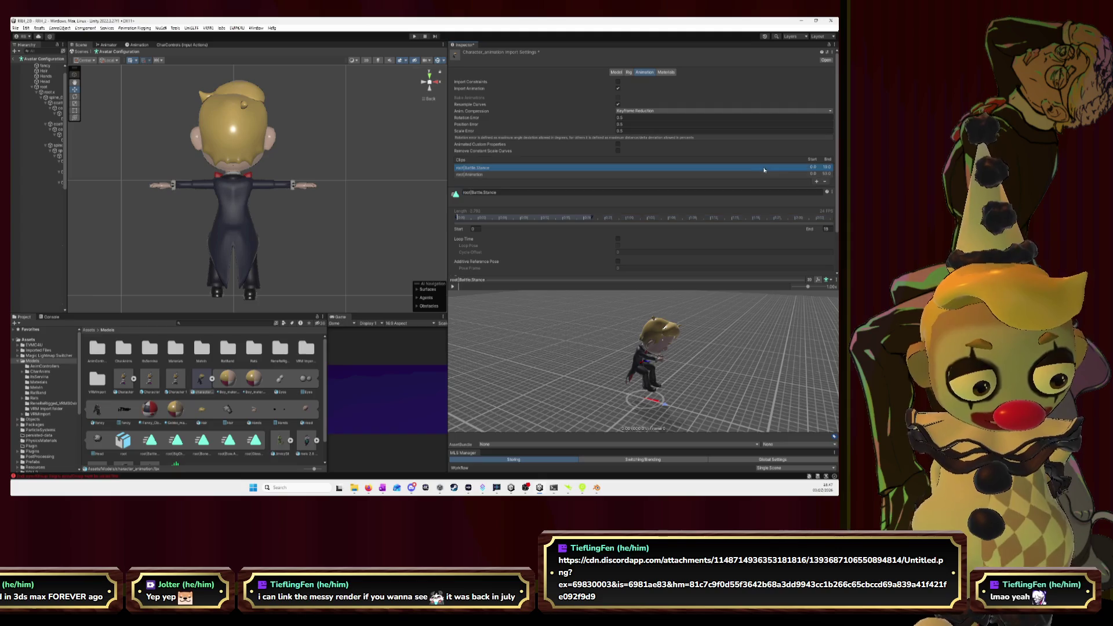
{"action": "left_click", "coordinate": [825, 182]}
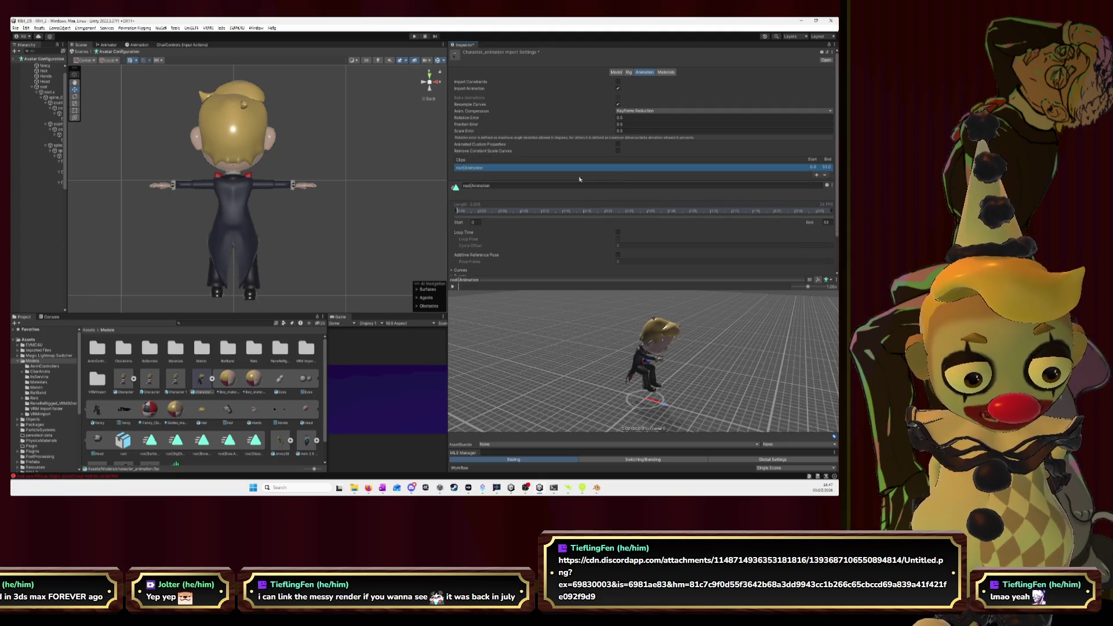
{"action": "left_click", "coordinate": [454, 287]}
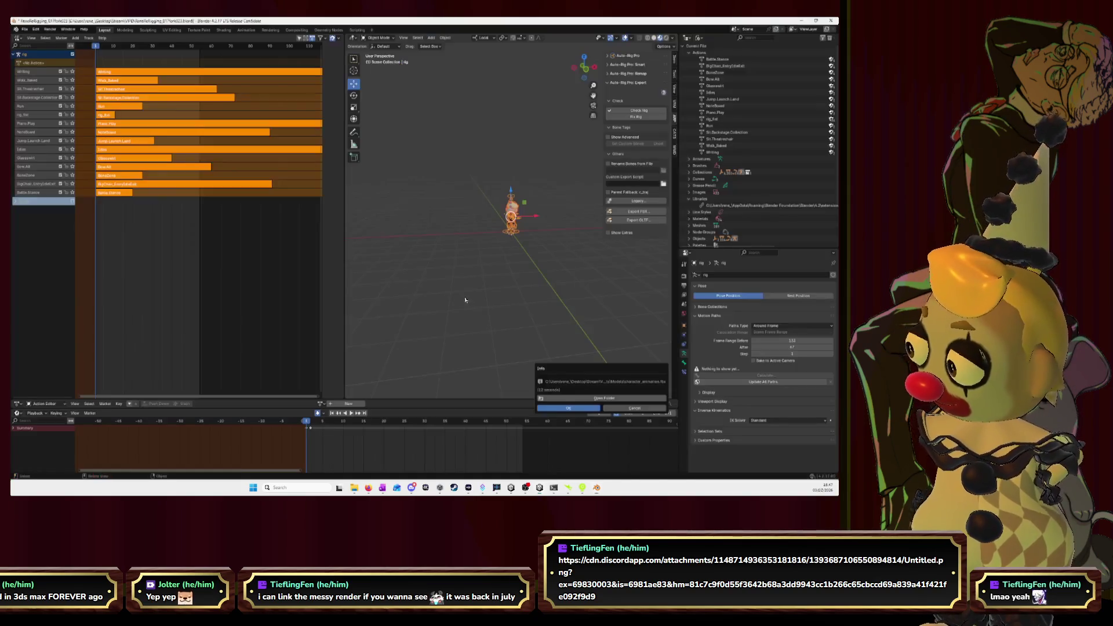
- Move the playhead to frame 54, select only the Battle Stance strip, and open FBX export
{"action": "key", "text": "alt+Tab"}
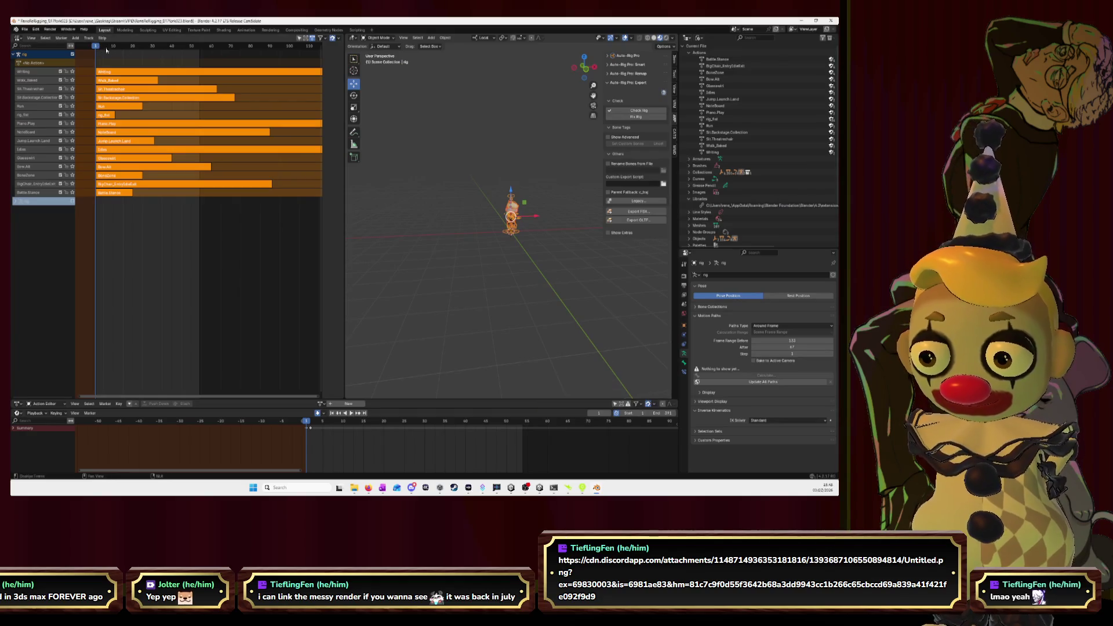
{"action": "left_click_drag", "start_coordinate": [97, 49], "coordinate": [200, 52]}
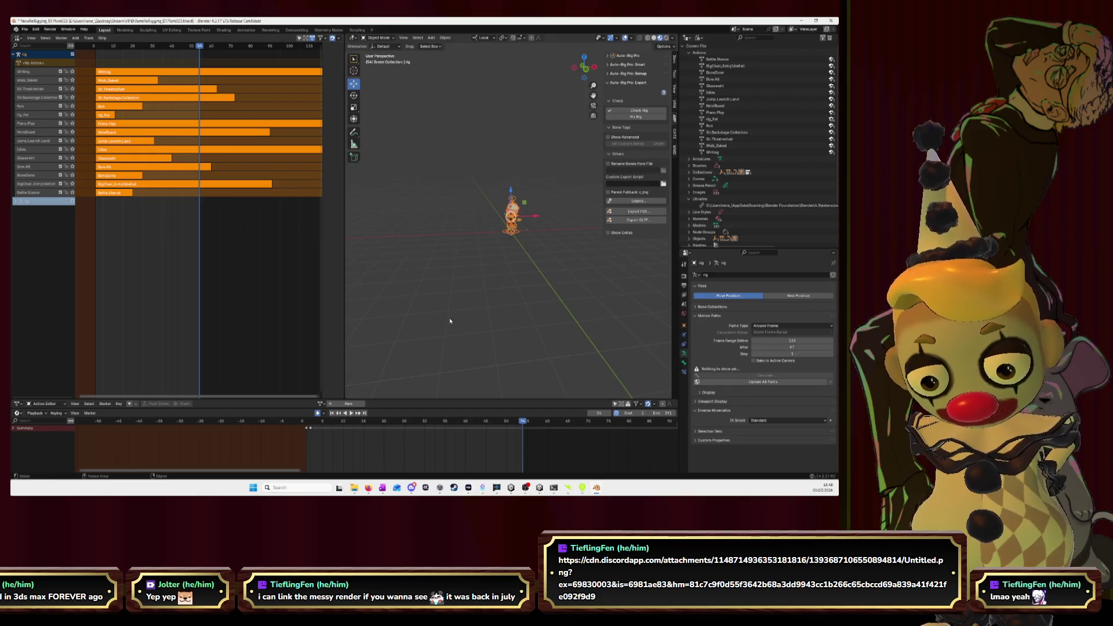
{"action": "scroll", "coordinate": [256, 207], "scroll_direction": "down", "scroll_amount": 8}
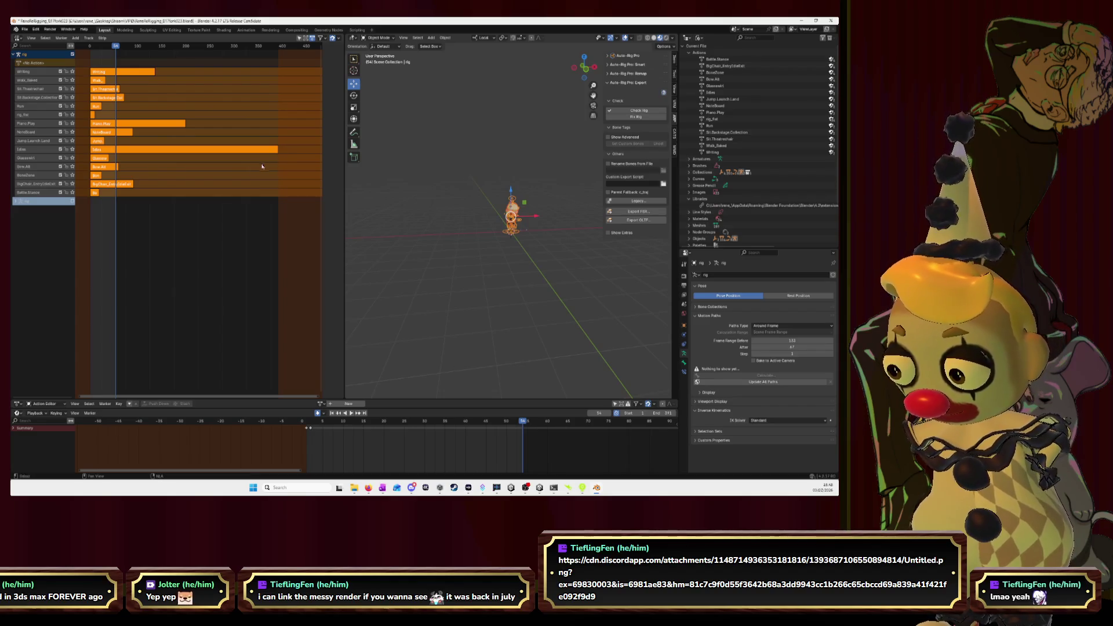
{"action": "scroll", "coordinate": [188, 146], "scroll_direction": "left", "scroll_amount": 2, "text": "ctrl"}
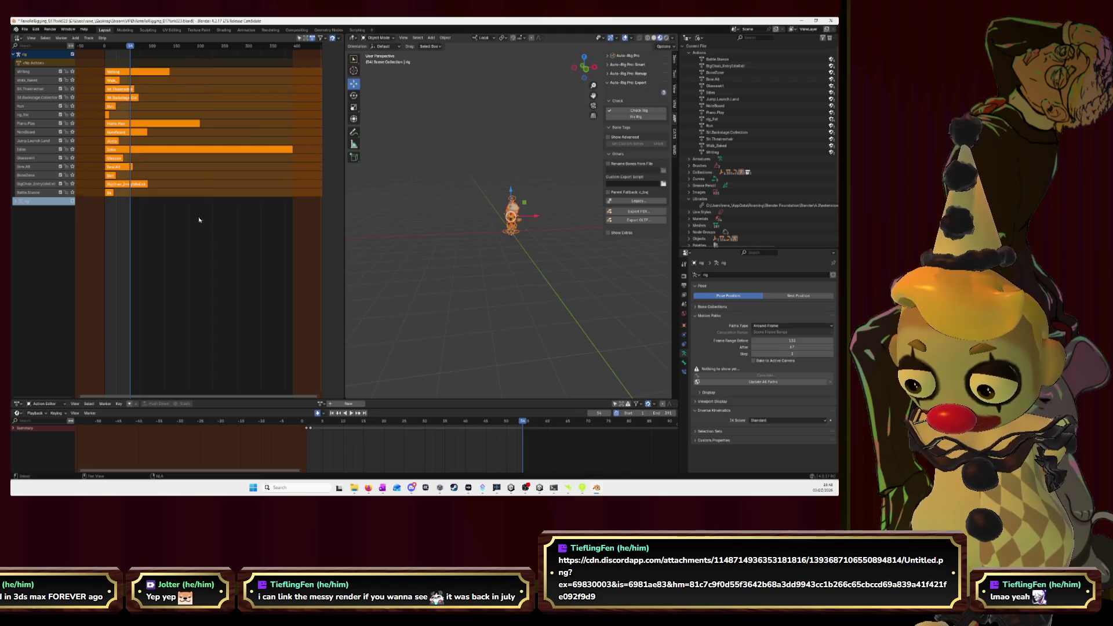
{"action": "left_click", "coordinate": [168, 166]}
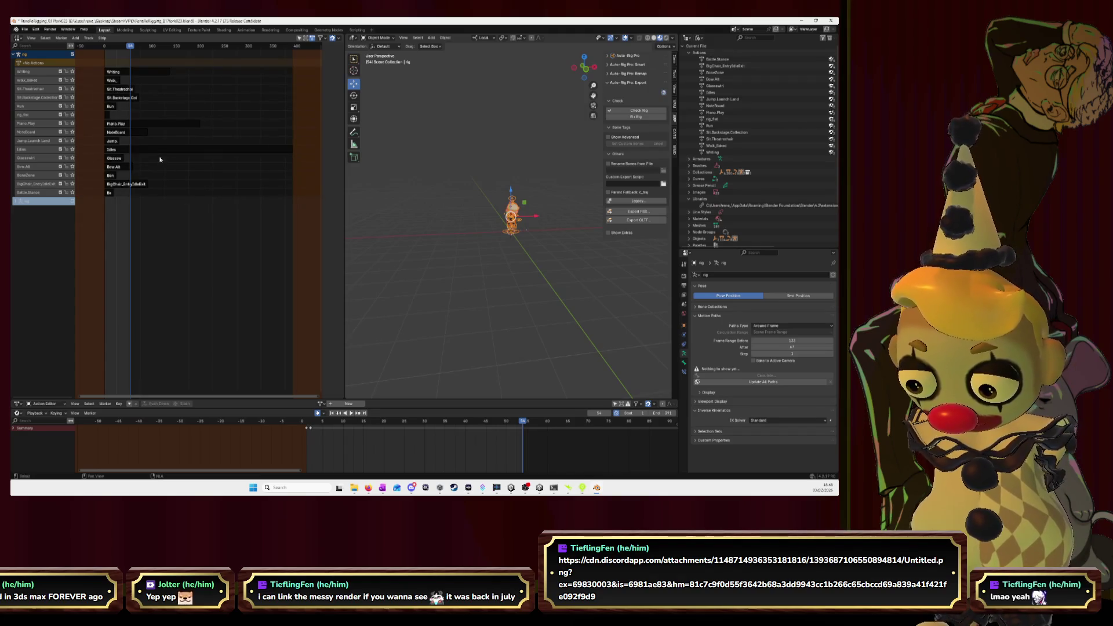
{"action": "left_click", "coordinate": [110, 193]}
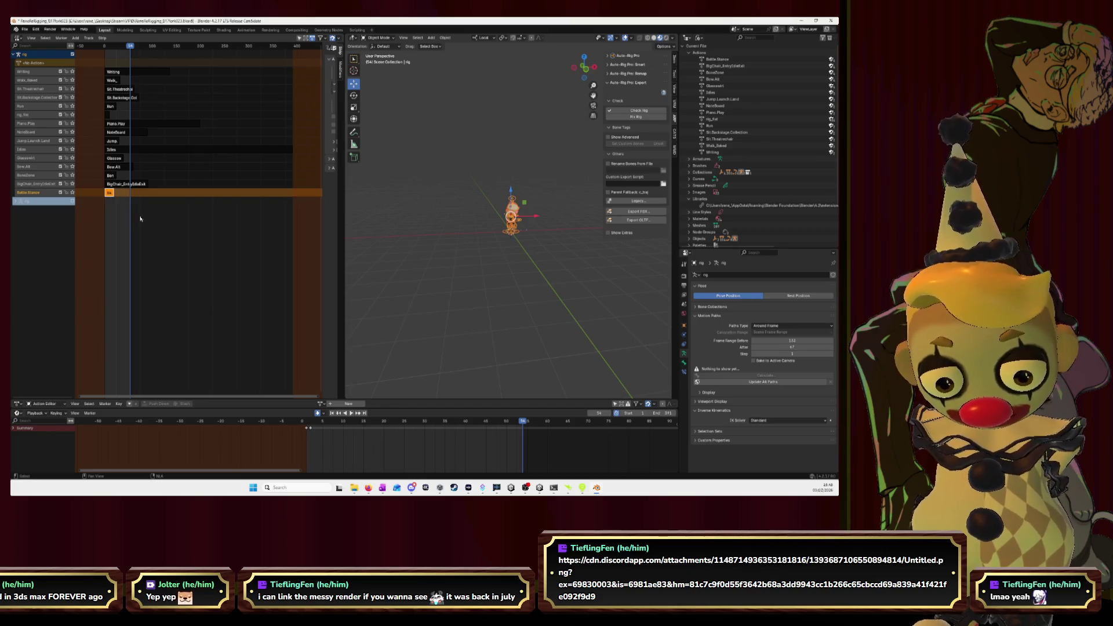
{"action": "left_click", "coordinate": [637, 211]}
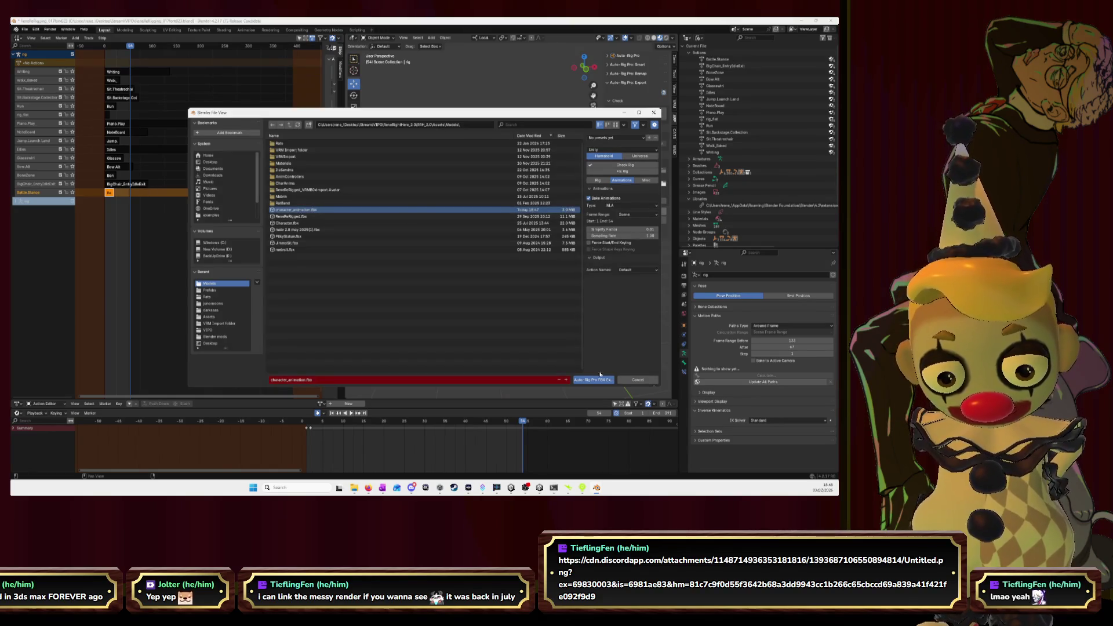
- Re-export character_animation.fbx with Auto-Rig Pro, dismiss the export report, and switch to Unity
{"action": "left_click", "coordinate": [598, 381]}
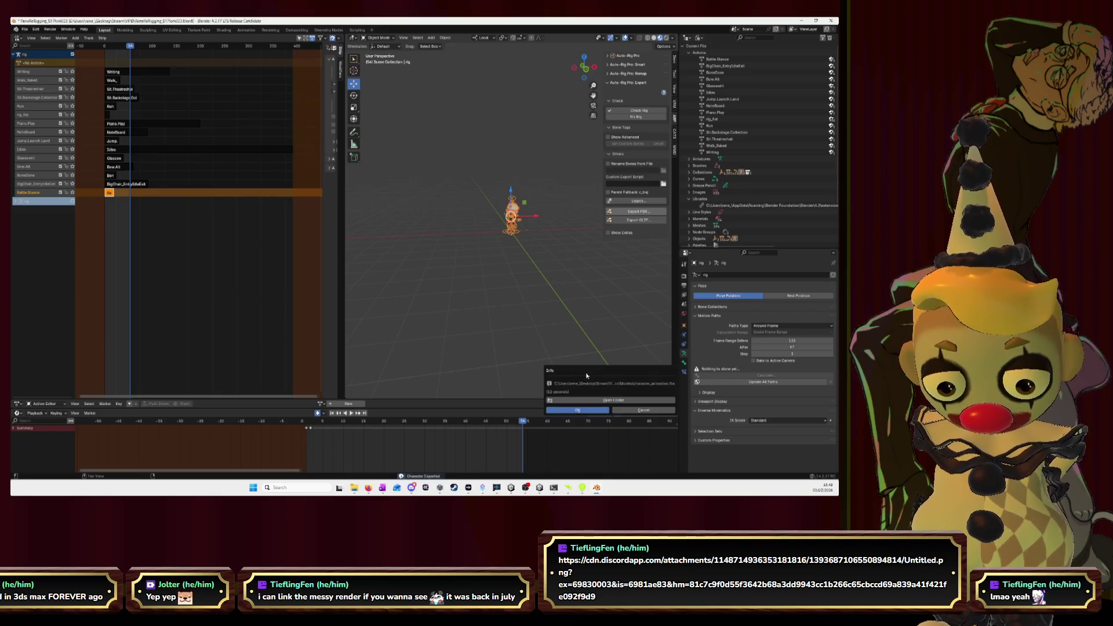
{"action": "left_click", "coordinate": [578, 410]}
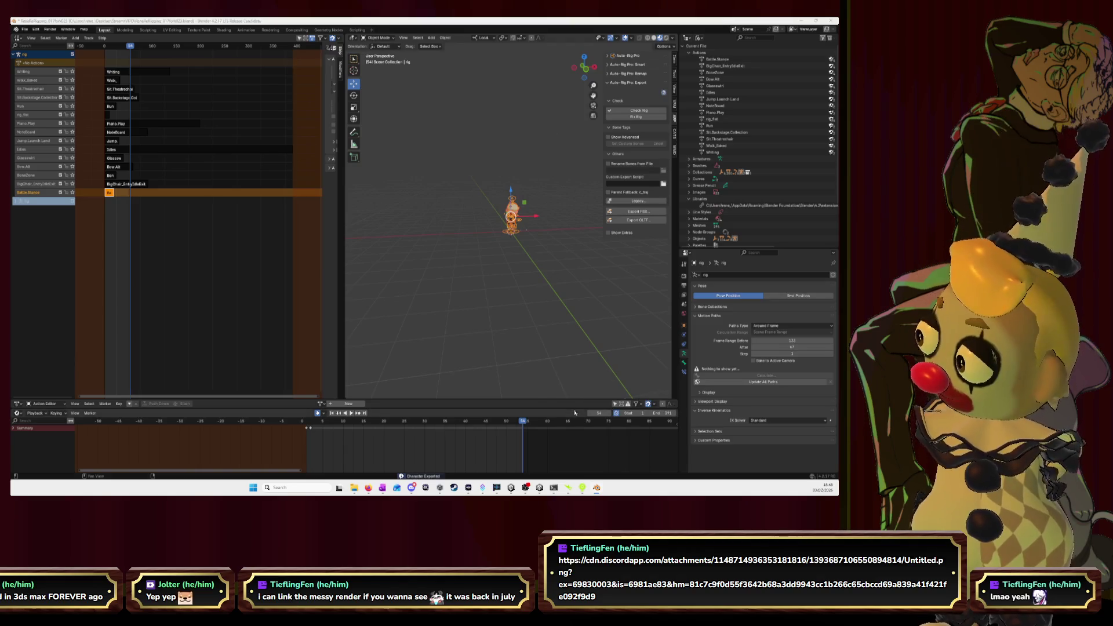
{"action": "key", "text": "alt+Tab"}
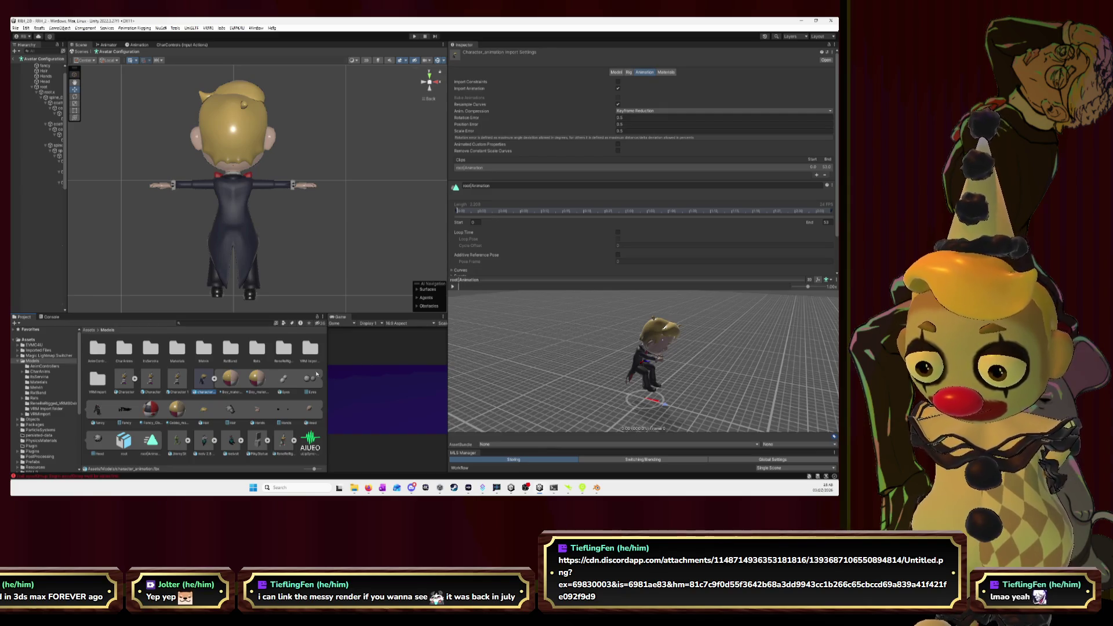
- Toggle animation import off and on to refresh the clips, then add another clip to the list
{"action": "left_click", "coordinate": [618, 88]}
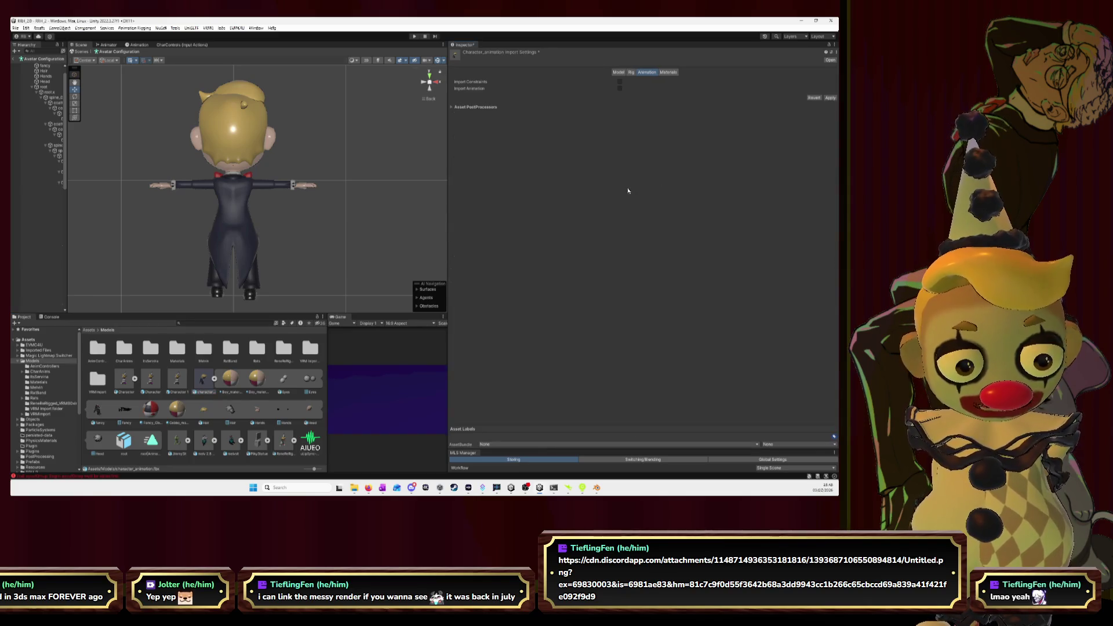
{"action": "left_click", "coordinate": [815, 98]}
{"action": "left_click", "coordinate": [816, 174]}
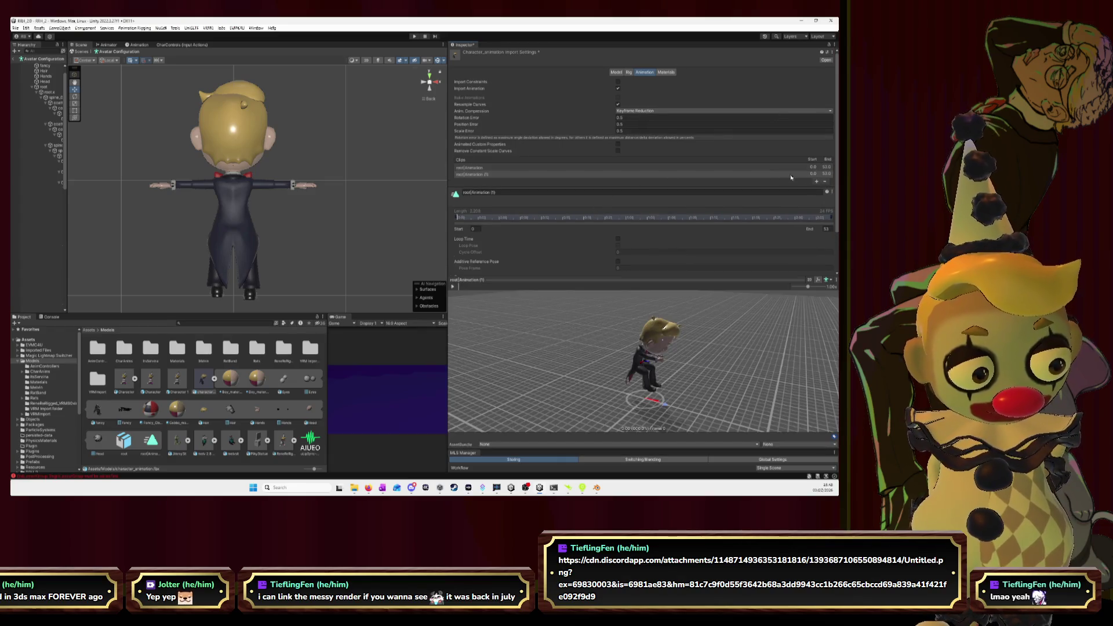
{"action": "left_click", "coordinate": [559, 168]}
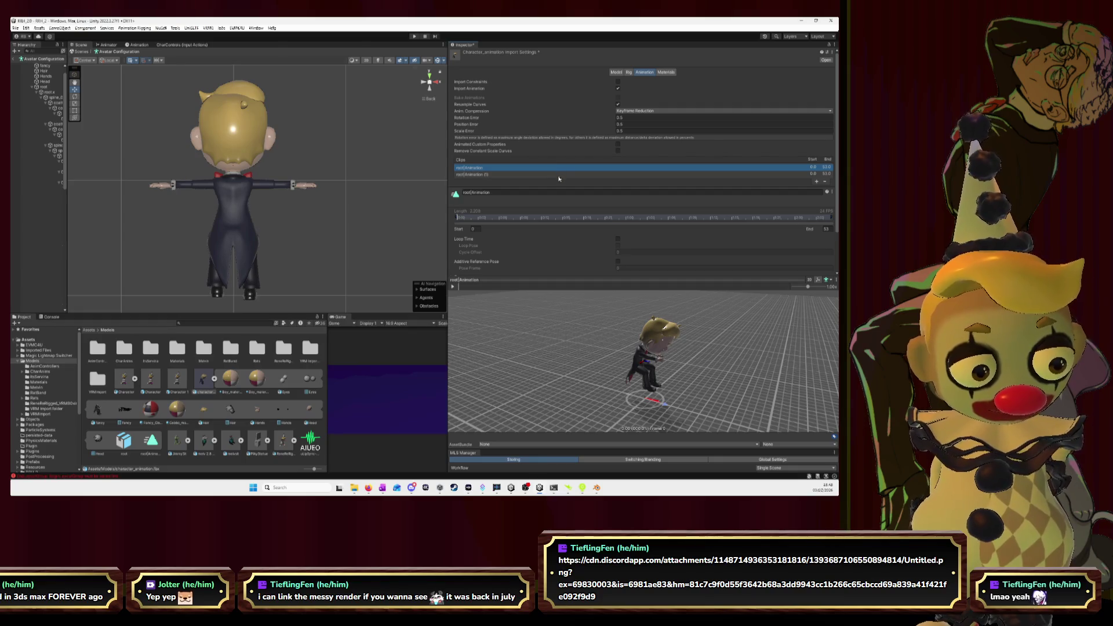
- Play the imported clip in the preview, collapse the preview pane, and return to Blender
{"action": "left_click", "coordinate": [453, 287]}
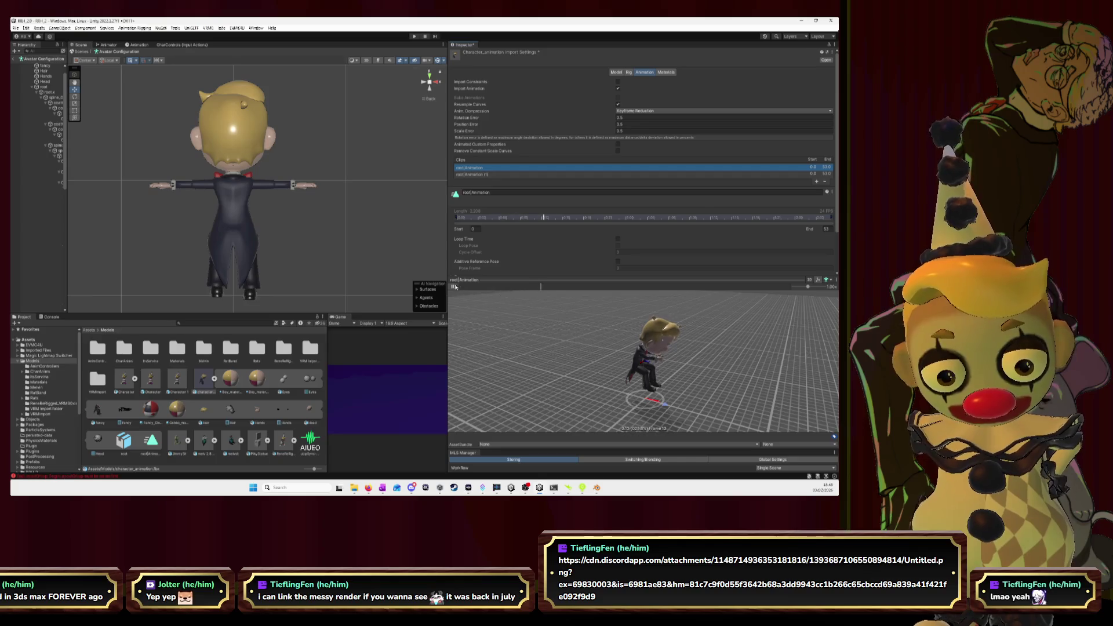
{"action": "left_click", "coordinate": [464, 280]}
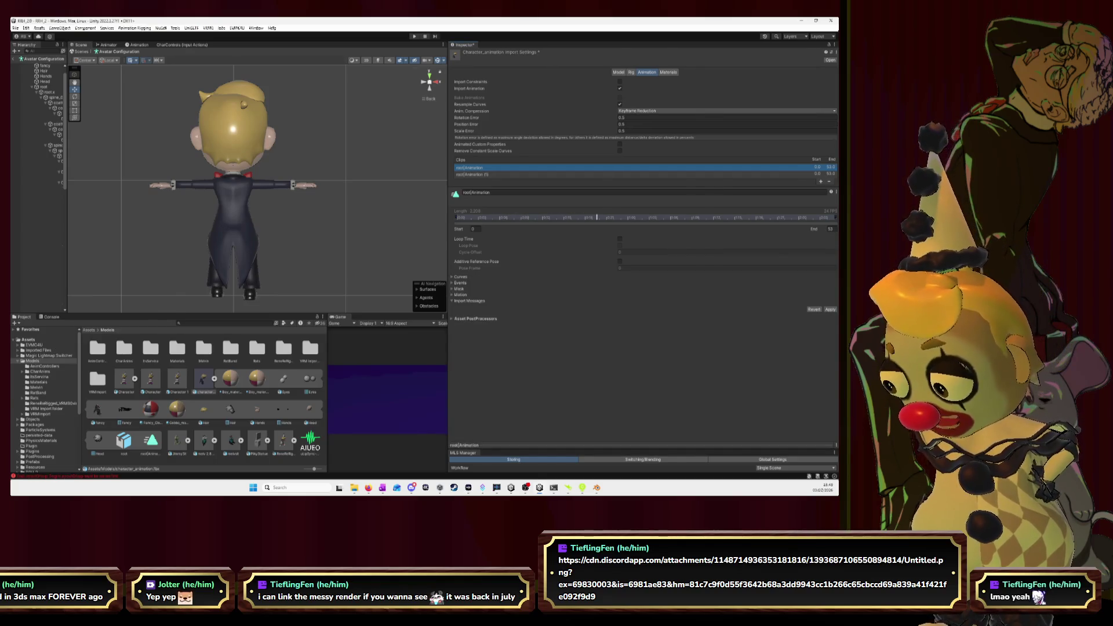
{"action": "key", "text": "alt+Tab"}
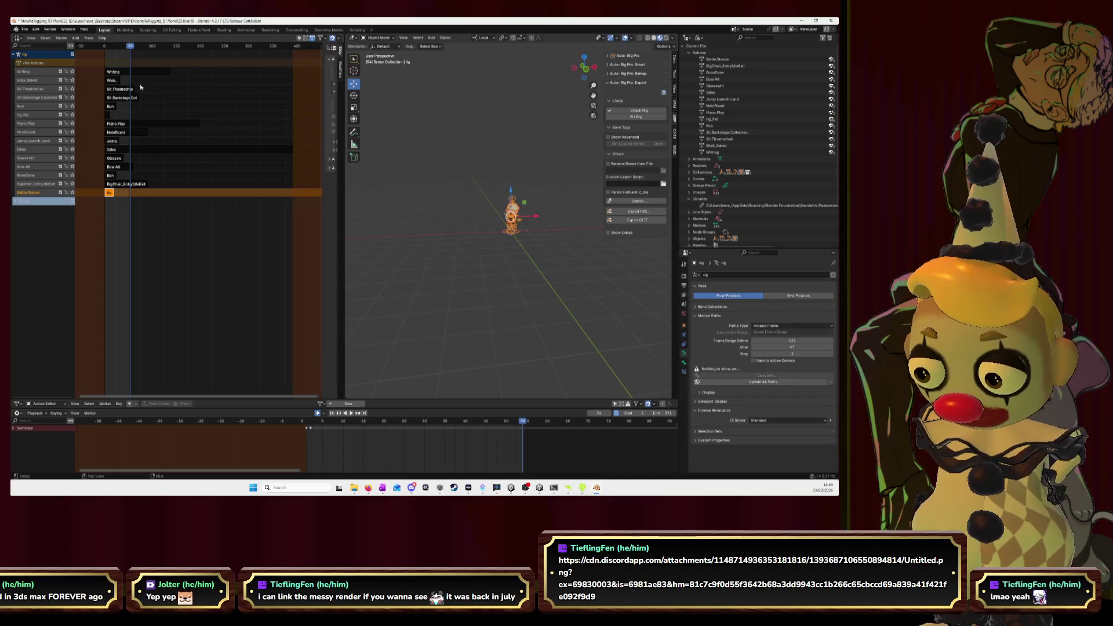
- Select the Writing NLA track and strip and scrub through its frames
{"action": "left_click", "coordinate": [135, 73]}
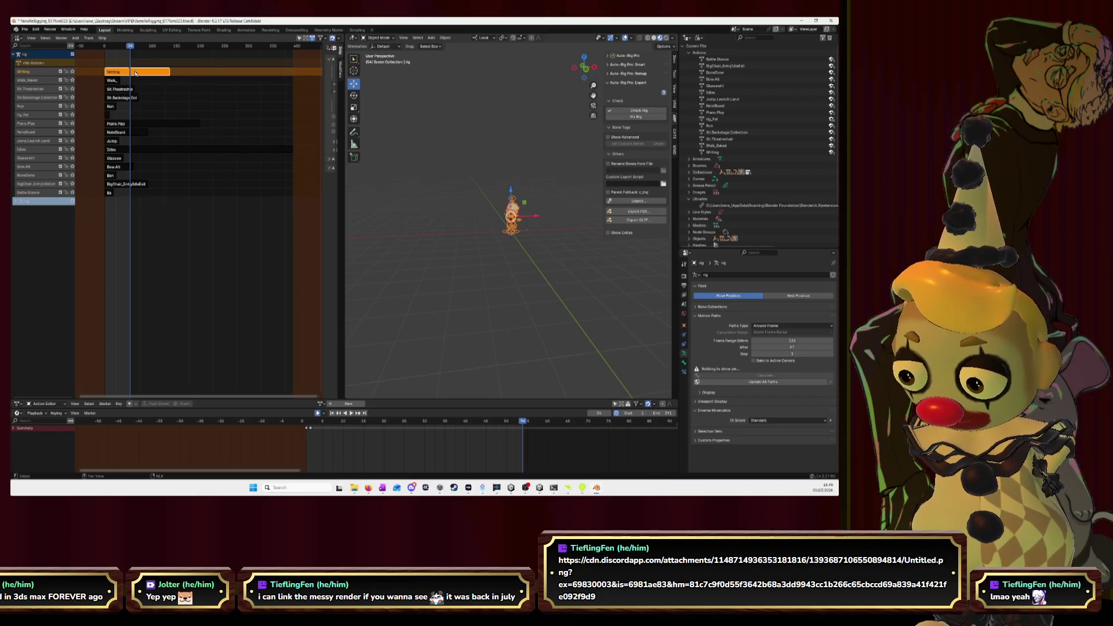
{"action": "mouse_move", "coordinate": [129, 46]}
{"action": "left_mouse_down"}
{"action": "mouse_move", "coordinate": [170, 52]}
{"action": "mouse_move", "coordinate": [131, 48]}
{"action": "left_mouse_up"}
{"action": "scroll", "coordinate": [170, 53], "scroll_direction": "up", "scroll_amount": 5}
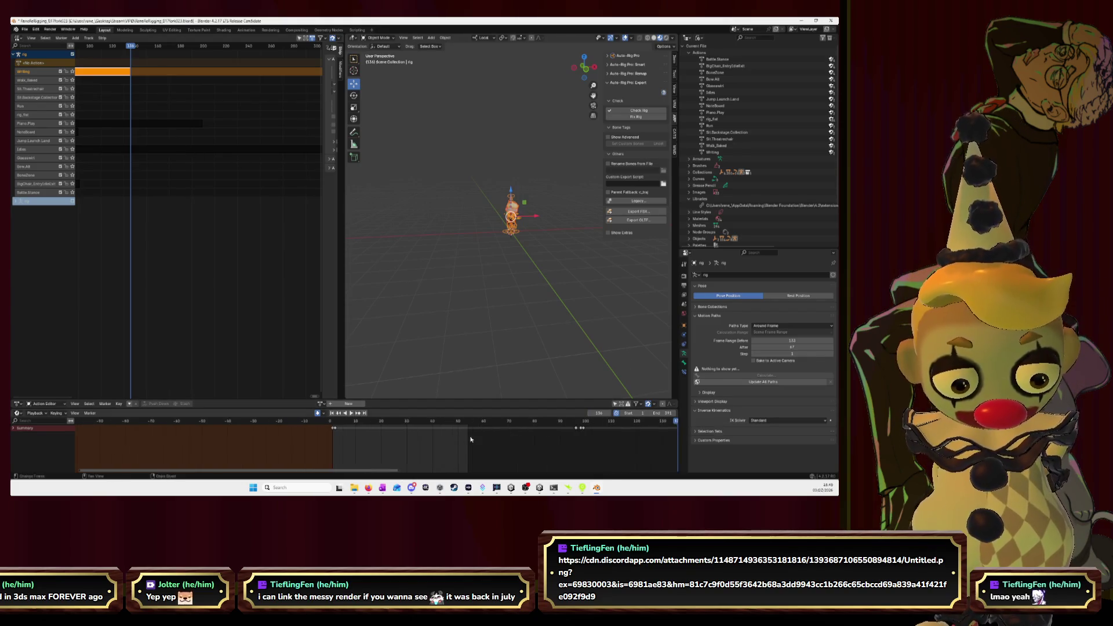
{"action": "scroll", "coordinate": [470, 439], "scroll_direction": "down", "scroll_amount": 5}
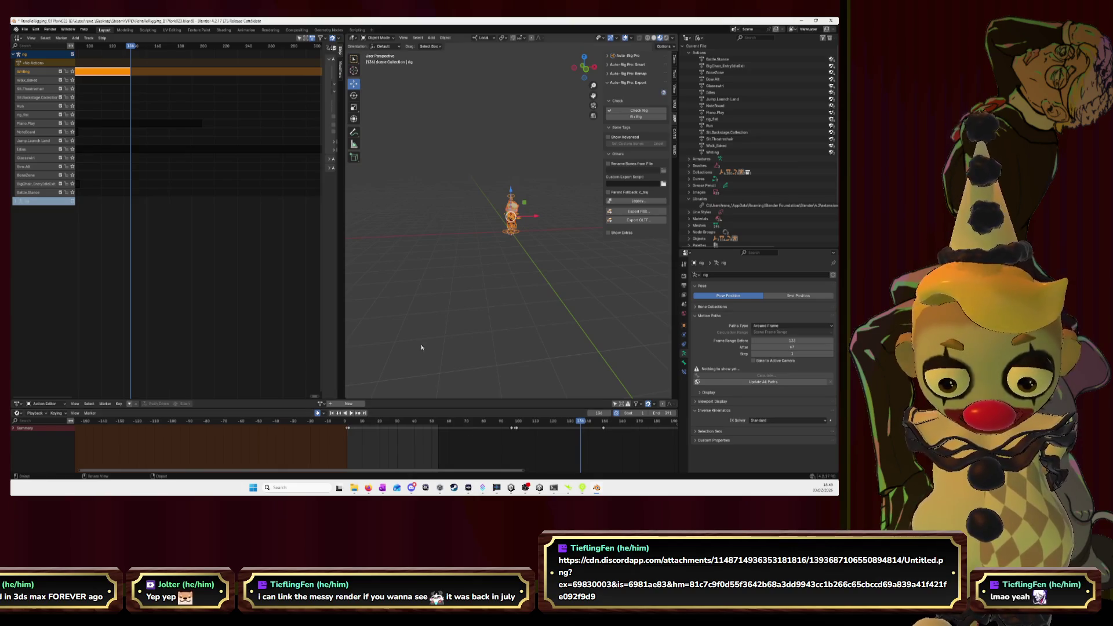
- Choose Writing from the action dropdown as the edited action, then deselect the rig
{"action": "left_click", "coordinate": [326, 404]}
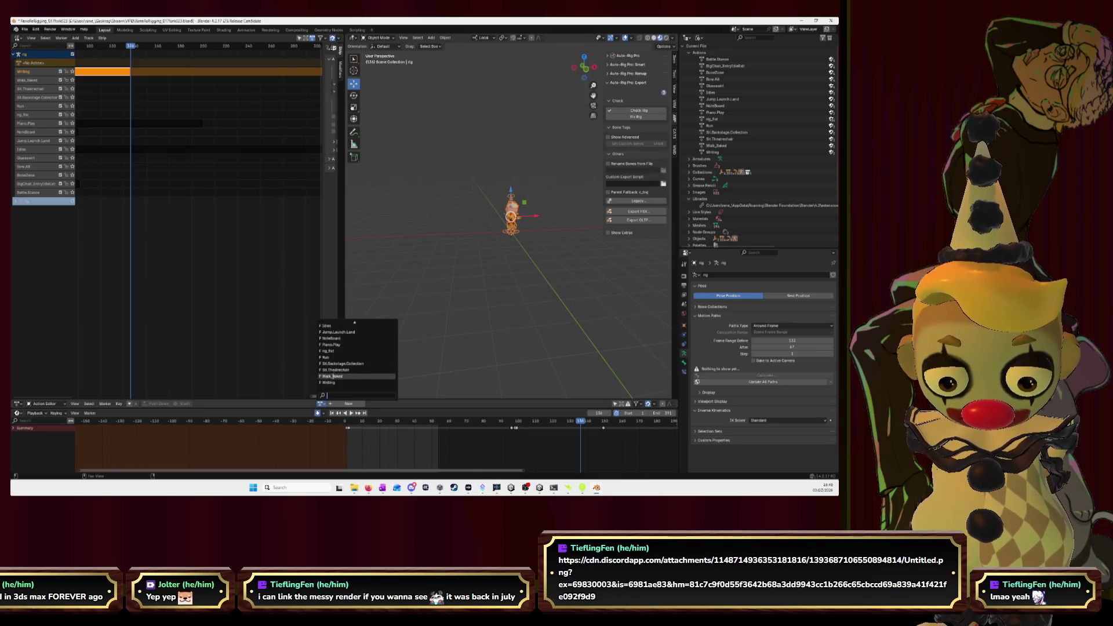
{"action": "left_click", "coordinate": [334, 382]}
{"action": "left_click", "coordinate": [598, 302]}
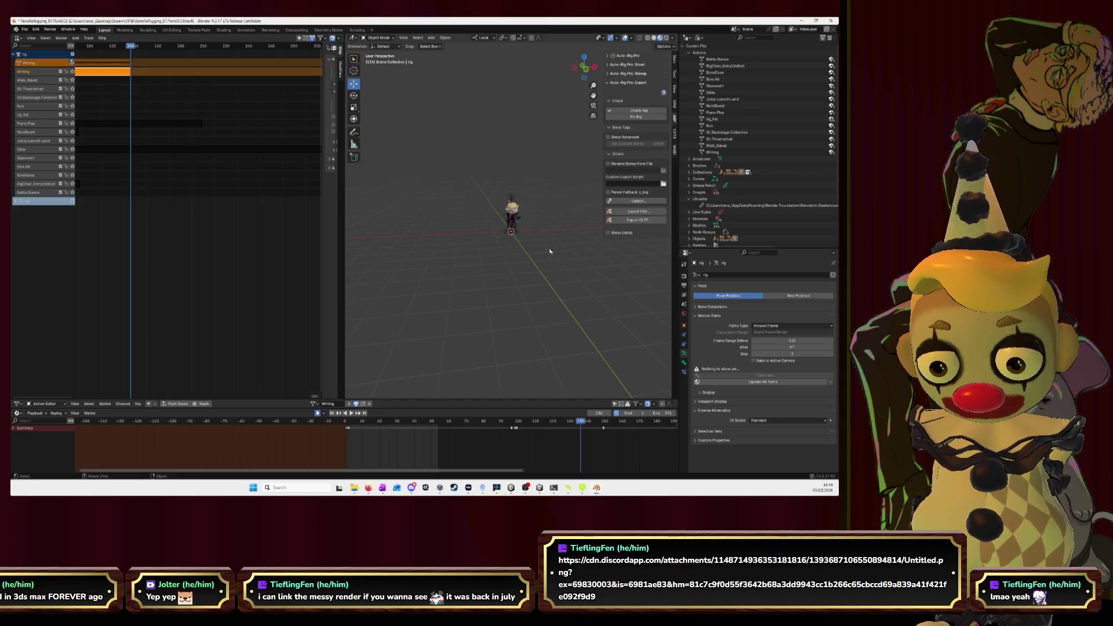
- Put the rig in Pose Mode, select all bones, fit the timeline, and set frame 136
{"action": "left_click", "coordinate": [510, 217]}
{"action": "left_click", "coordinate": [380, 38]}
{"action": "left_click", "coordinate": [382, 61]}
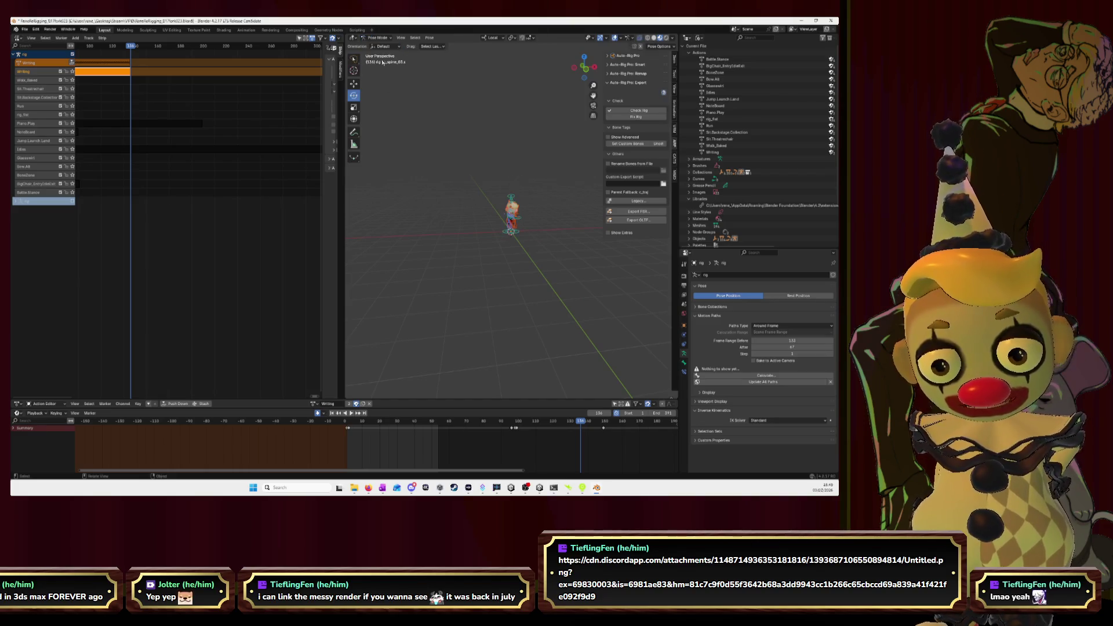
{"action": "key", "text": "a"}
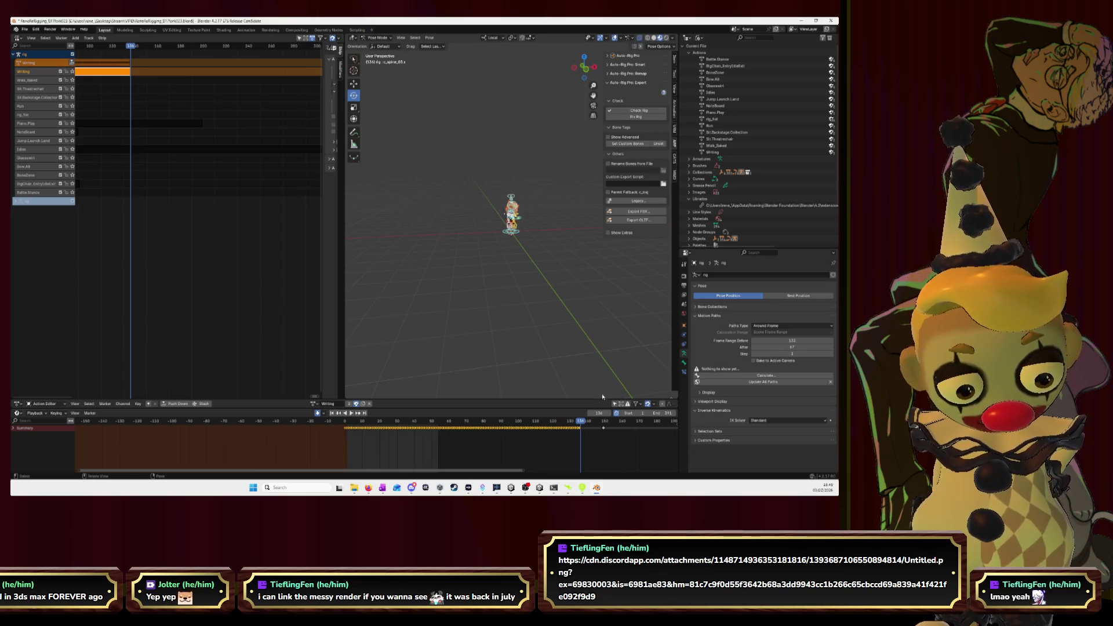
{"action": "key", "text": "Home"}
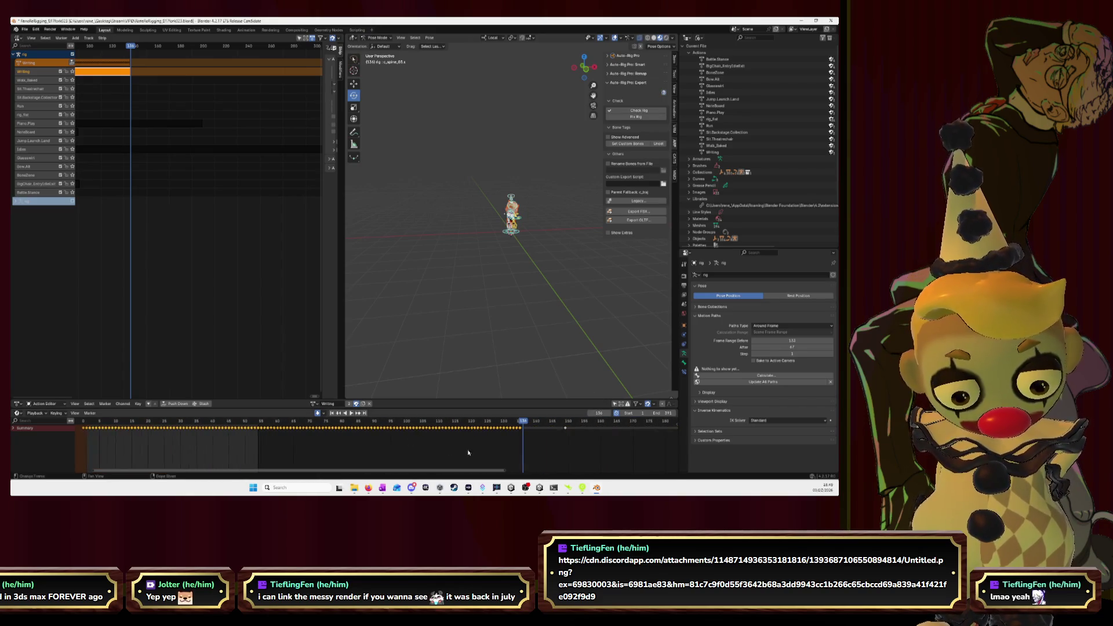
{"action": "left_click", "coordinate": [521, 421]}
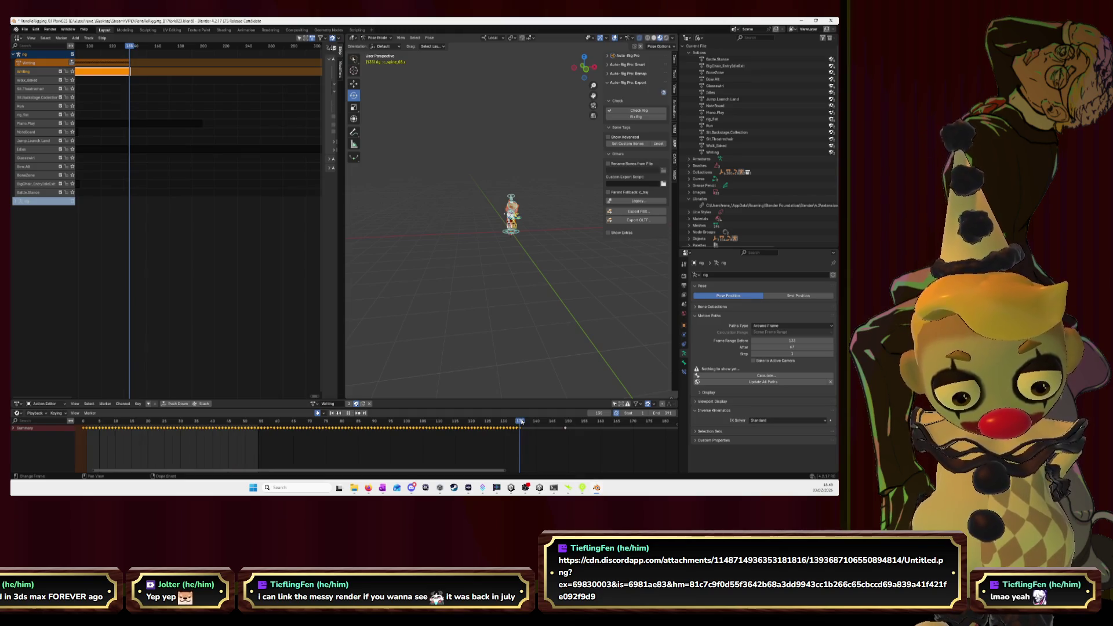
{"action": "left_click_drag", "start_coordinate": [520, 422], "coordinate": [521, 422]}
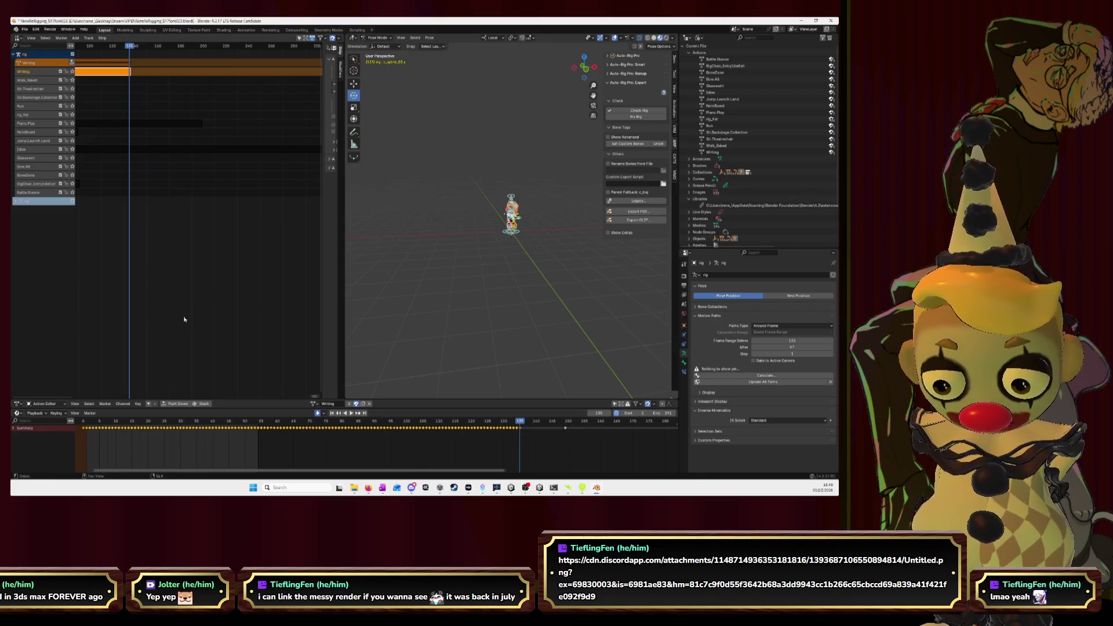
- Pan to earlier frames, expand and hide the rig's NLA tracks, then bring up the keyframe menu
{"action": "scroll", "coordinate": [203, 284], "scroll_direction": "down", "scroll_amount": 4}
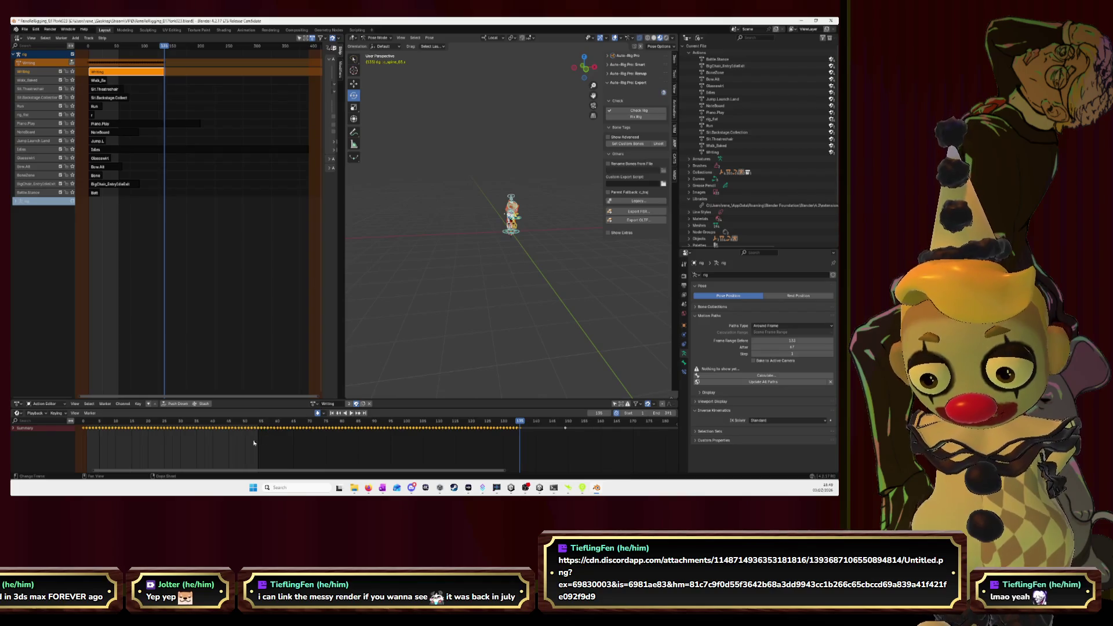
{"action": "middle_click_drag", "start_coordinate": [250, 442], "coordinate": [301, 449]}
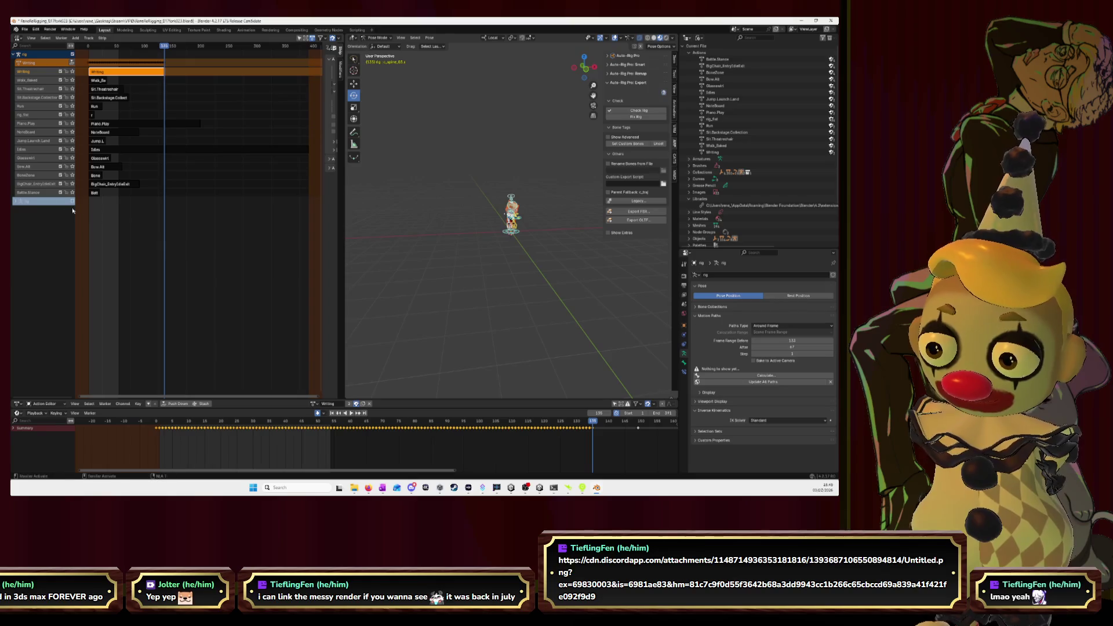
{"action": "left_click", "coordinate": [15, 202]}
{"action": "left_click", "coordinate": [15, 202]}
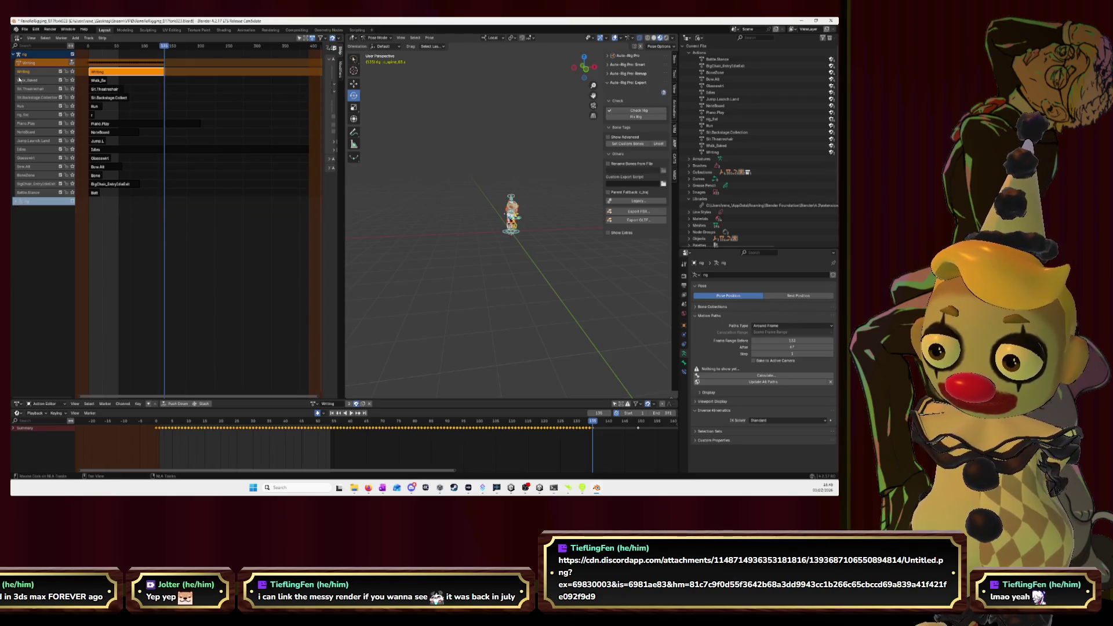
{"action": "left_click", "coordinate": [14, 55]}
{"action": "left_click", "coordinate": [14, 55]}
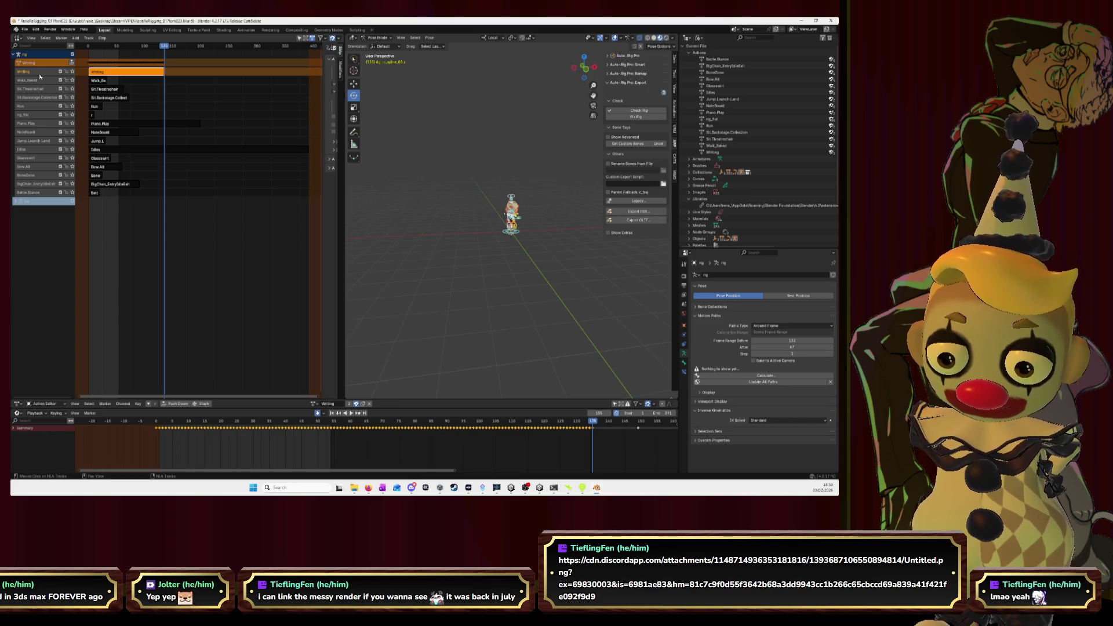
{"action": "right_click", "coordinate": [325, 450]}
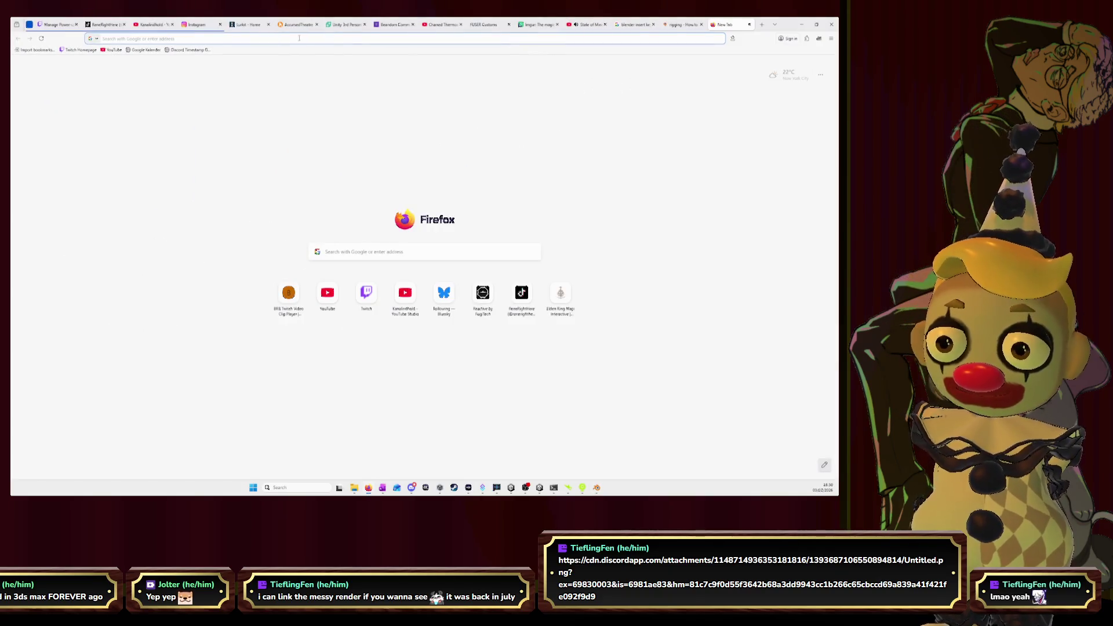
- Search Firefox for 'blender timeline make light grey part bigger', then minimize the browser
{"action": "left_click", "coordinate": [298, 36]}
{"action": "type", "text": "blender.stackexchange.com/"}
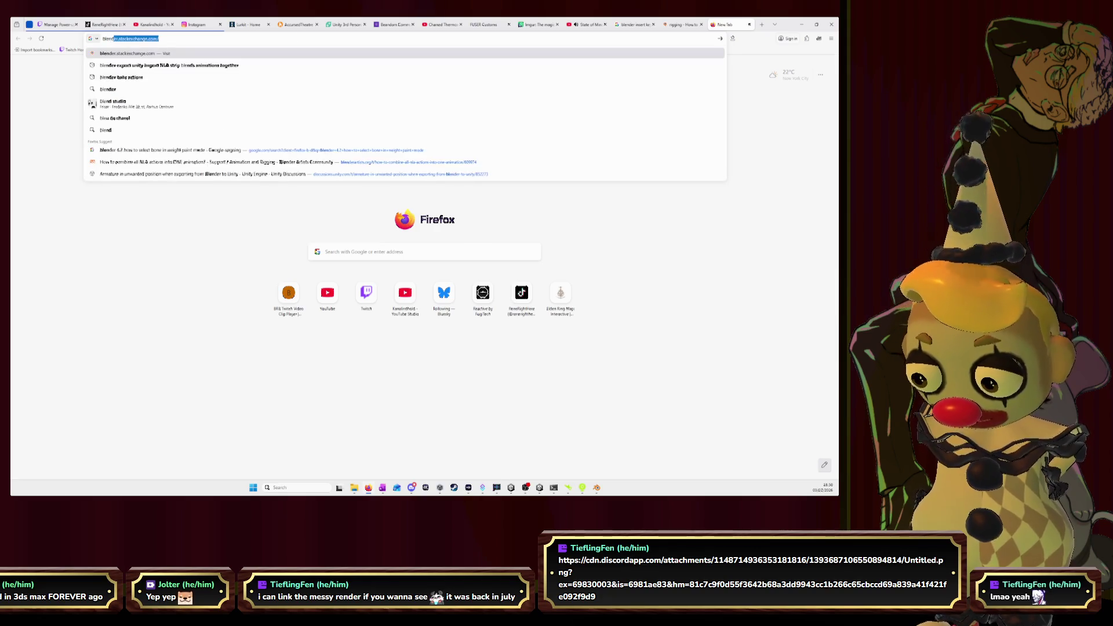
{"action": "type", "text": " timeline"}
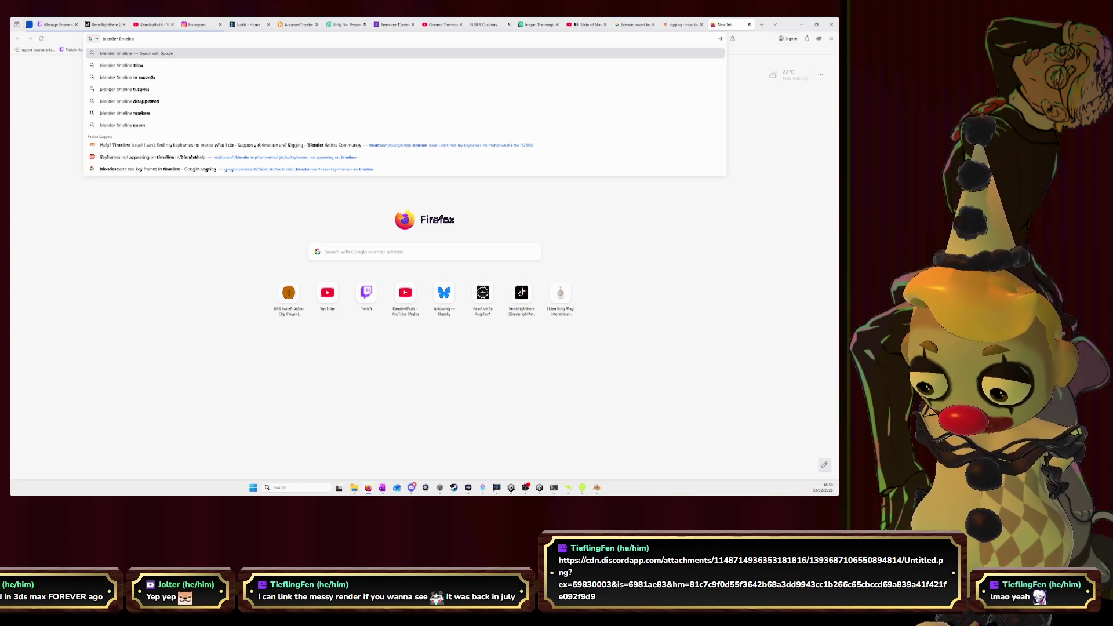
{"action": "type", "text": " make light"}
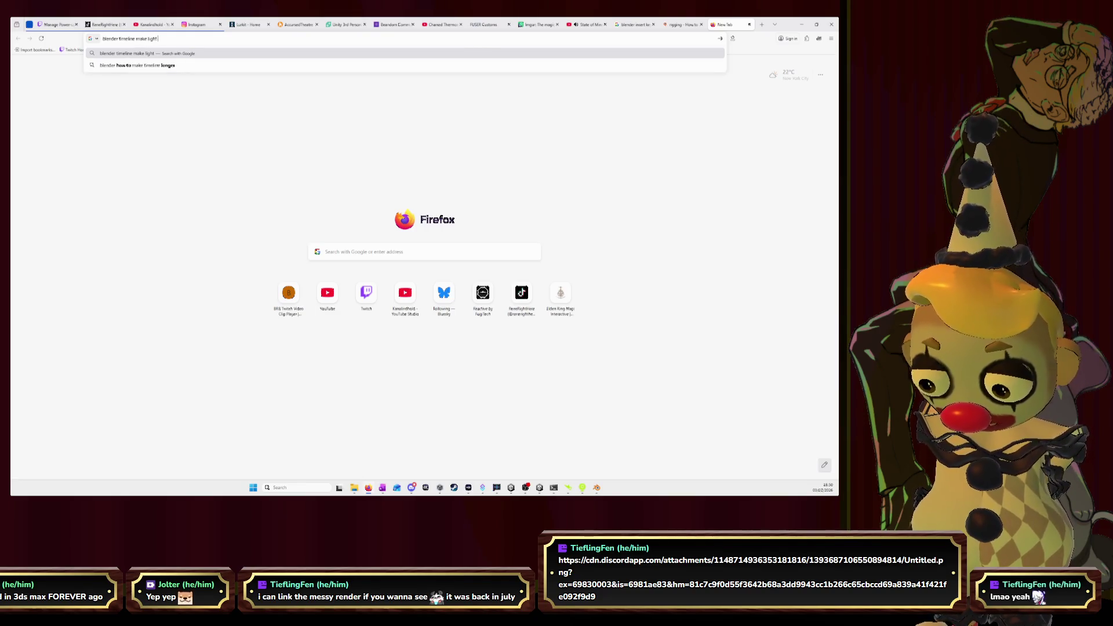
{"action": "type", "text": " grey part"}
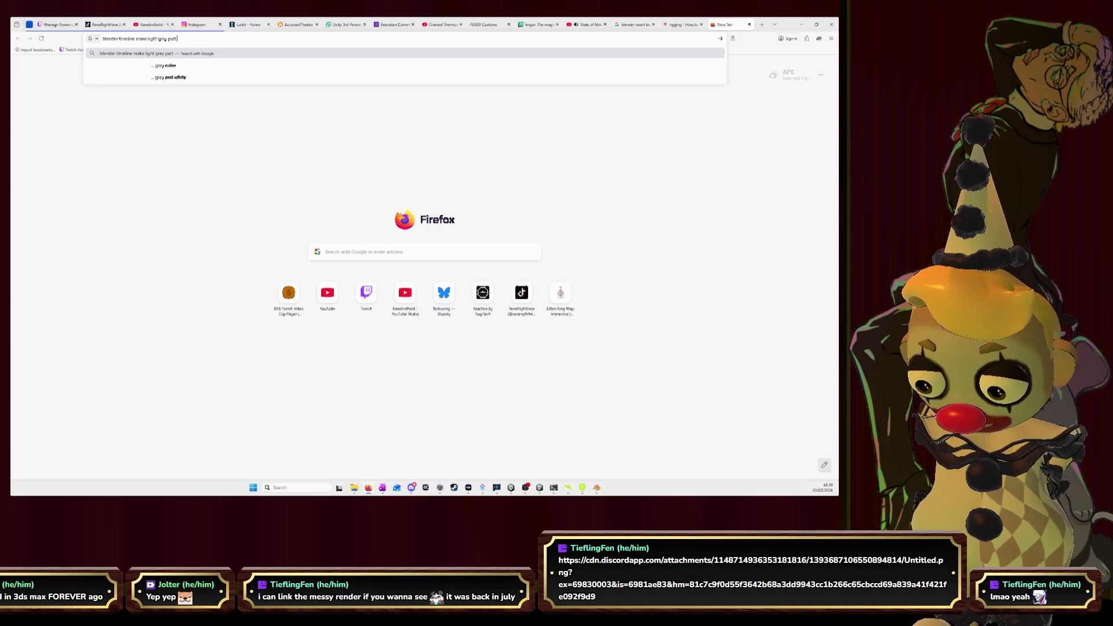
{"action": "type", "text": " bigger"}
{"action": "key", "text": "Return"}
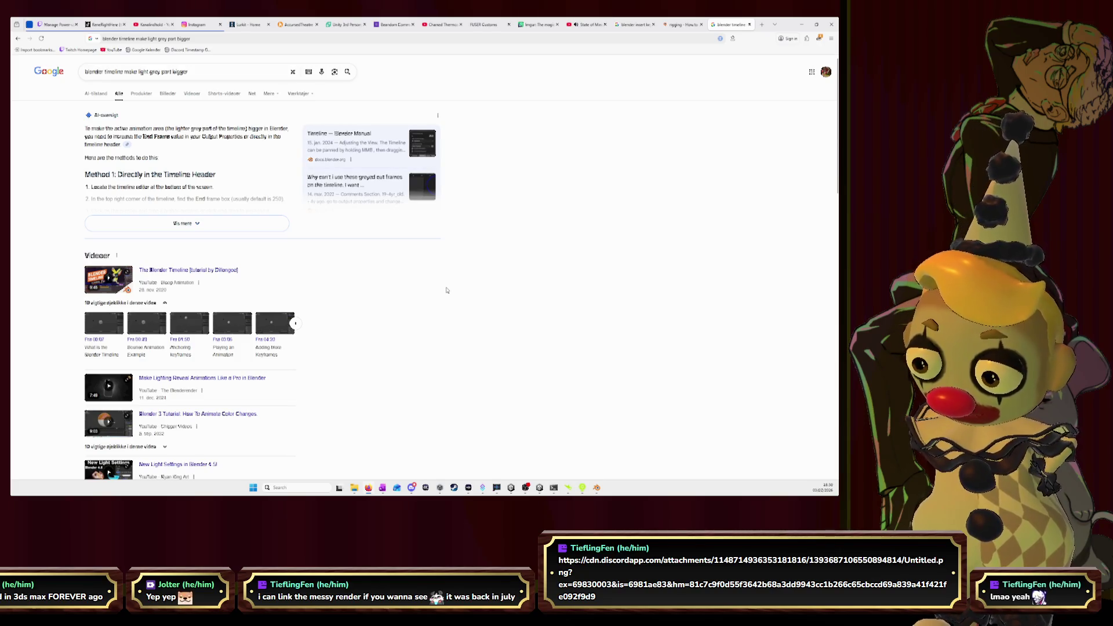
{"action": "left_click", "coordinate": [802, 24]}
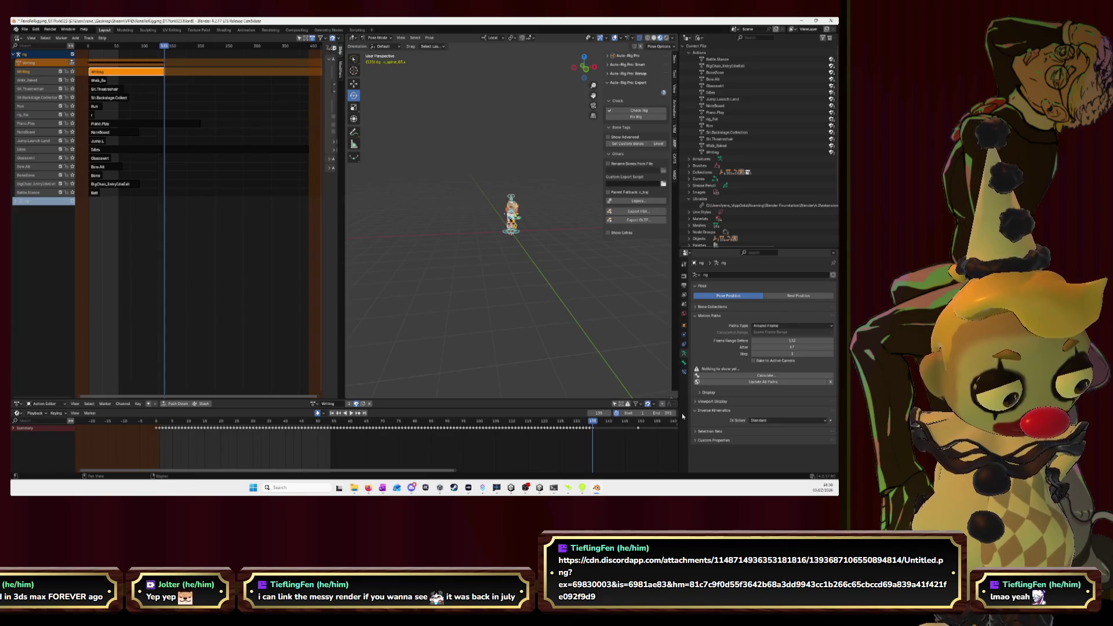
- Pan the dope sheet over the Writing keyframes, setting start frame -10 and current frame 78
{"action": "mouse_move", "coordinate": [633, 455]}
{"action": "middle_mouse_down"}
{"action": "mouse_move", "coordinate": [585, 455]}
{"action": "mouse_move", "coordinate": [650, 451]}
{"action": "mouse_move", "coordinate": [104, 446]}
{"action": "middle_mouse_up"}
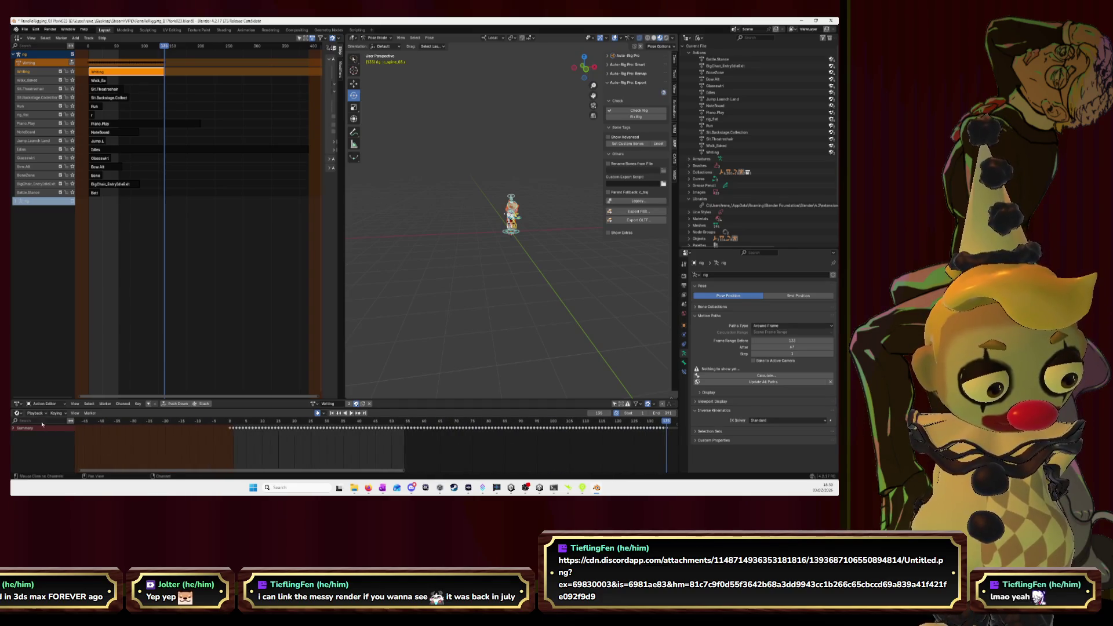
{"action": "mouse_move", "coordinate": [632, 413]}
{"action": "left_mouse_down"}
{"action": "mouse_move", "coordinate": [615, 413]}
{"action": "mouse_move", "coordinate": [632, 412]}
{"action": "left_mouse_up"}
{"action": "mouse_move", "coordinate": [404, 471]}
{"action": "left_mouse_down"}
{"action": "mouse_move", "coordinate": [650, 483]}
{"action": "mouse_move", "coordinate": [823, 461]}
{"action": "left_mouse_up"}
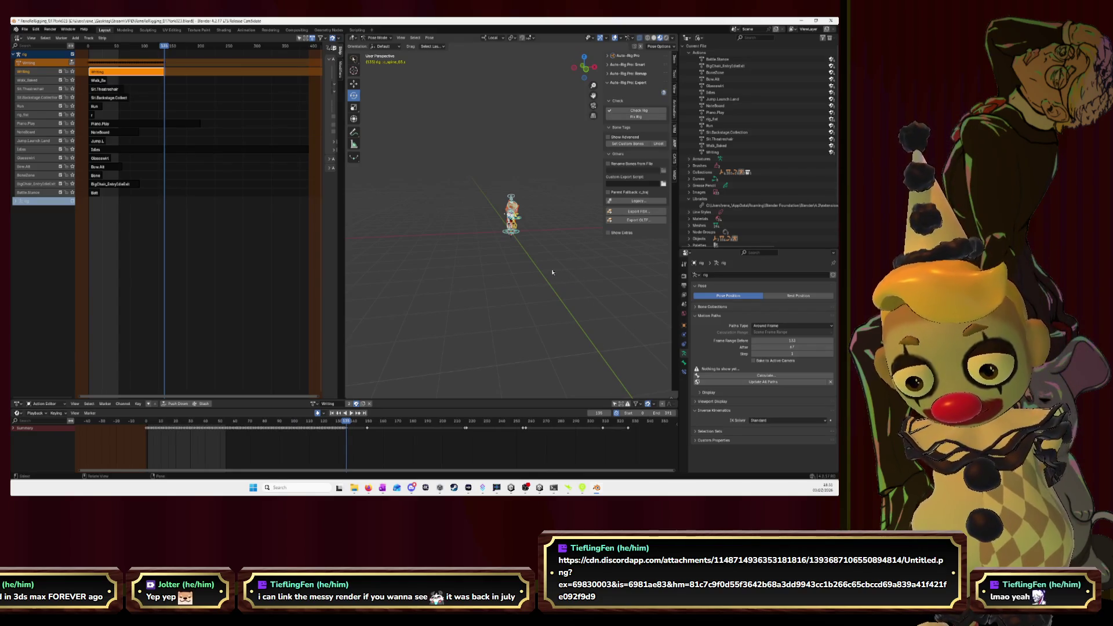
{"action": "mouse_move", "coordinate": [551, 271]}
{"action": "middle_mouse_down"}
{"action": "mouse_move", "coordinate": [571, 273]}
{"action": "mouse_move", "coordinate": [519, 309]}
{"action": "middle_mouse_up"}
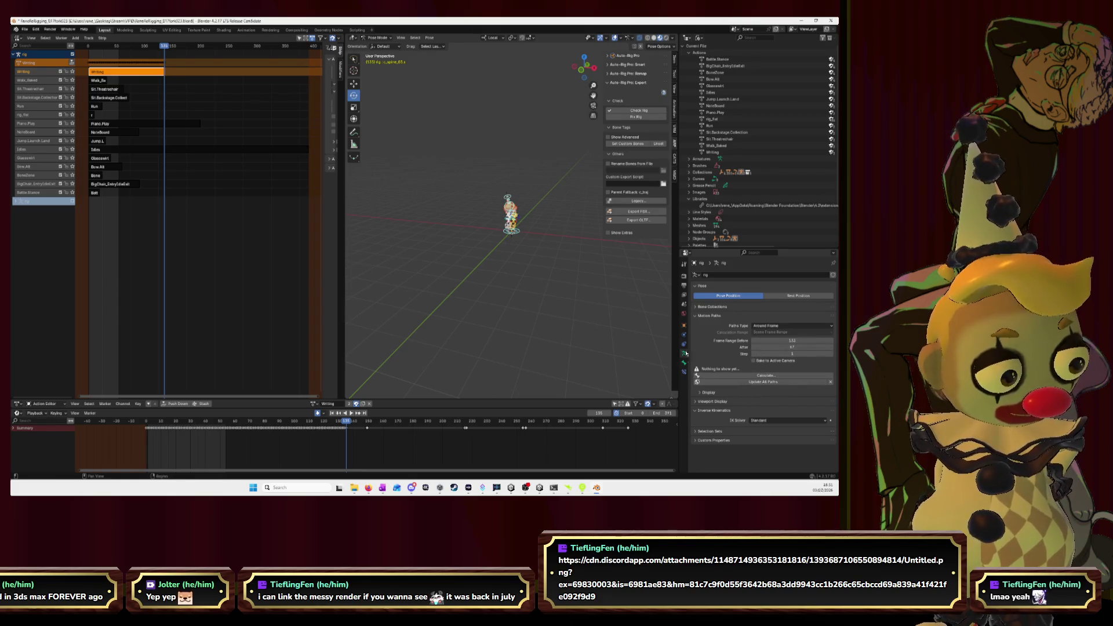
{"action": "left_click", "coordinate": [696, 316]}
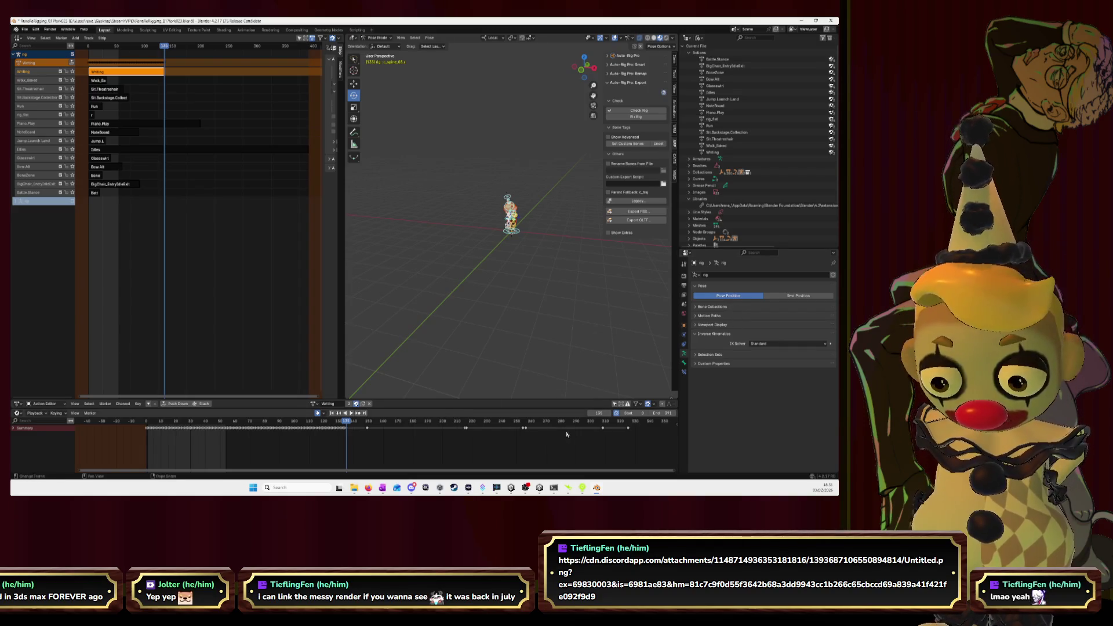
{"action": "left_click_drag", "start_coordinate": [599, 413], "coordinate": [548, 413]}
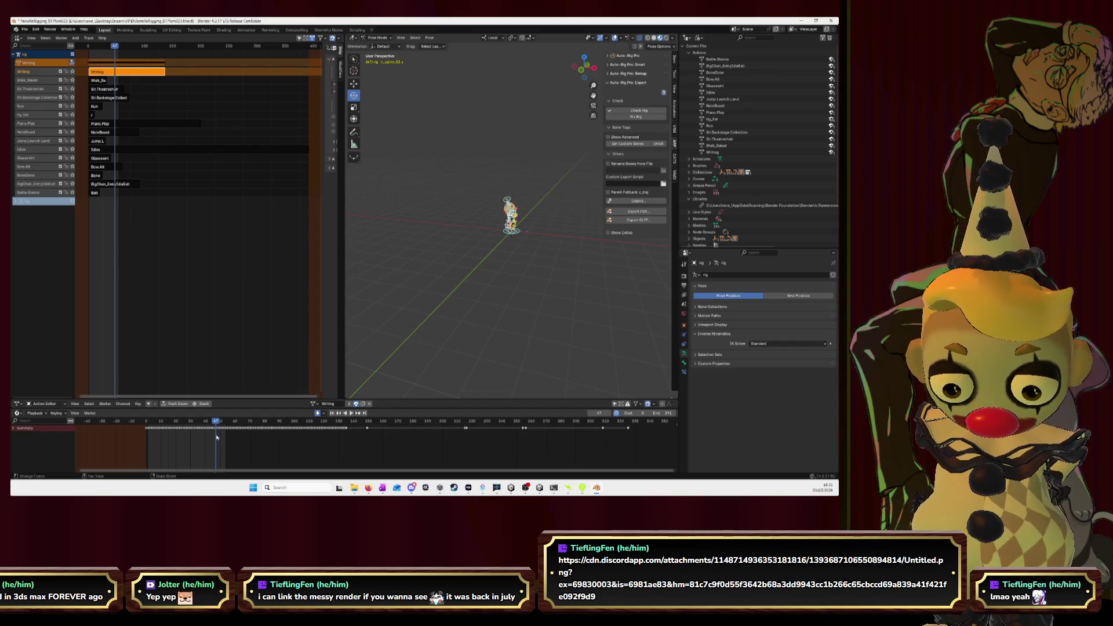
{"action": "right_click", "coordinate": [165, 443]}
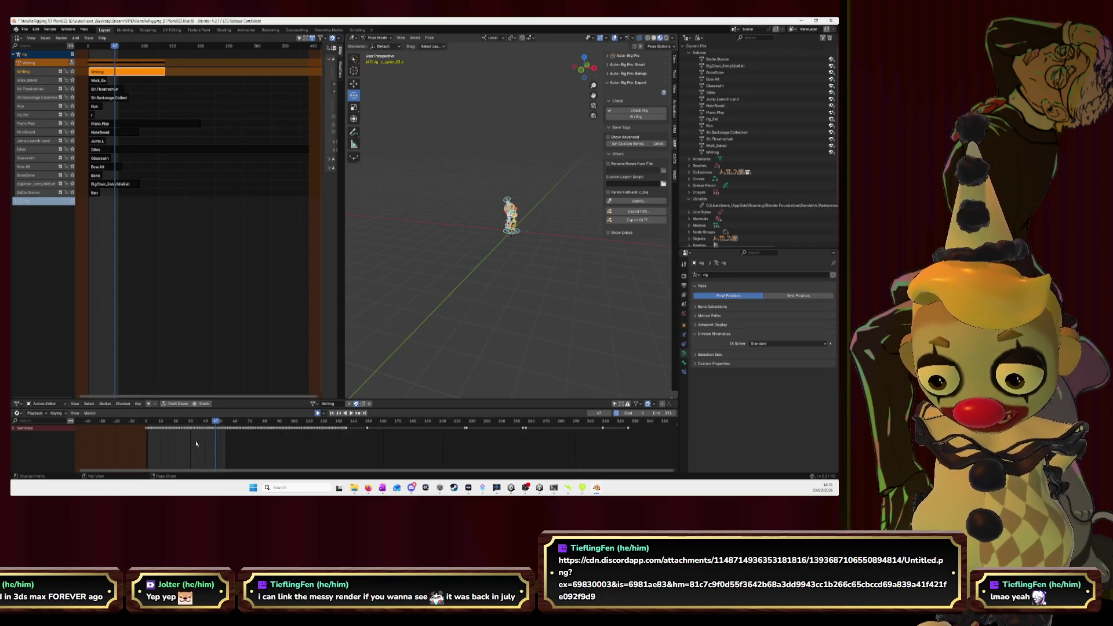
{"action": "middle_click_drag", "start_coordinate": [640, 440], "coordinate": [491, 443]}
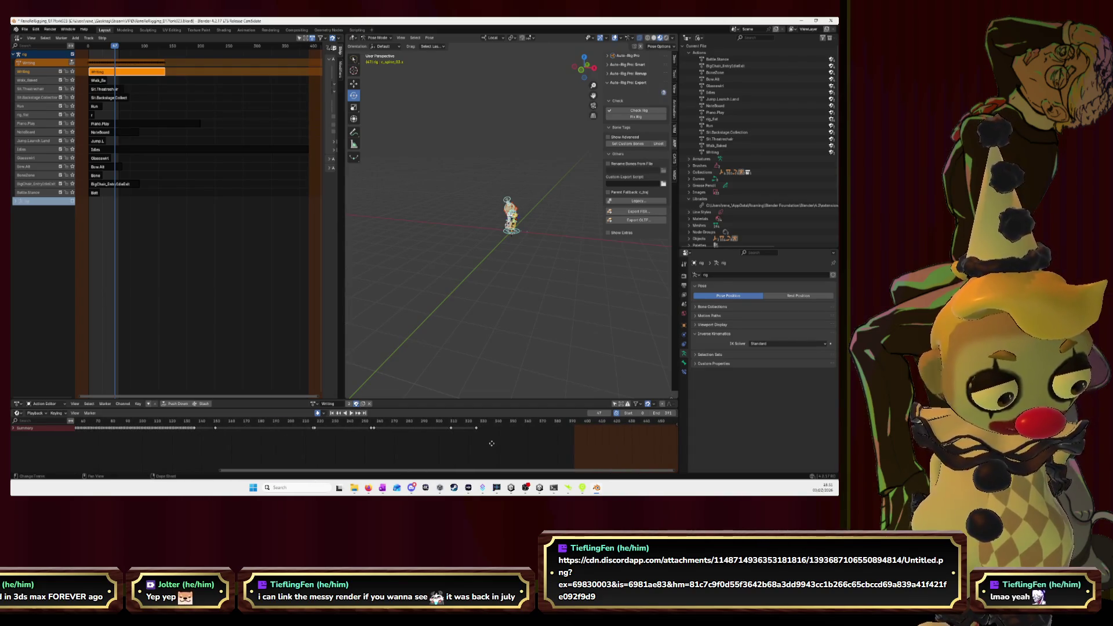
- Switch the timeline's preview frame range off
{"action": "left_click", "coordinate": [617, 414]}
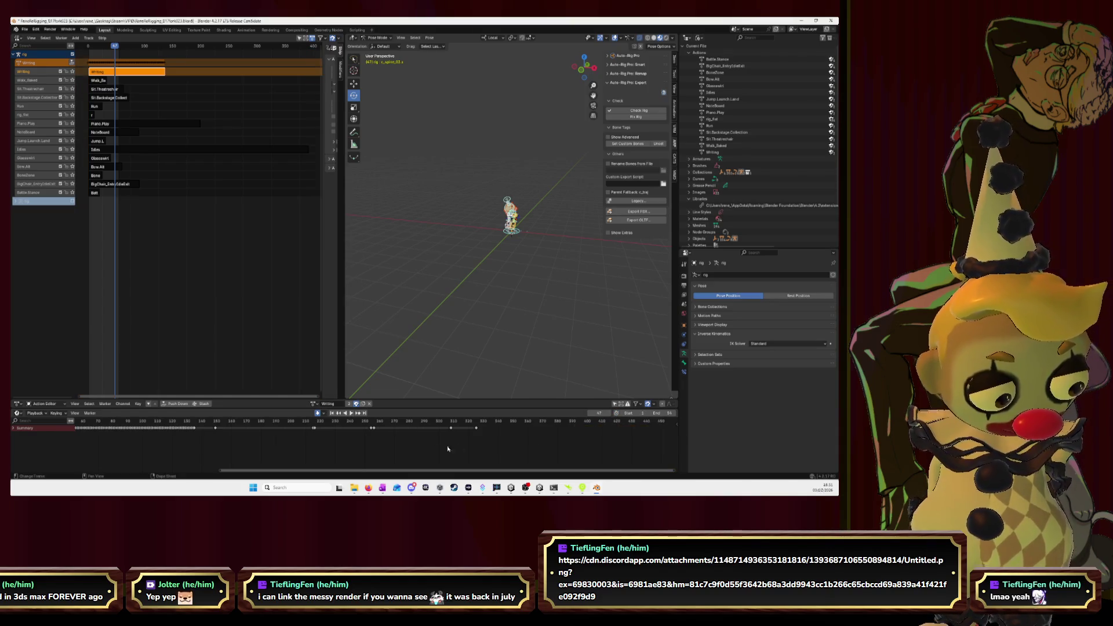
{"action": "scroll", "coordinate": [448, 449], "scroll_direction": "down", "scroll_amount": 5}
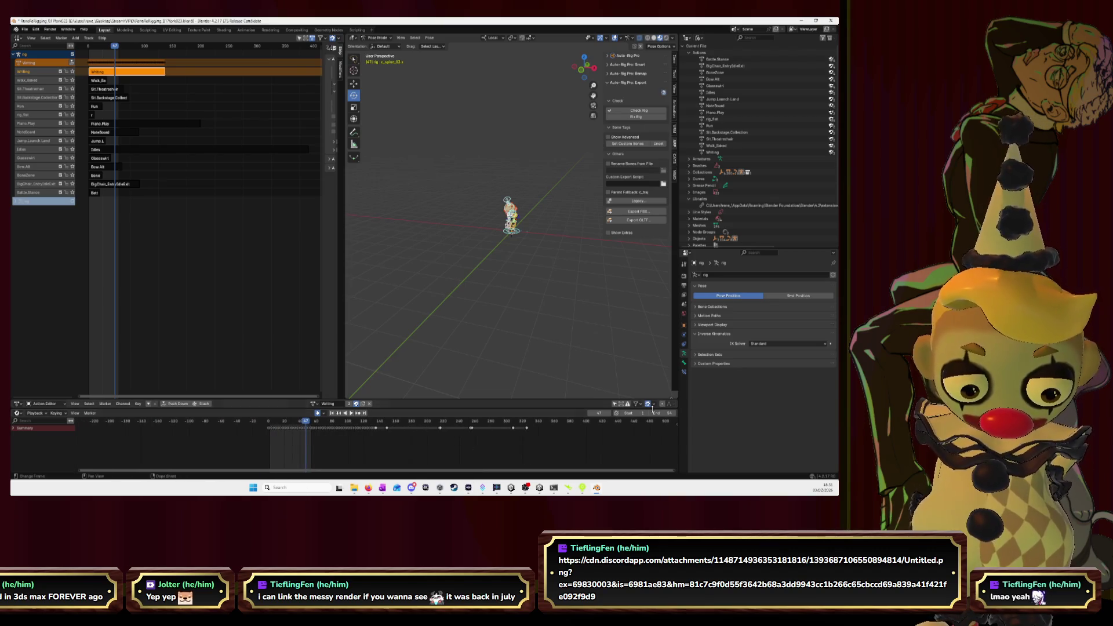
{"action": "left_click", "coordinate": [616, 413]}
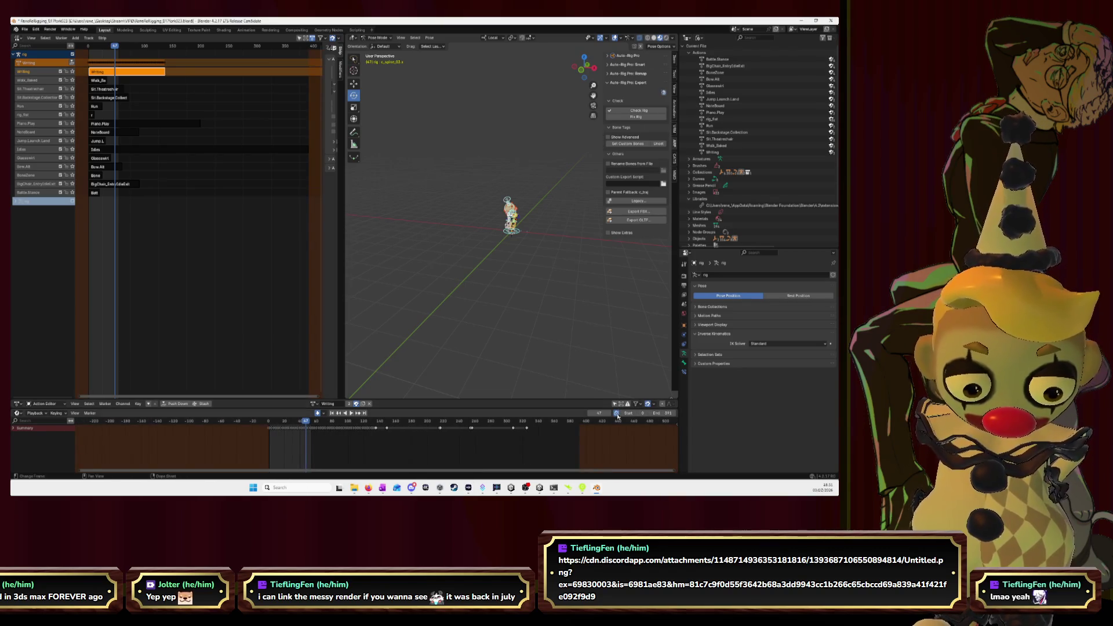
{"action": "left_click", "coordinate": [616, 414]}
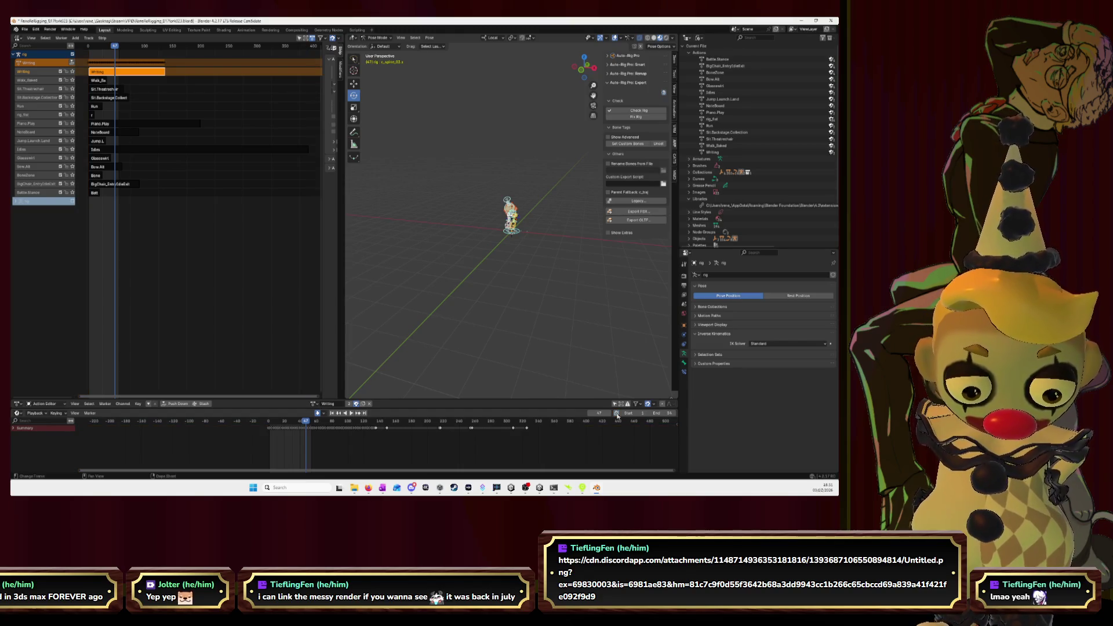
- Set the animation End frame to 135 and open the Auto-Rig Pro FBX export browser
{"action": "left_click_drag", "start_coordinate": [664, 413], "coordinate": [723, 413]}
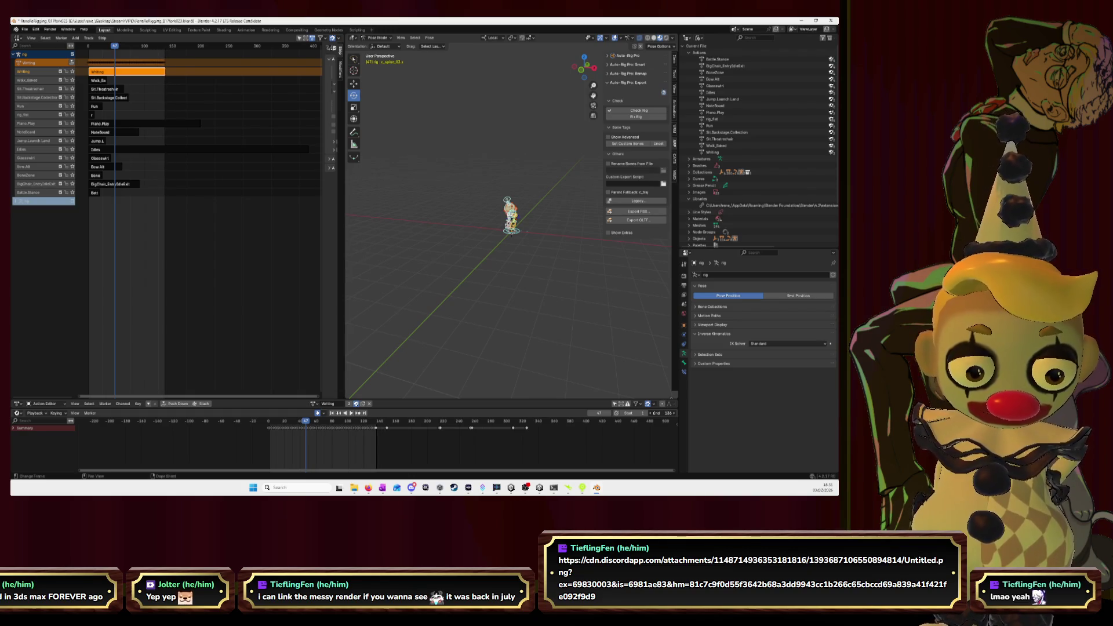
{"action": "scroll", "coordinate": [328, 446], "scroll_direction": "up", "scroll_amount": 4}
{"action": "scroll", "coordinate": [329, 446], "scroll_direction": "up", "scroll_amount": 3}
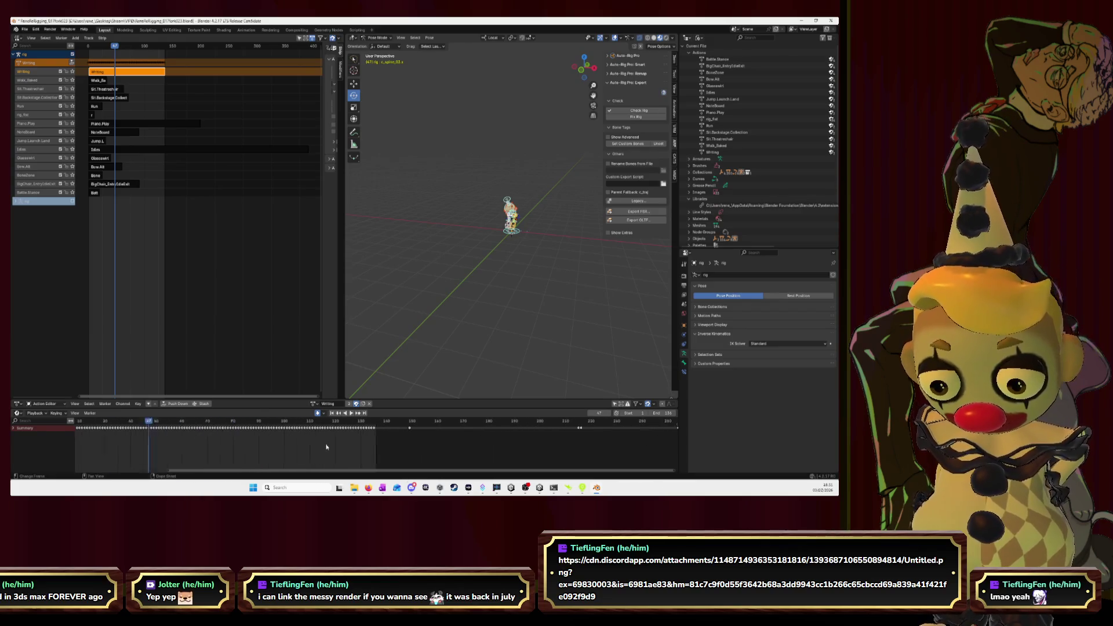
{"action": "left_click", "coordinate": [652, 415]}
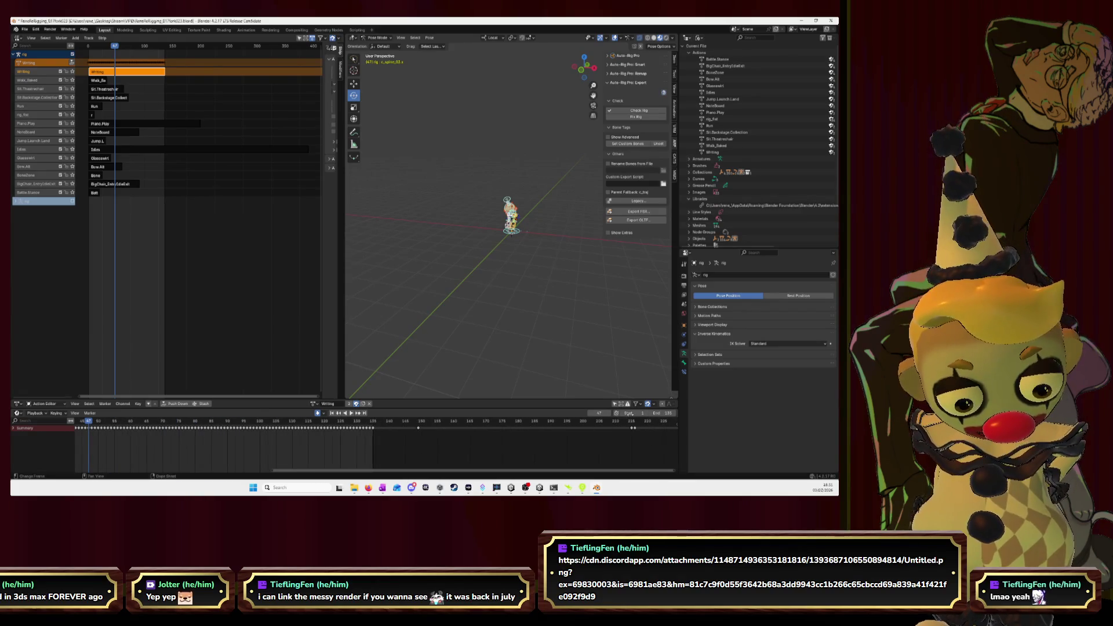
{"action": "key", "text": "Home"}
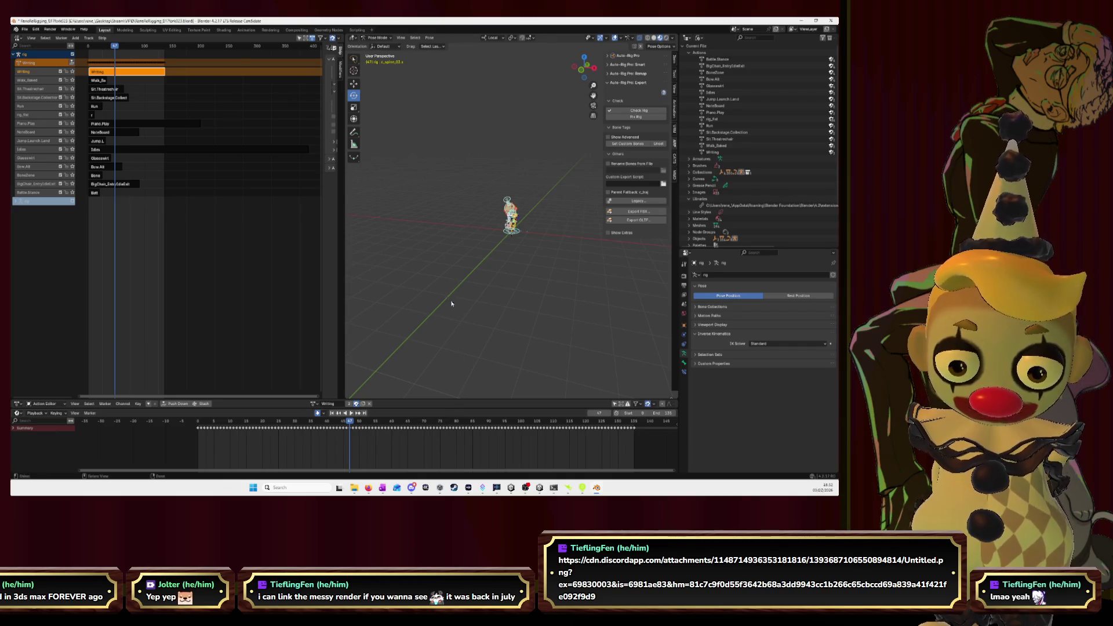
{"action": "left_click", "coordinate": [628, 213]}
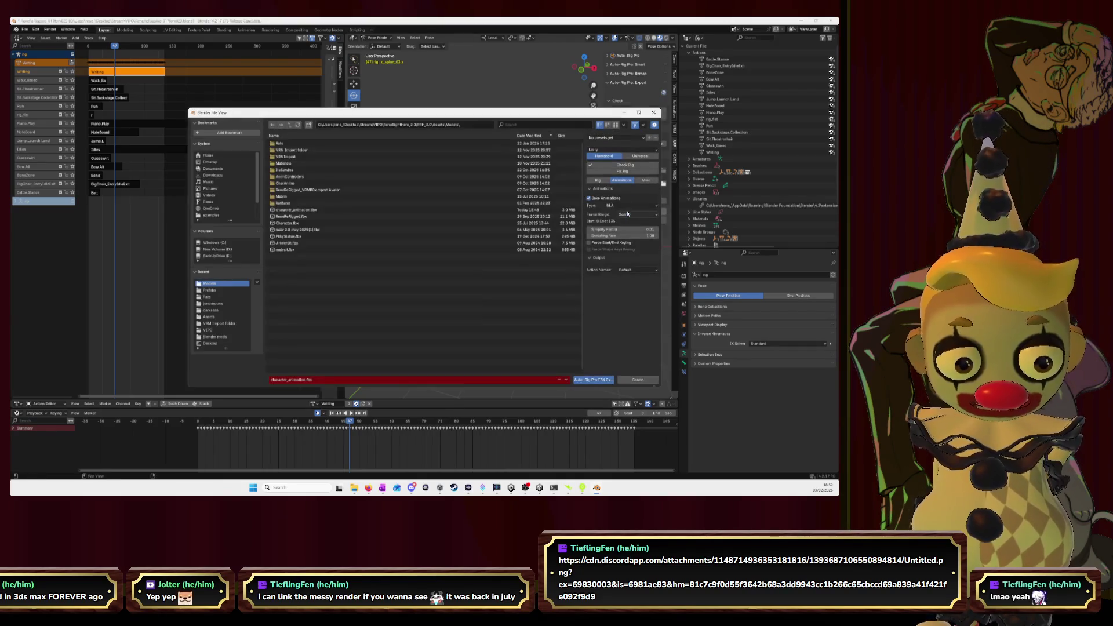
- Export the rig to character_animation.fbx, then switch to the web browser
{"action": "left_click", "coordinate": [591, 380]}
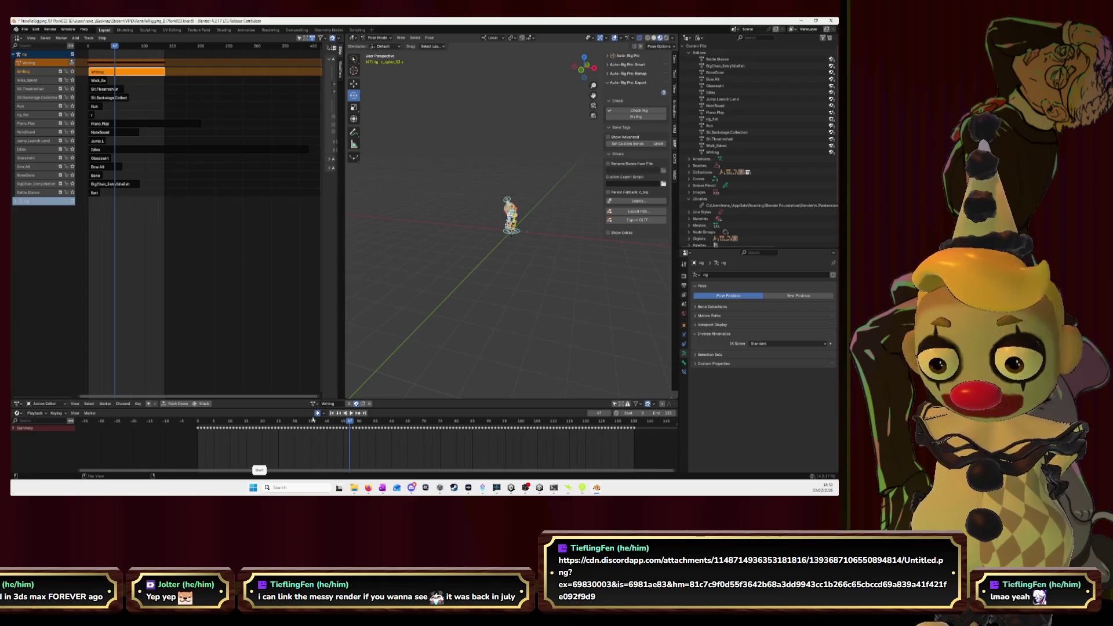
{"action": "key", "text": "alt+Tab"}
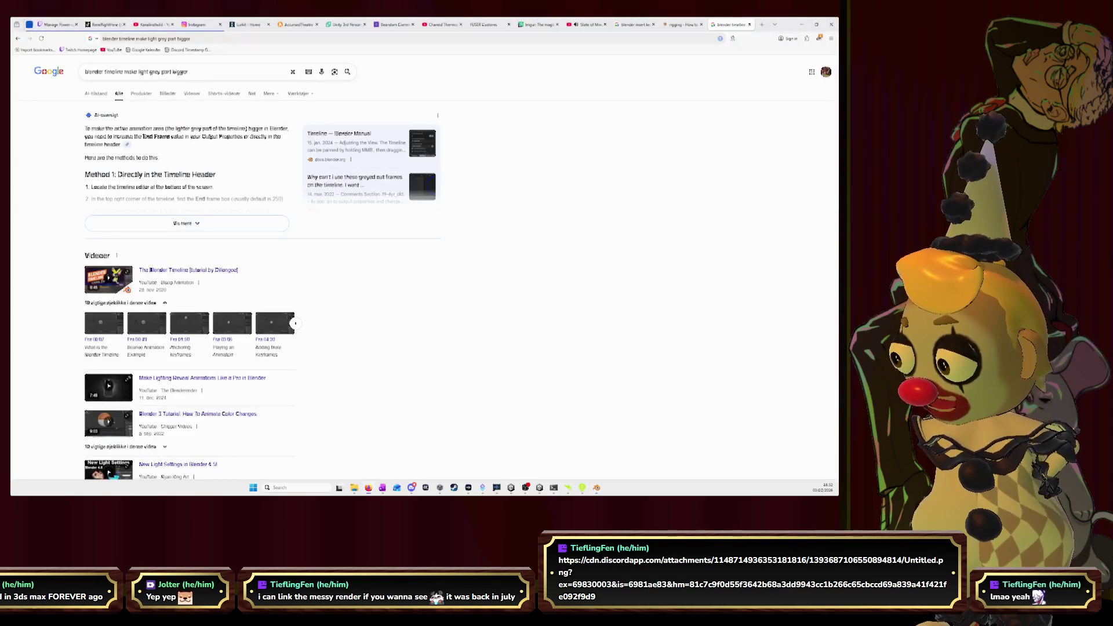
- Play State of Mind from the HYPE TIME playlist, minimize the browser, and switch windows
{"action": "left_click", "coordinate": [586, 24]}
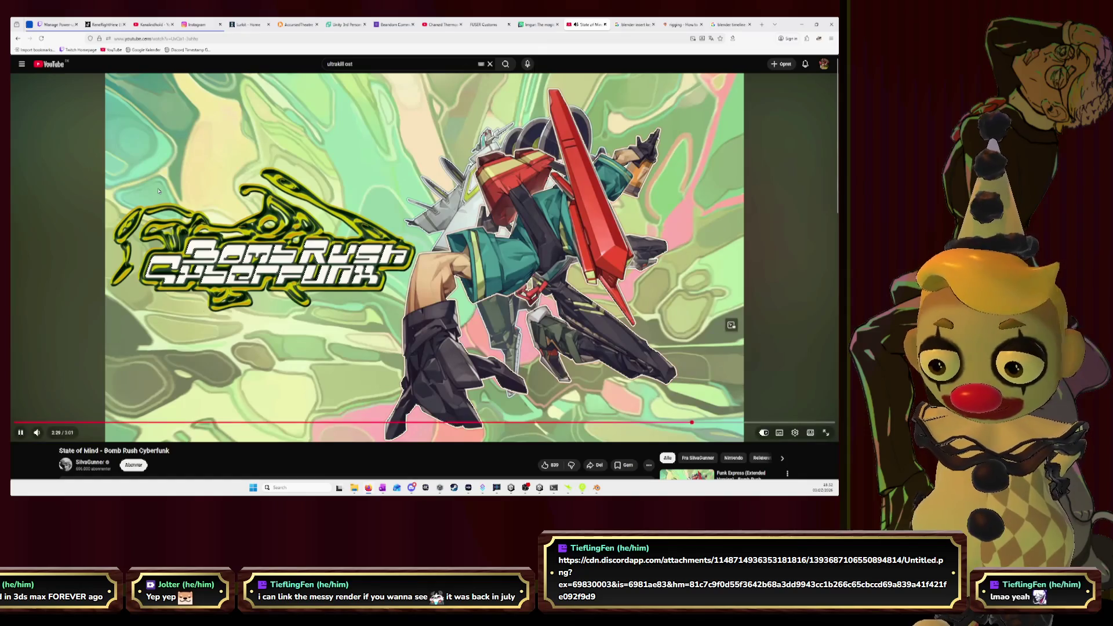
{"action": "key", "text": "alt+Left"}
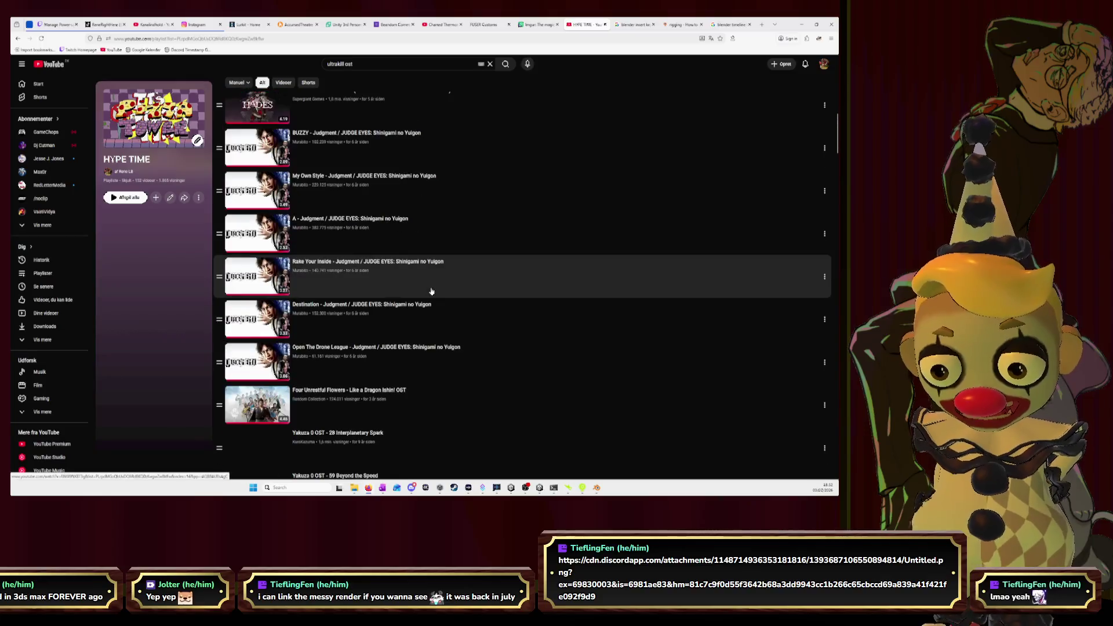
{"action": "scroll", "coordinate": [431, 291], "scroll_direction": "up", "scroll_amount": 2}
{"action": "left_click", "coordinate": [442, 145]}
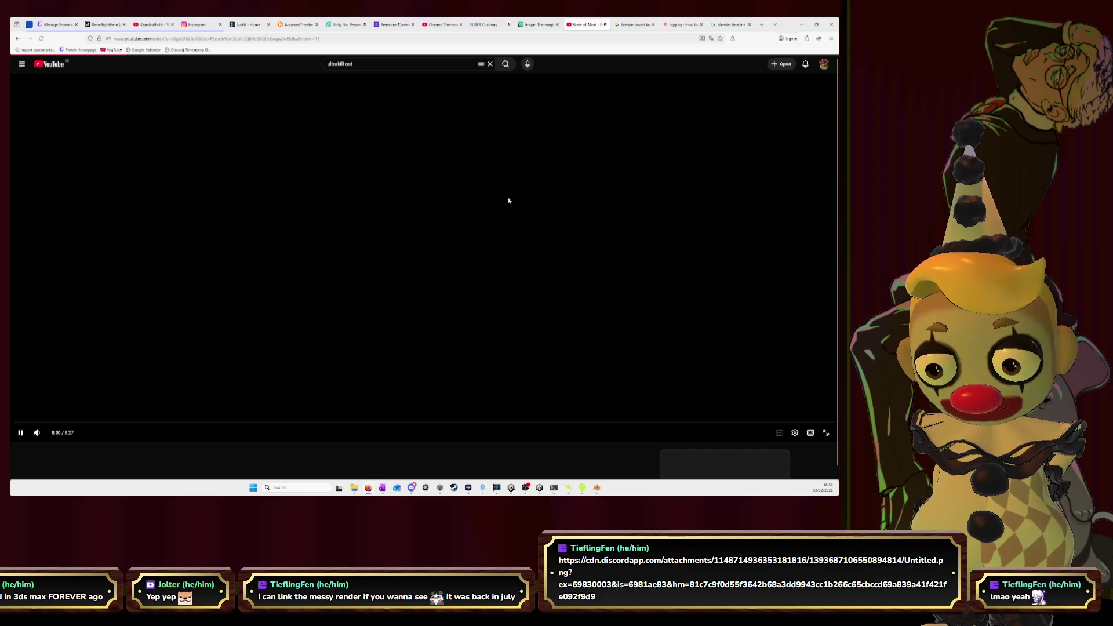
{"action": "key", "text": "super+Down"}
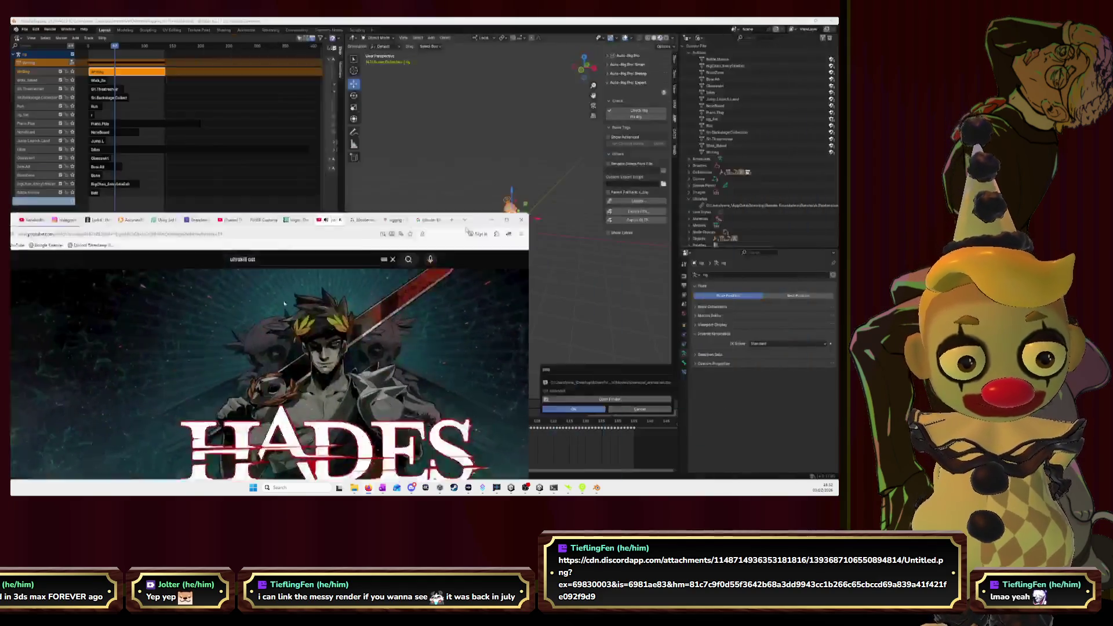
{"action": "key", "text": "super+Down"}
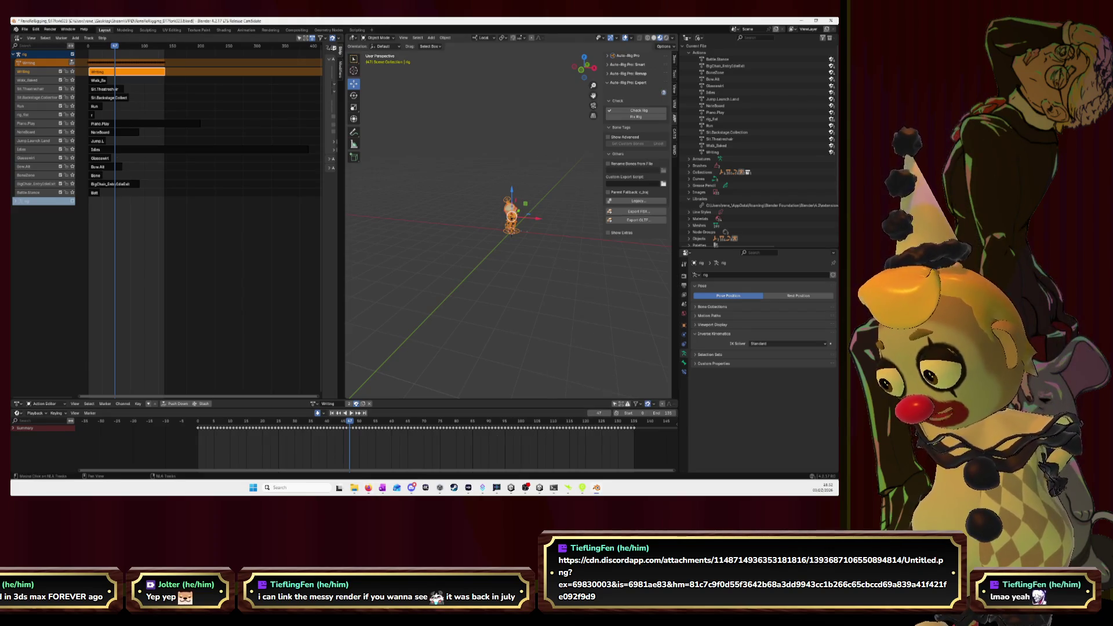
{"action": "key", "text": "alt+Tab"}
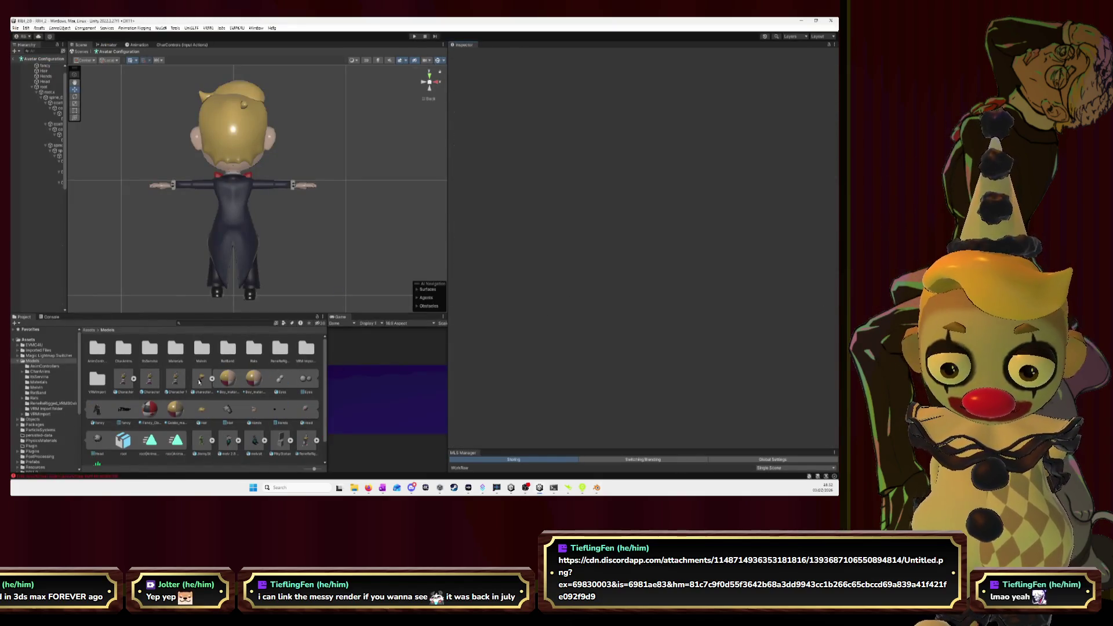
- Remove the duplicate root|Animation (1) clip from character_animation and preview the remaining clip
{"action": "left_click", "coordinate": [199, 381]}
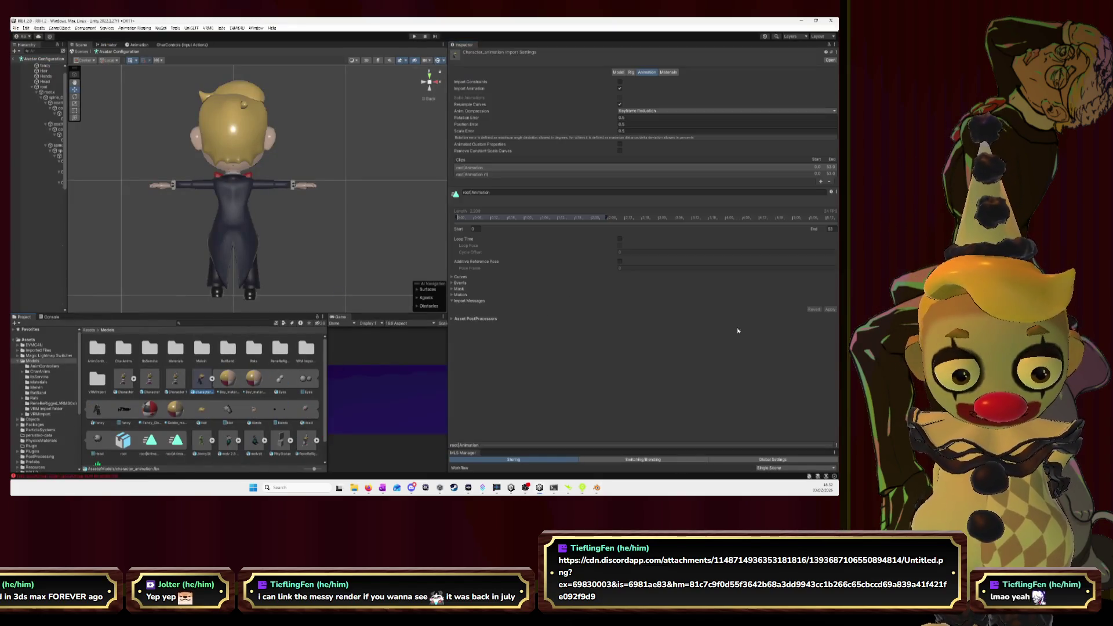
{"action": "left_click", "coordinate": [507, 175]}
{"action": "mouse_move", "coordinate": [564, 446]}
{"action": "left_mouse_down"}
{"action": "mouse_move", "coordinate": [559, 281]}
{"action": "mouse_move", "coordinate": [557, 291]}
{"action": "left_mouse_up"}
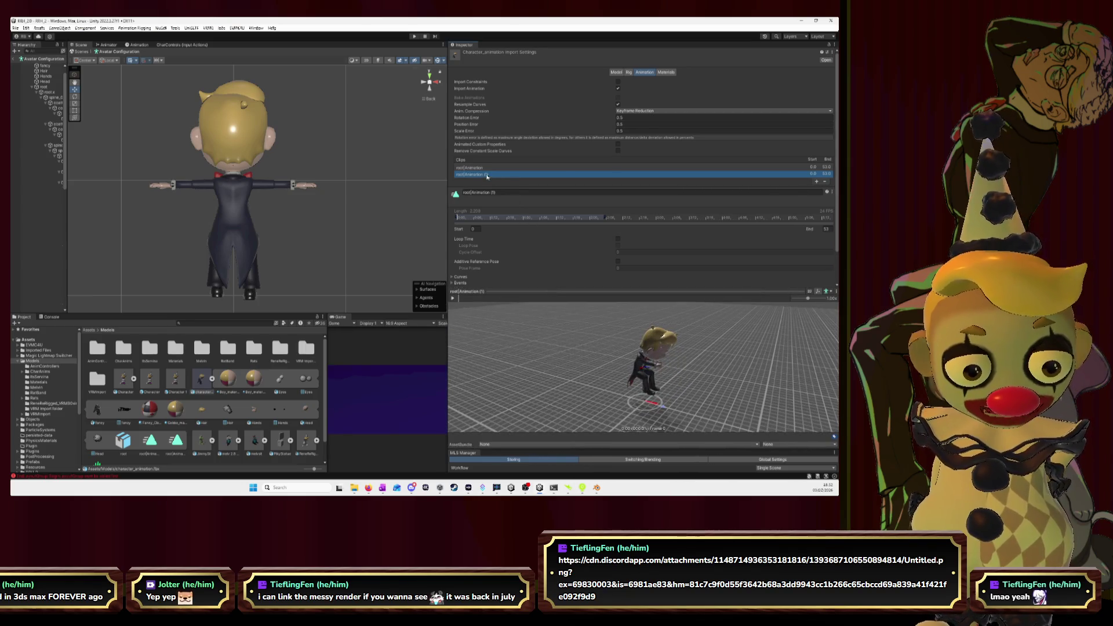
{"action": "left_click", "coordinate": [824, 182]}
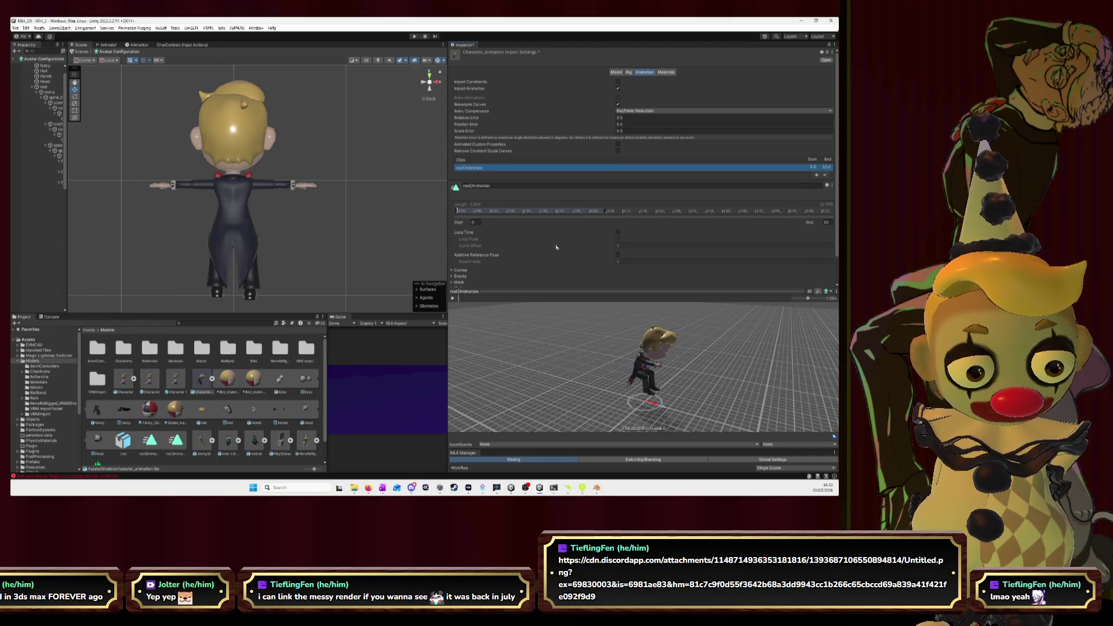
{"action": "left_click", "coordinate": [453, 298]}
{"action": "left_click_drag", "start_coordinate": [534, 353], "coordinate": [619, 384]}
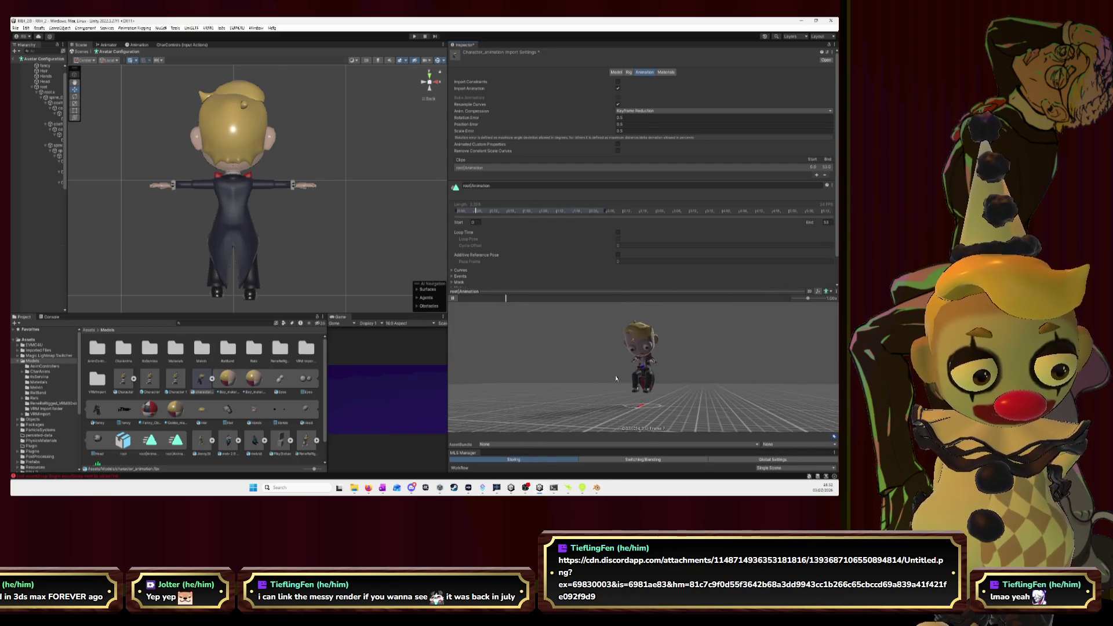
- Set the clip's End frame to 135 and play the lengthened clip in the preview
{"action": "left_click", "coordinate": [826, 222]}
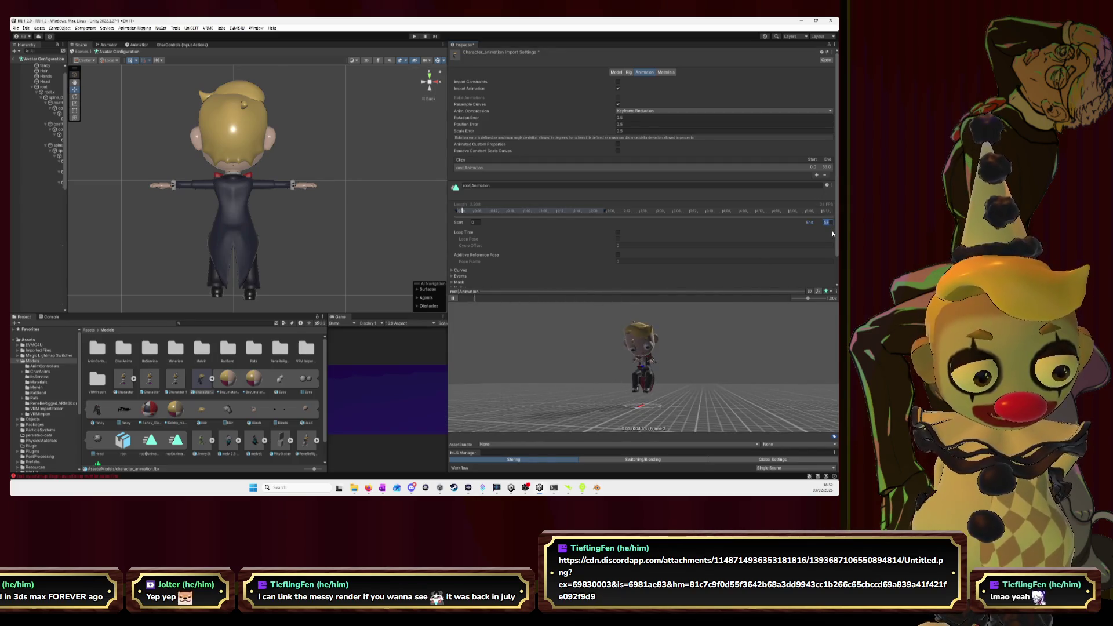
{"action": "type", "text": "135"}
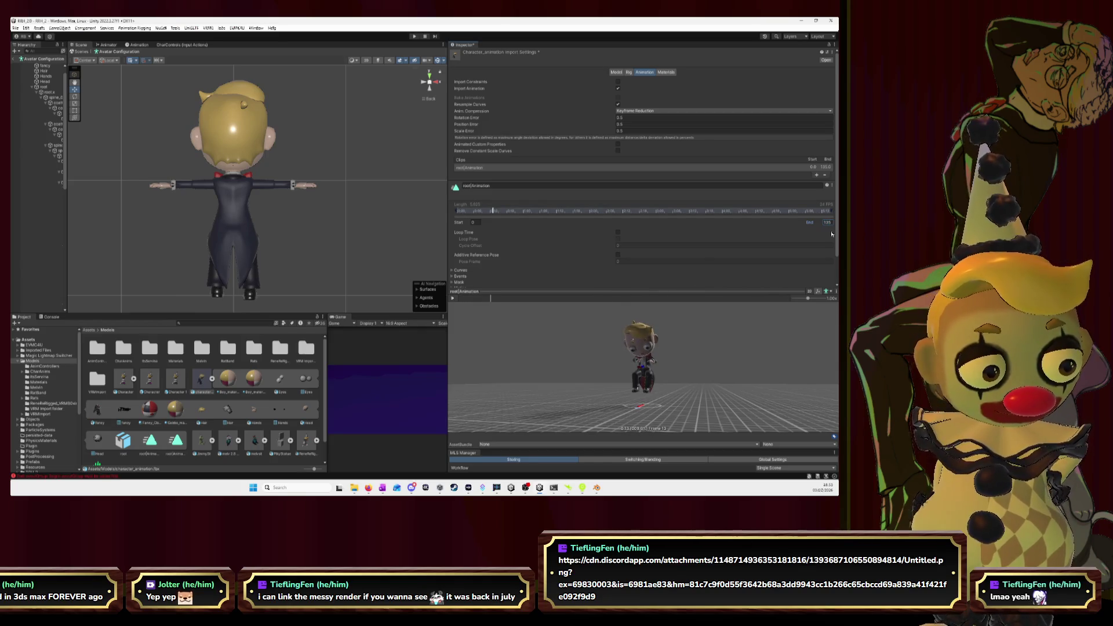
{"action": "left_click", "coordinate": [490, 295]}
{"action": "left_click", "coordinate": [452, 298]}
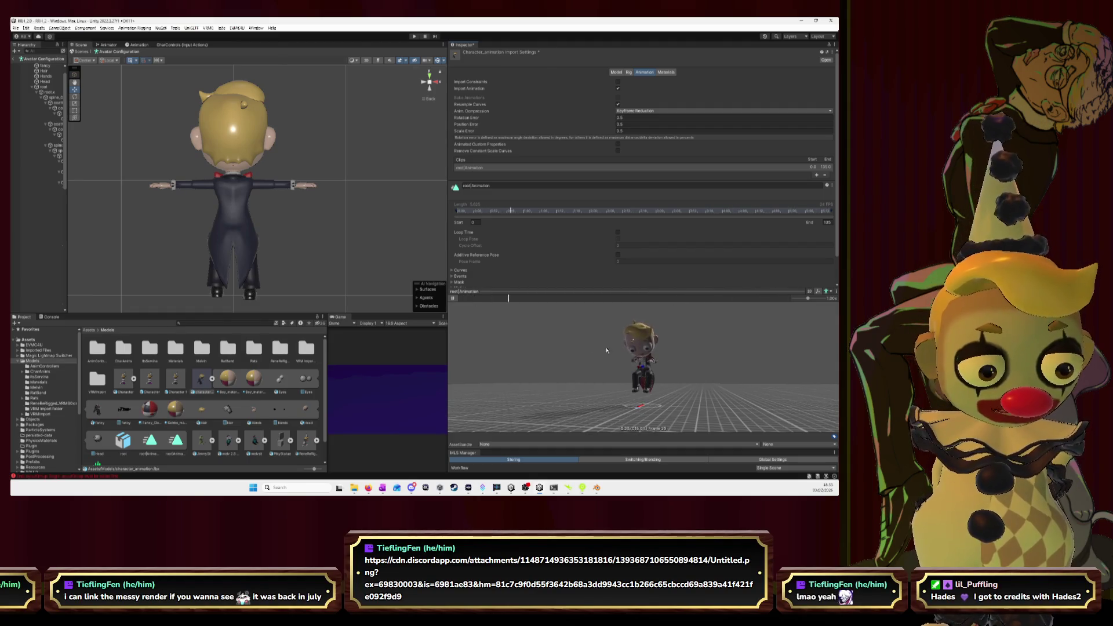
{"action": "left_click_drag", "start_coordinate": [657, 364], "coordinate": [599, 358]}
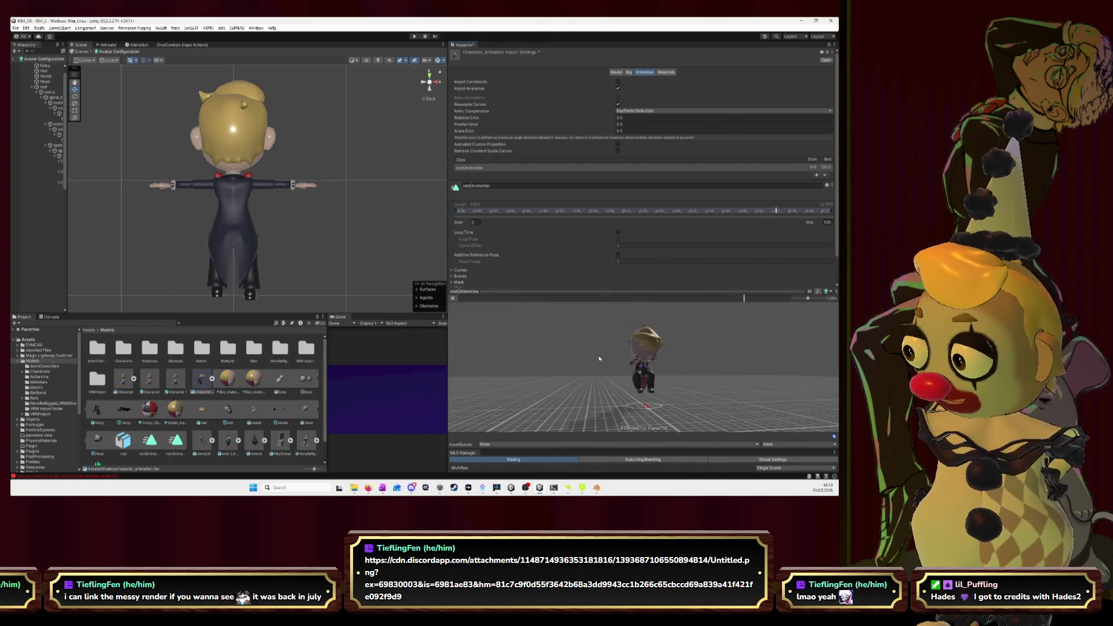
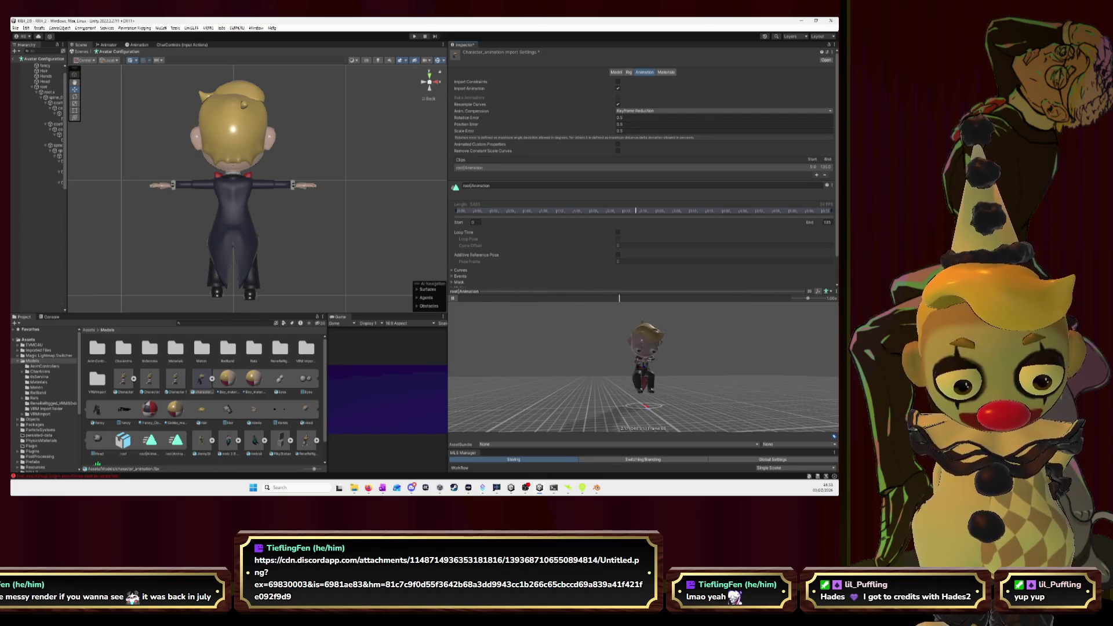
- Jump the Unity clip preview to frame 80, then return to Blender
{"action": "left_click", "coordinate": [679, 290]}
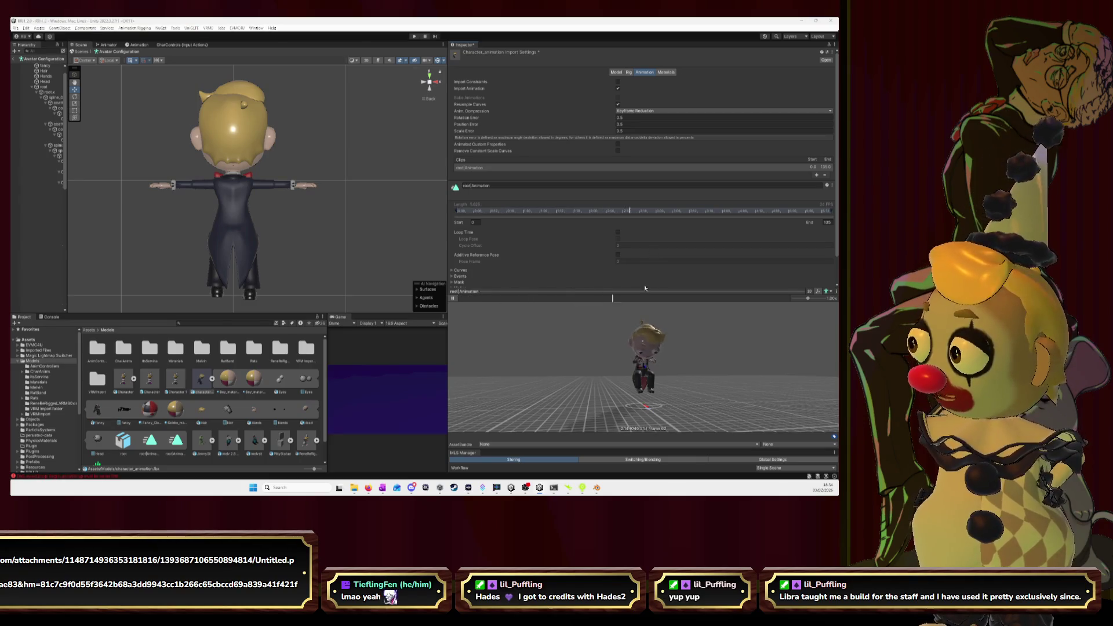
{"action": "key", "text": "alt+Tab"}
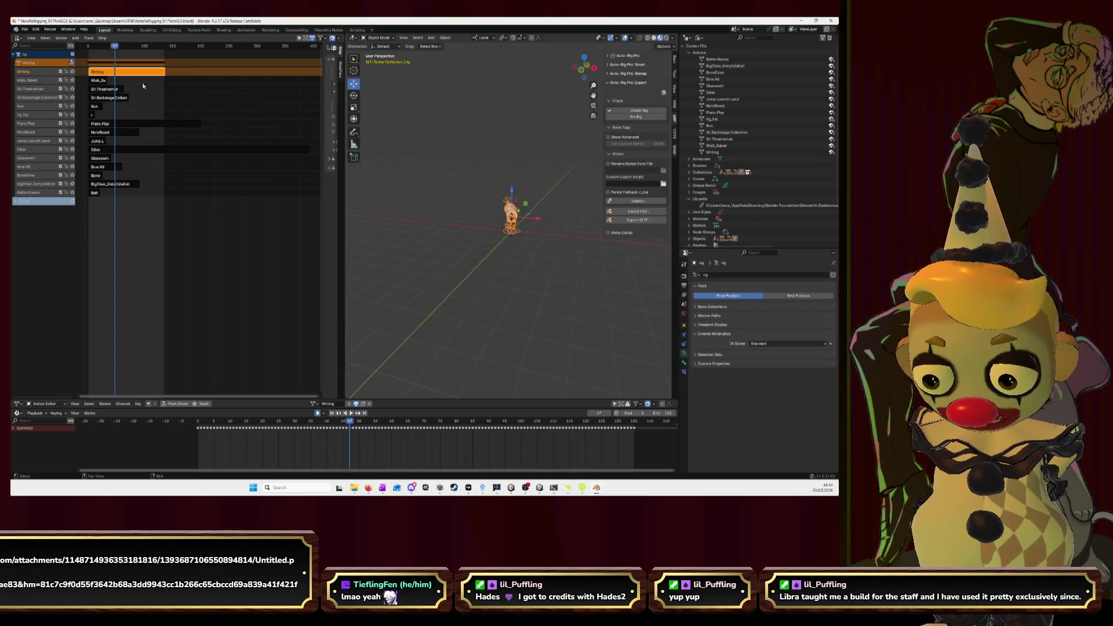
- Drag the Walk_Baked strip onto the Writing track and zoom in near frame zero
{"action": "left_click_drag", "start_coordinate": [97, 83], "coordinate": [174, 70]}
{"action": "scroll", "coordinate": [181, 106], "scroll_direction": "up", "scroll_amount": 6}
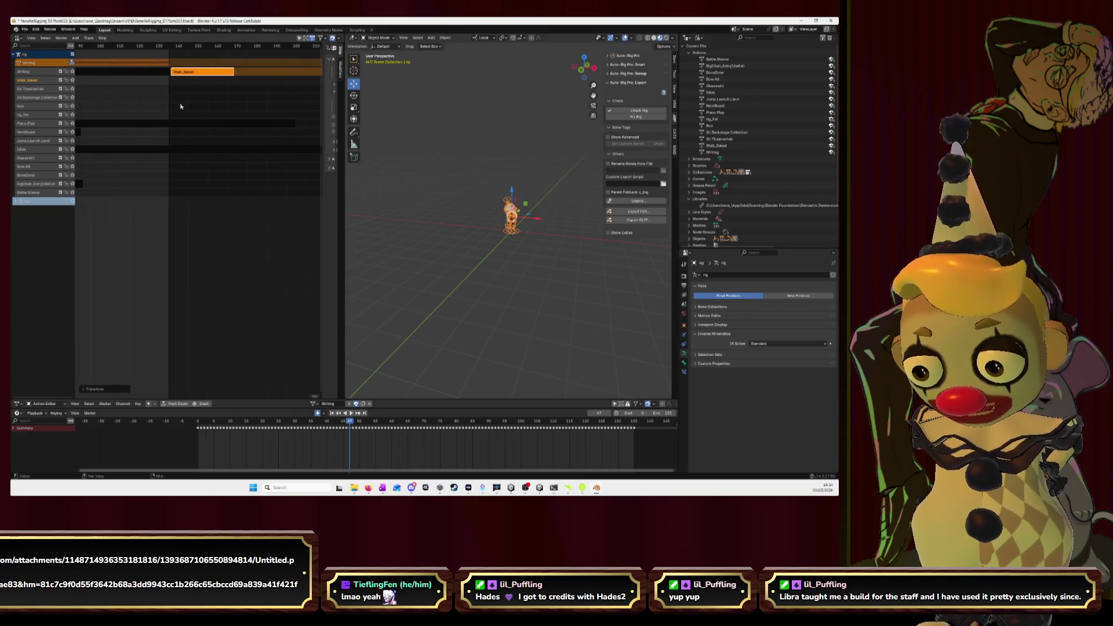
{"action": "scroll", "coordinate": [180, 107], "scroll_direction": "up", "scroll_amount": 6}
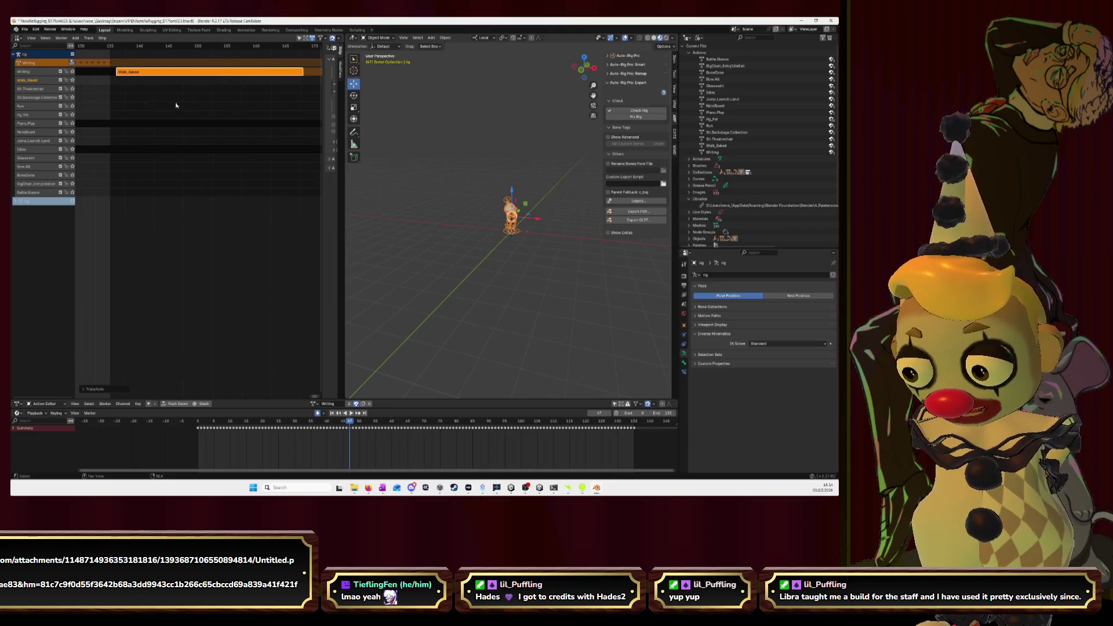
{"action": "scroll", "coordinate": [177, 105], "scroll_direction": "down", "scroll_amount": 8}
{"action": "middle_click_drag", "start_coordinate": [146, 108], "coordinate": [191, 109]}
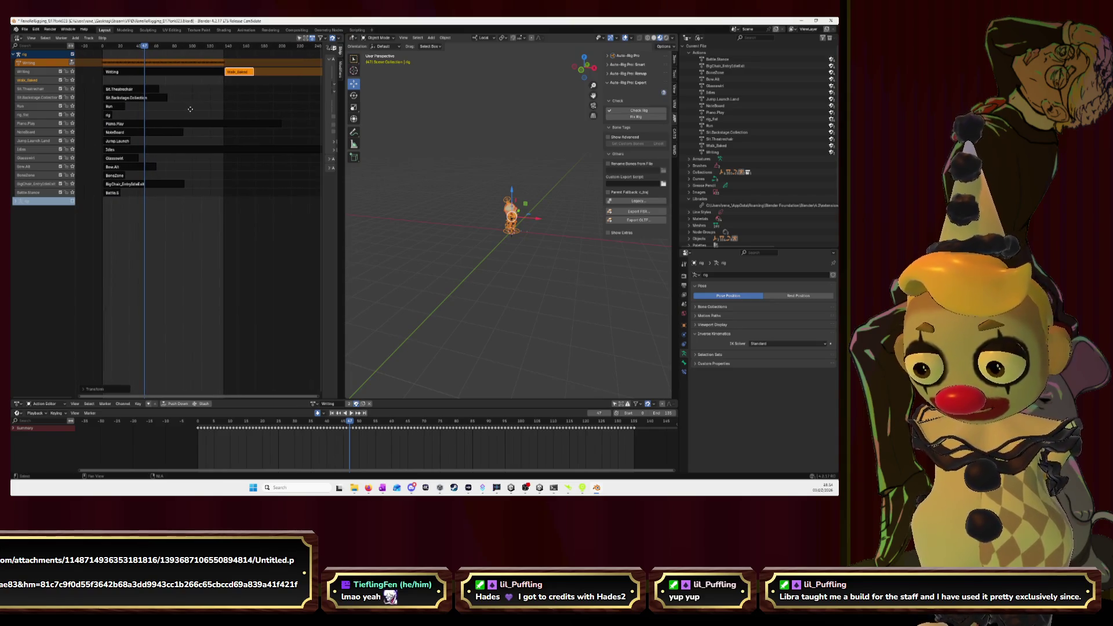
{"action": "scroll", "coordinate": [116, 99], "scroll_direction": "up", "scroll_amount": 7}
{"action": "mouse_move", "coordinate": [116, 99]}
{"action": "middle_mouse_down"}
{"action": "mouse_move", "coordinate": [198, 93]}
{"action": "mouse_move", "coordinate": [162, 90]}
{"action": "middle_mouse_up"}
- Reposition Walk_Baked so it sits right after the Writing strip
{"action": "left_click", "coordinate": [189, 72]}
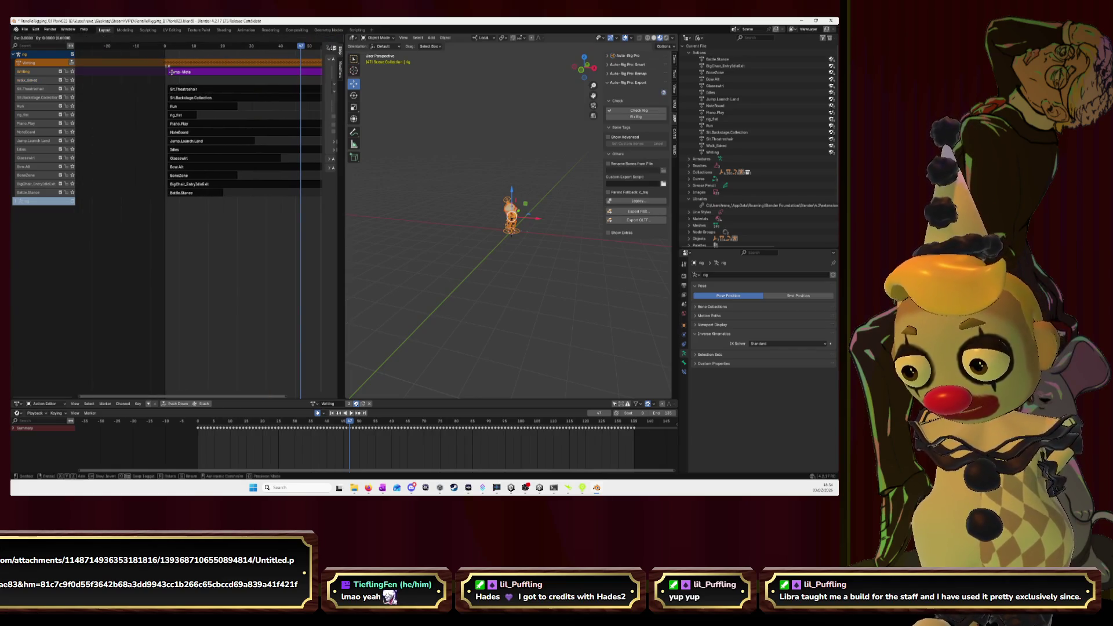
{"action": "scroll", "coordinate": [189, 85], "scroll_direction": "down", "scroll_amount": 10, "text": "ctrl"}
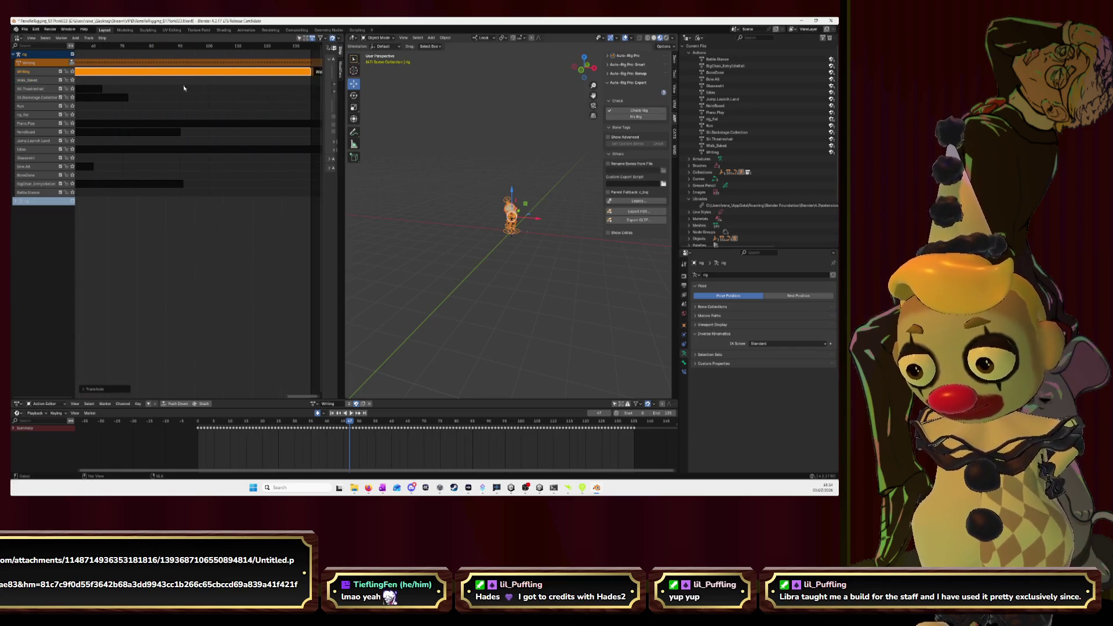
{"action": "left_click", "coordinate": [244, 75]}
{"action": "key", "text": "g"}
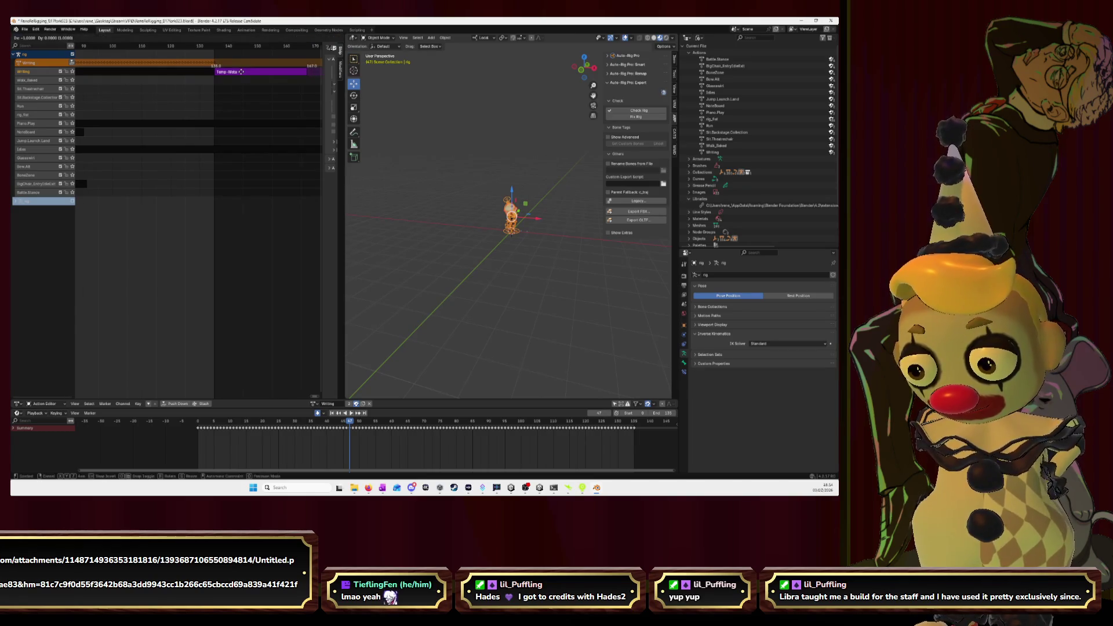
{"action": "left_click", "coordinate": [242, 74]}
- Set the current frame and the scene End frame to 167, then select the Writing track
{"action": "scroll", "coordinate": [186, 109], "scroll_direction": "down", "scroll_amount": 5}
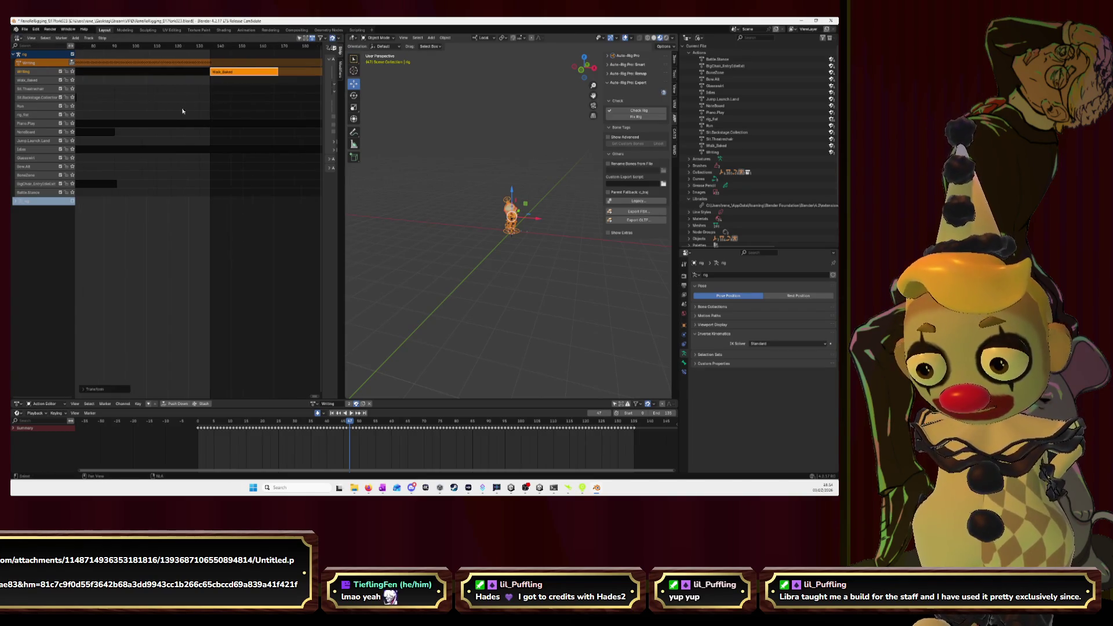
{"action": "left_click_drag", "start_coordinate": [127, 54], "coordinate": [233, 56]}
{"action": "scroll", "coordinate": [252, 366], "scroll_direction": "up", "scroll_amount": 4}
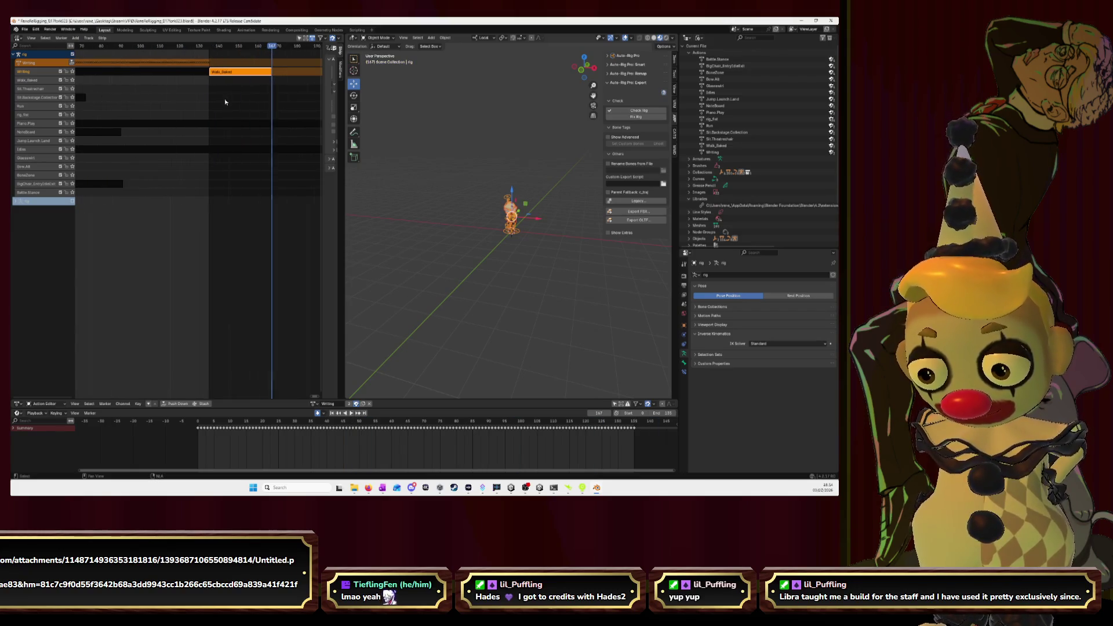
{"action": "left_click", "coordinate": [599, 413]}
{"action": "type", "text": "179"}
{"action": "key", "text": "Return"}
{"action": "left_click_drag", "start_coordinate": [599, 413], "coordinate": [572, 413]}
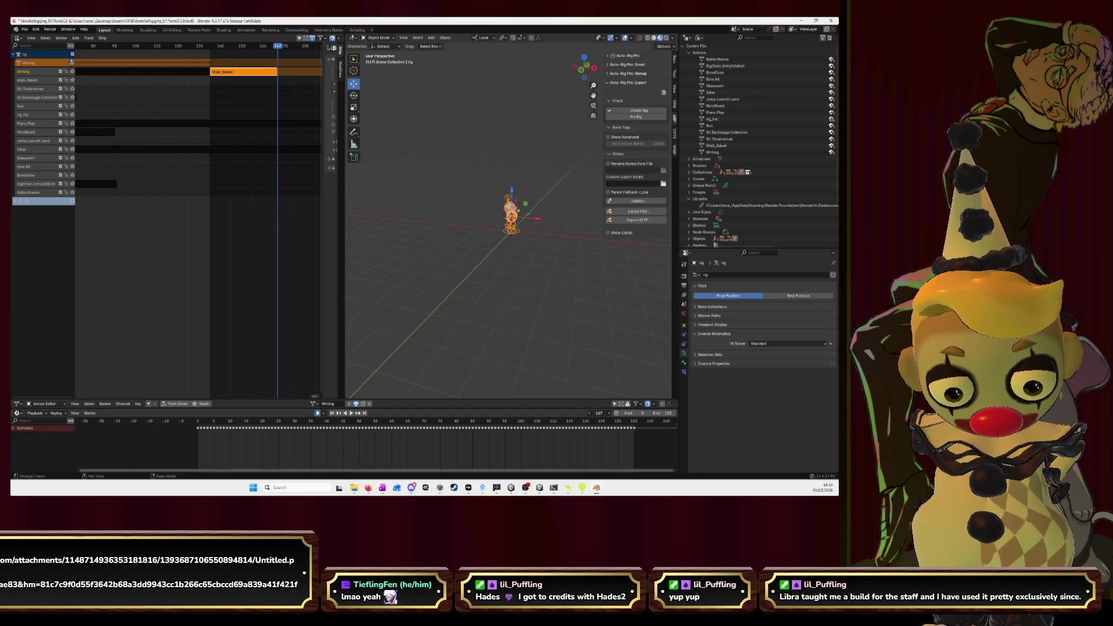
{"action": "left_click", "coordinate": [666, 413]}
{"action": "type", "text": "167"}
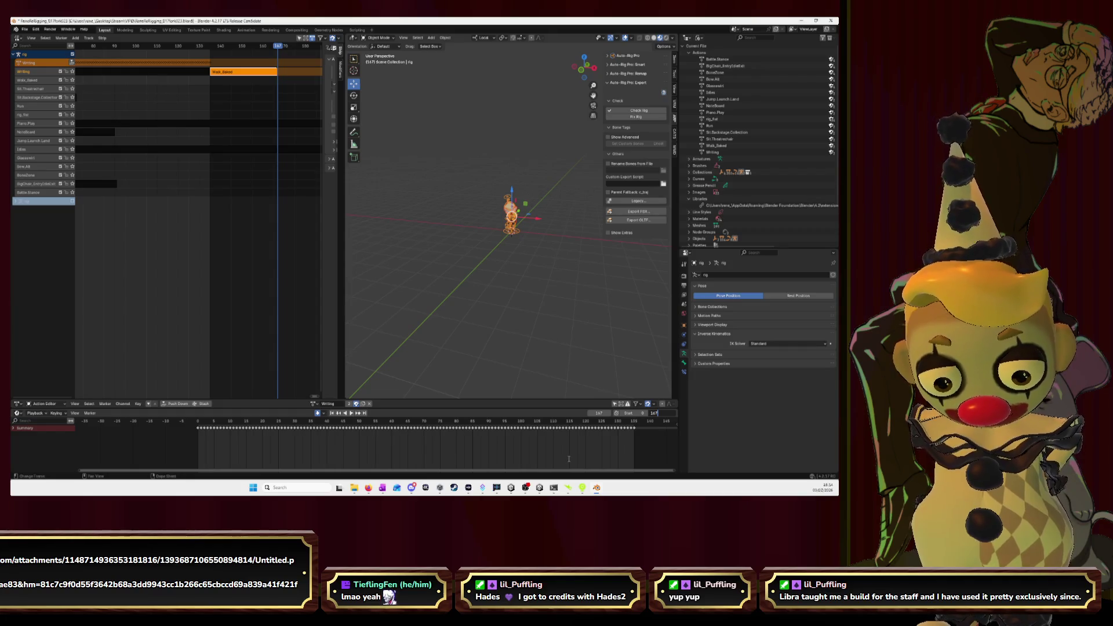
{"action": "key", "text": "Return"}
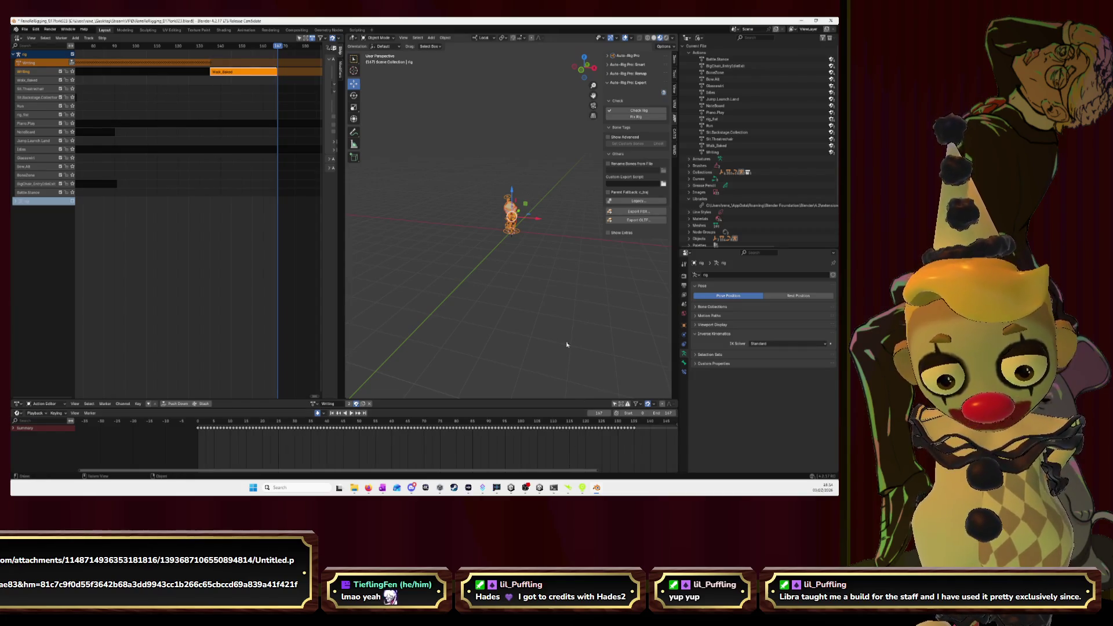
{"action": "left_click", "coordinate": [204, 83]}
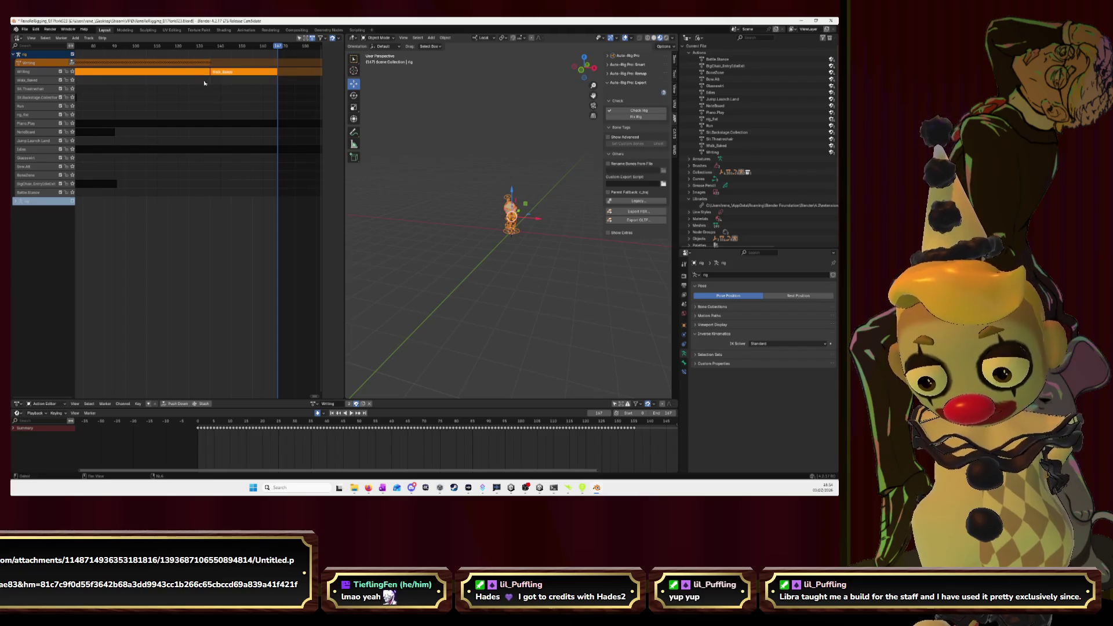
- Export the character and its animations with Auto-Rig Pro FBX export, then return to Unity
{"action": "left_click", "coordinate": [638, 211]}
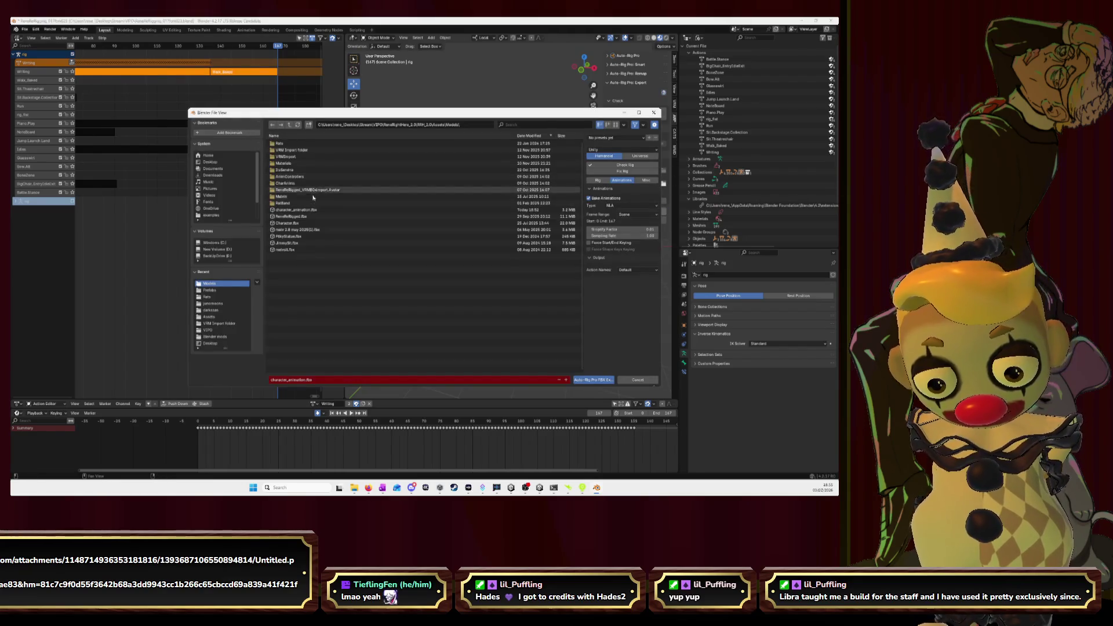
{"action": "left_click", "coordinate": [594, 380]}
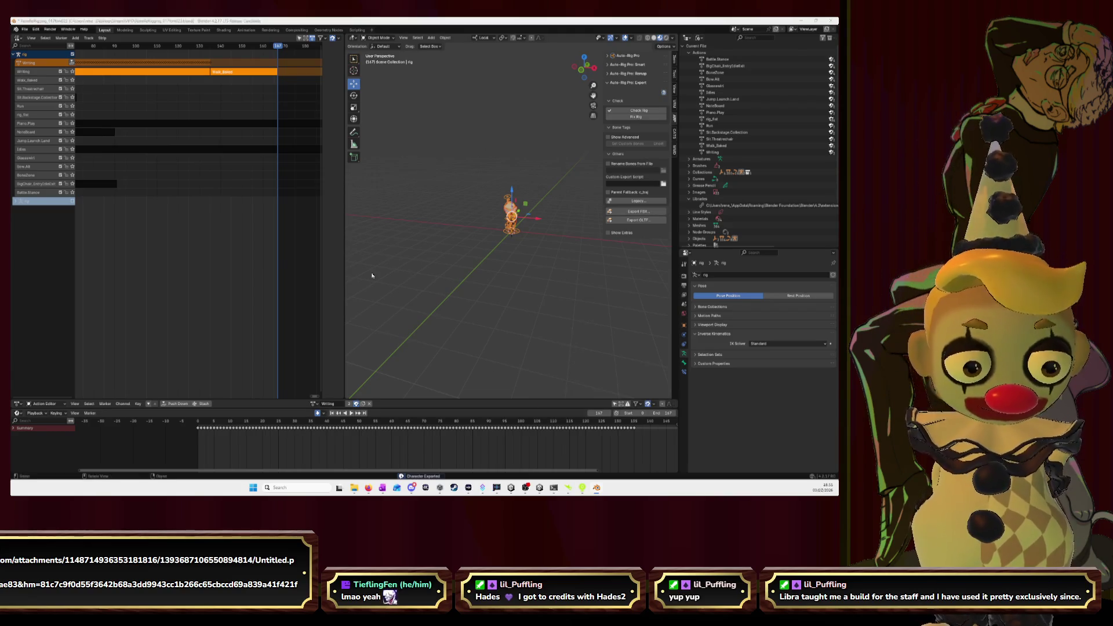
{"action": "key", "text": "alt+Tab"}
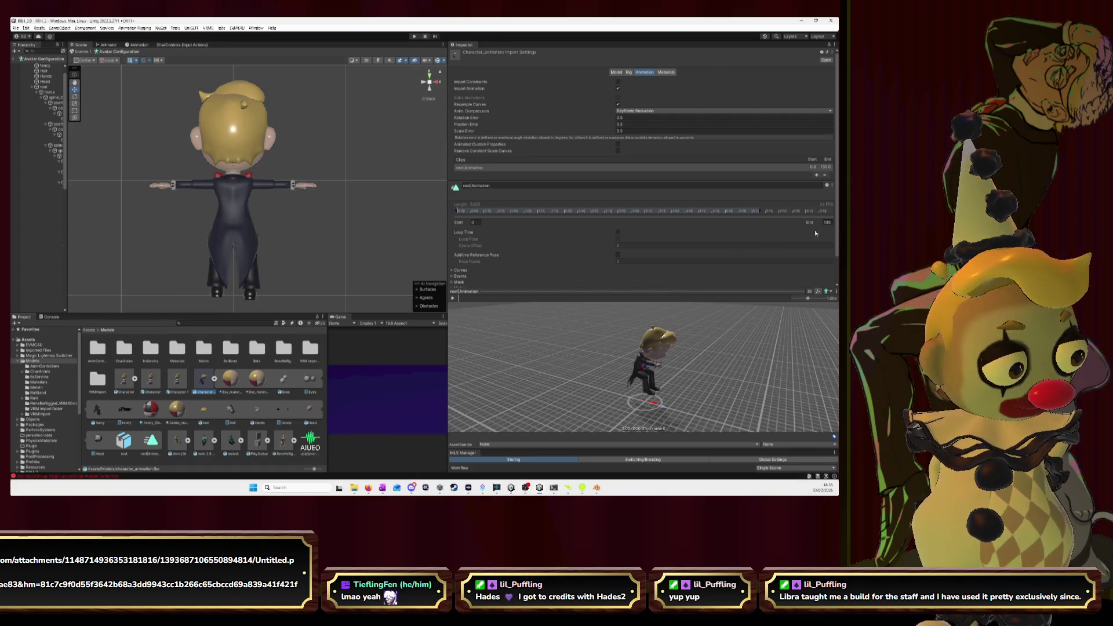
- Extend the clip End to frame 167, play and inspect the preview, then return to Blender
{"action": "mouse_move", "coordinate": [818, 224]}
{"action": "left_mouse_down"}
{"action": "mouse_move", "coordinate": [835, 225]}
{"action": "mouse_move", "coordinate": [86, 271]}
{"action": "left_mouse_up"}
{"action": "left_click", "coordinate": [451, 298]}
{"action": "left_click_drag", "start_coordinate": [667, 359], "coordinate": [718, 351]}
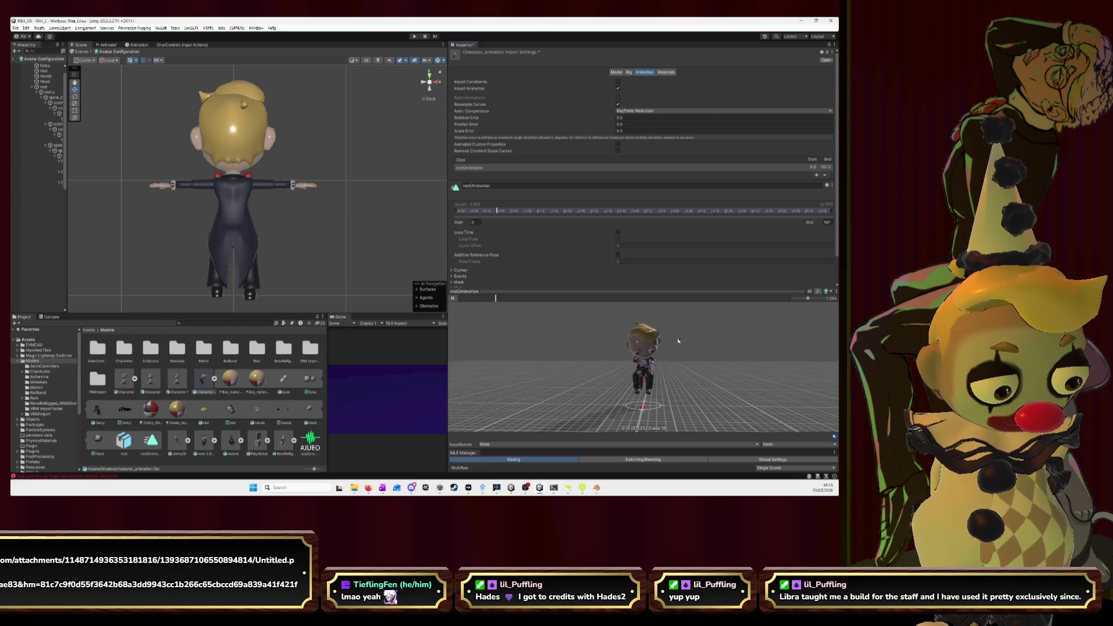
{"action": "left_click", "coordinate": [454, 299]}
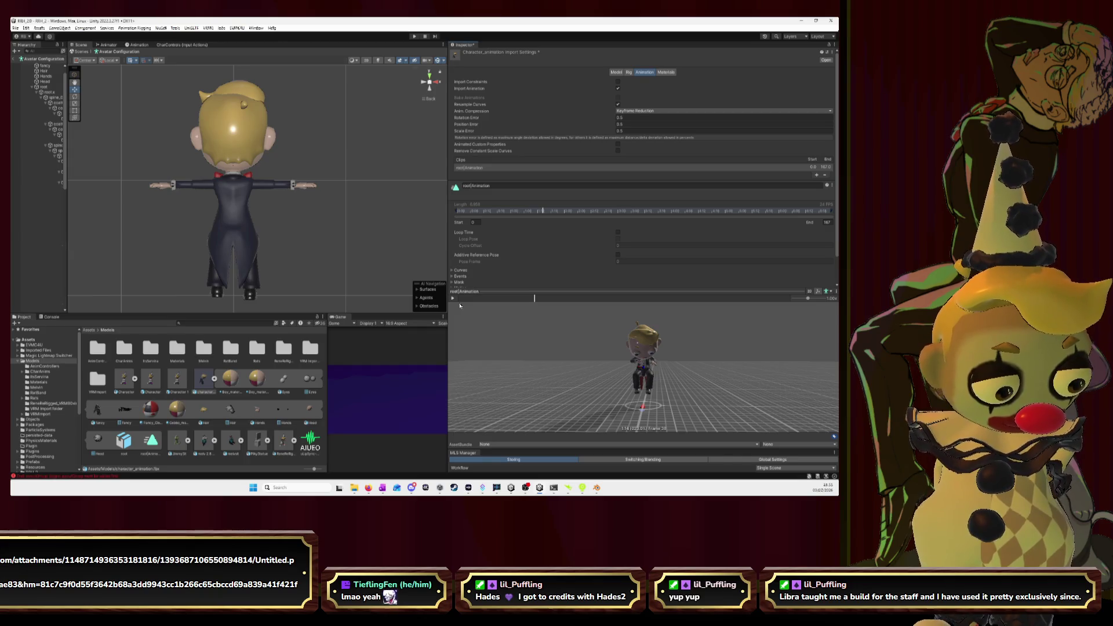
{"action": "left_click", "coordinate": [453, 299]}
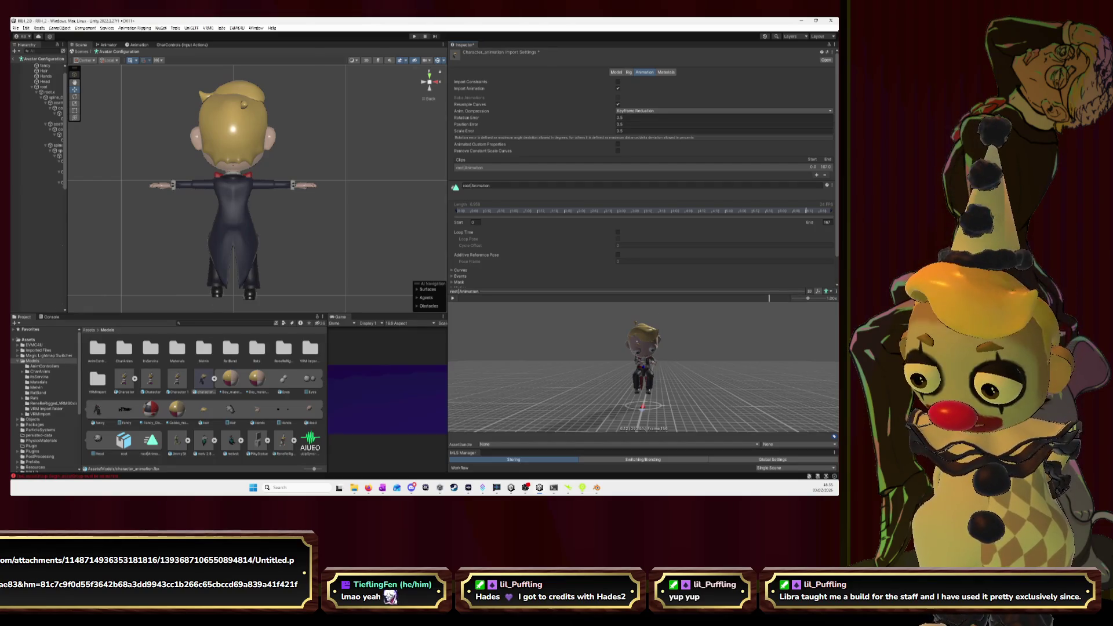
{"action": "key", "text": "alt+Tab"}
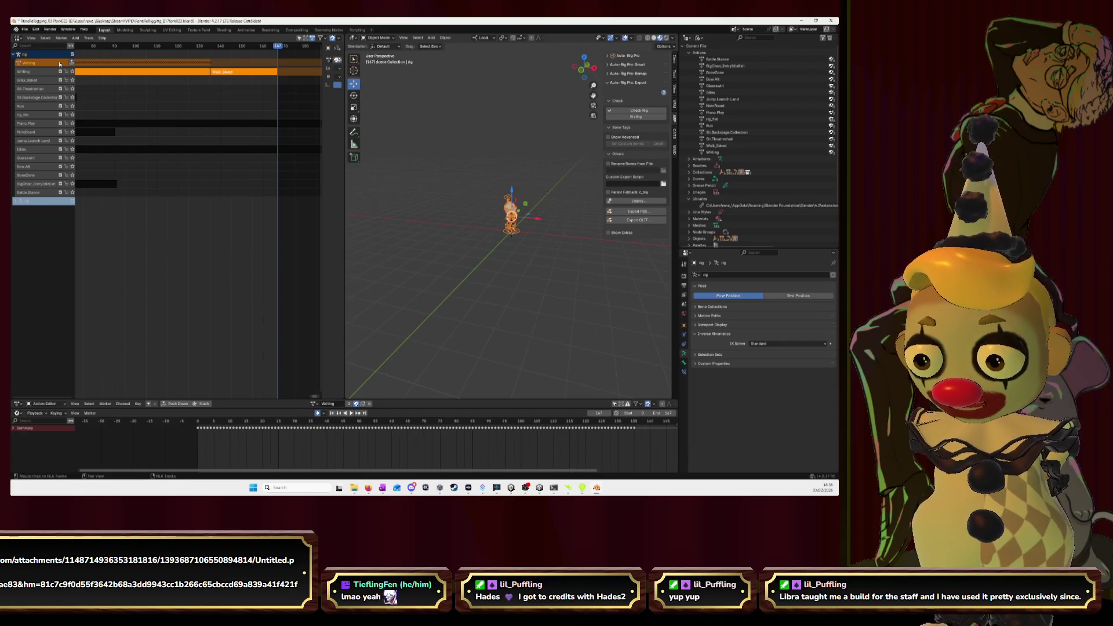
- Move the Walk_Baked strip onto a new NLA track of its own
{"action": "left_click", "coordinate": [137, 399]}
{"action": "left_click", "coordinate": [113, 302]}
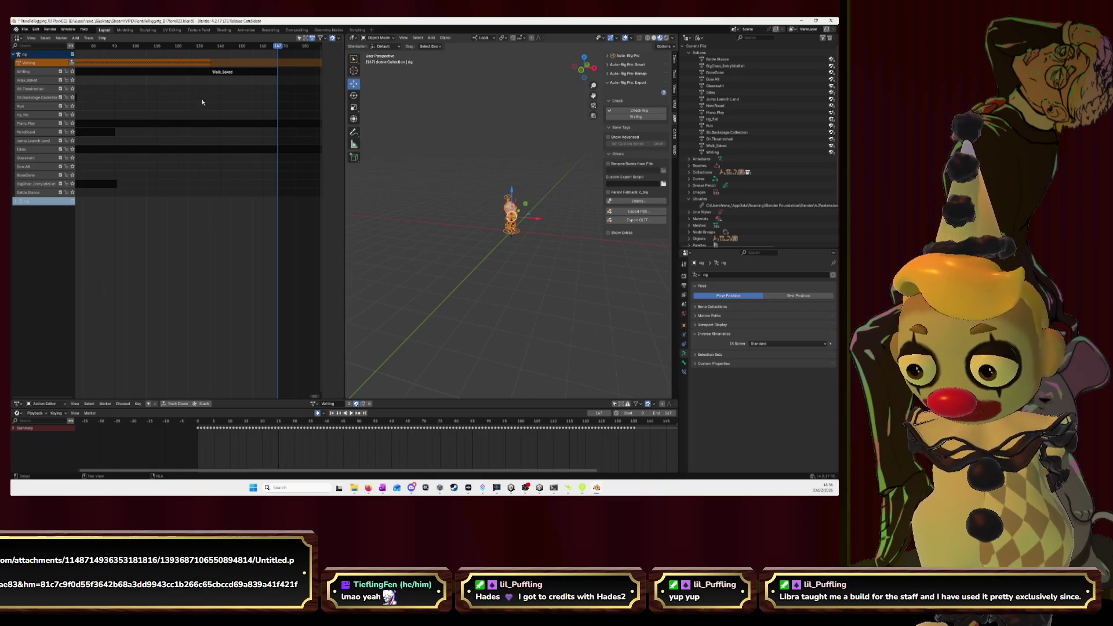
{"action": "scroll", "coordinate": [222, 84], "scroll_direction": "down", "scroll_amount": 5}
{"action": "left_click", "coordinate": [258, 73]}
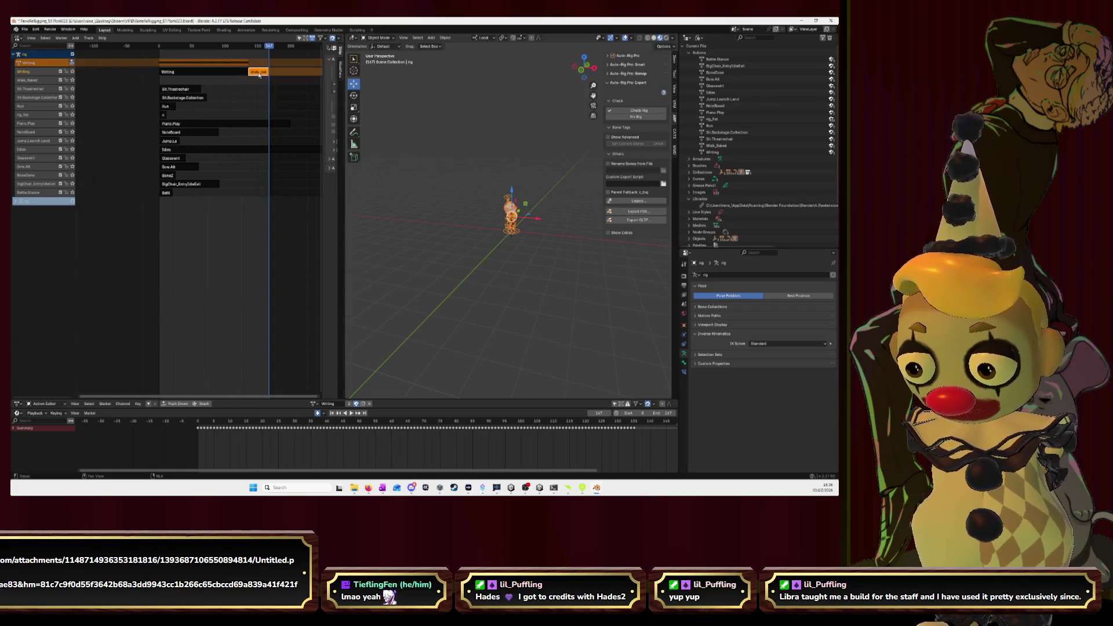
{"action": "left_click_drag", "start_coordinate": [259, 73], "coordinate": [167, 87]}
- Set the scene End frame to 135
{"action": "left_click_drag", "start_coordinate": [268, 49], "coordinate": [248, 56]}
{"action": "left_click", "coordinate": [667, 412]}
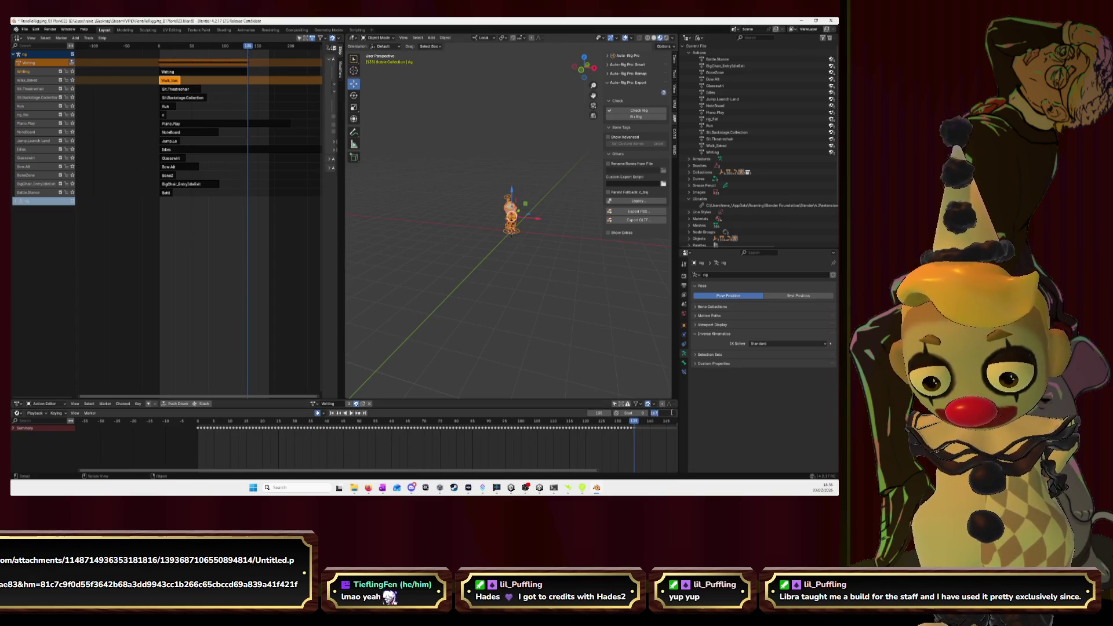
{"action": "type", "text": "135"}
{"action": "key", "text": "Return"}
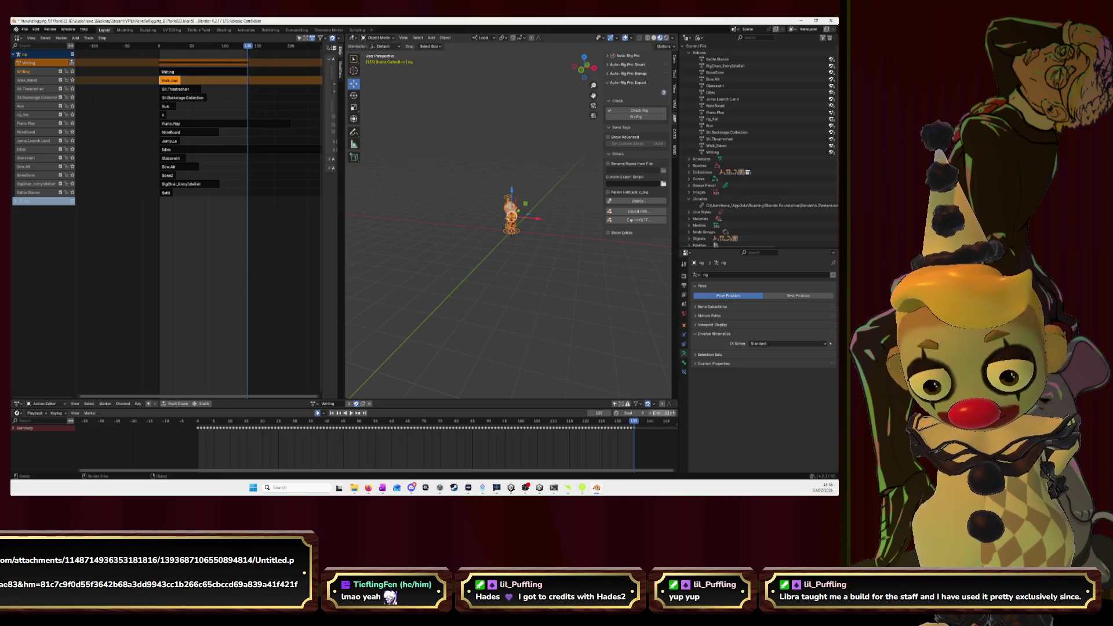
- Box-select the animation strips and bring up the Auto-Rig Pro FBX export window
{"action": "scroll", "coordinate": [256, 226], "scroll_direction": "left", "scroll_amount": 3, "text": "ctrl"}
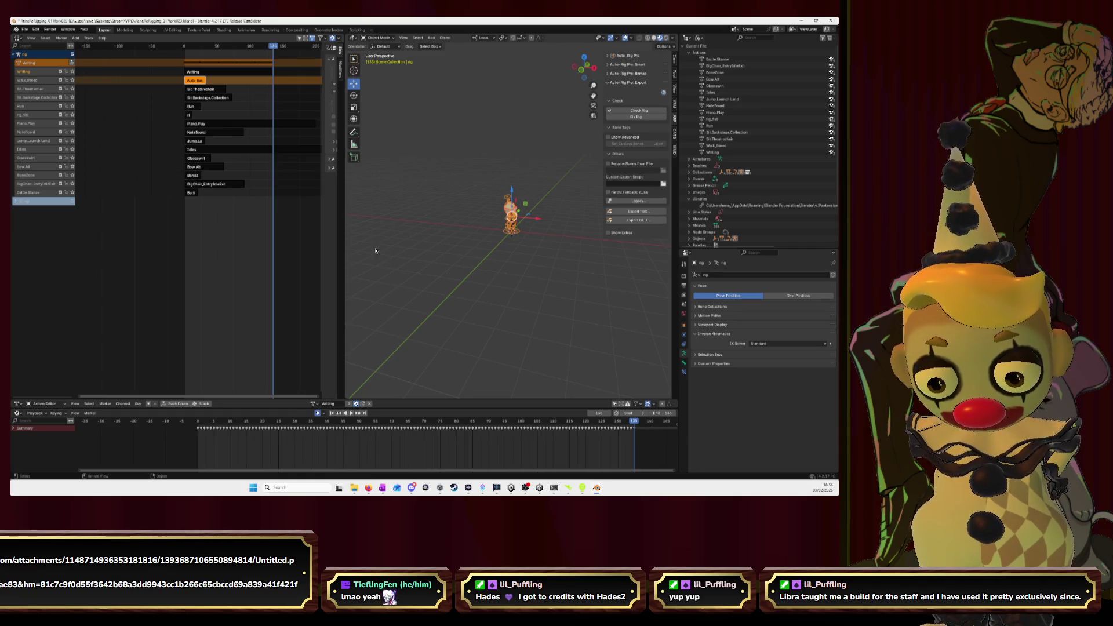
{"action": "scroll", "coordinate": [290, 228], "scroll_direction": "right", "scroll_amount": 3, "text": "ctrl"}
{"action": "scroll", "coordinate": [167, 223], "scroll_direction": "down", "scroll_amount": 1}
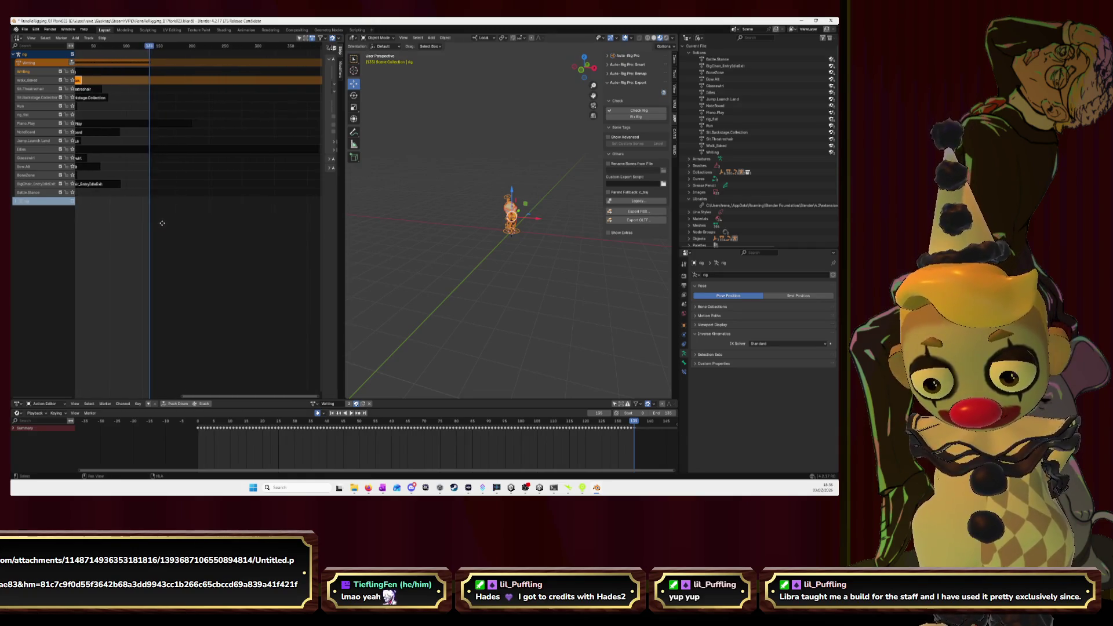
{"action": "scroll", "coordinate": [162, 226], "scroll_direction": "down", "scroll_amount": 2}
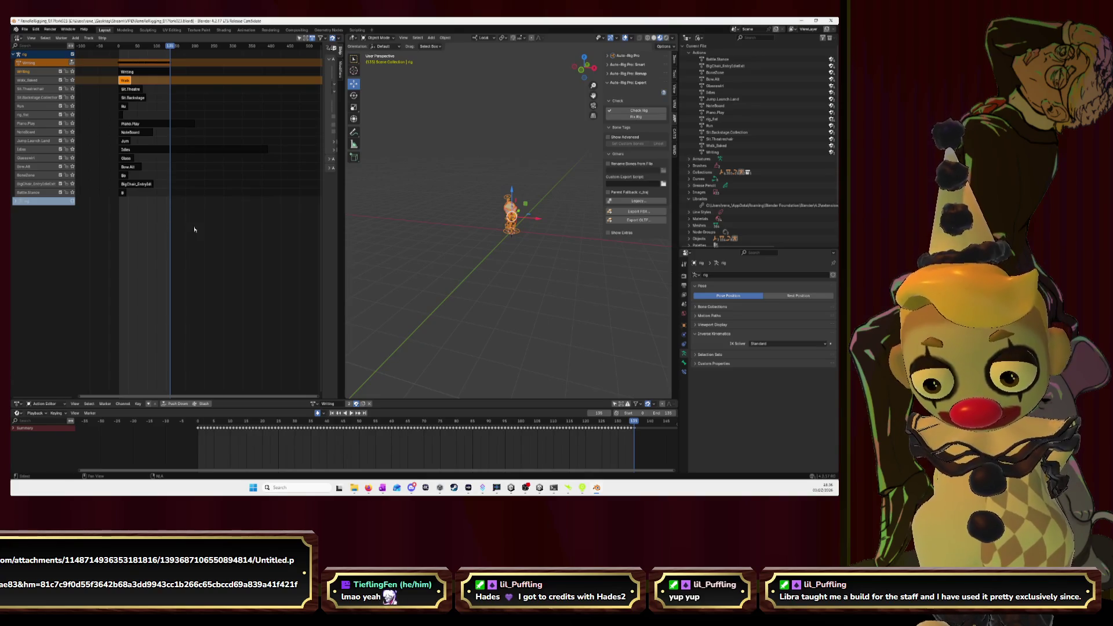
{"action": "left_click_drag", "start_coordinate": [142, 213], "coordinate": [110, 75]}
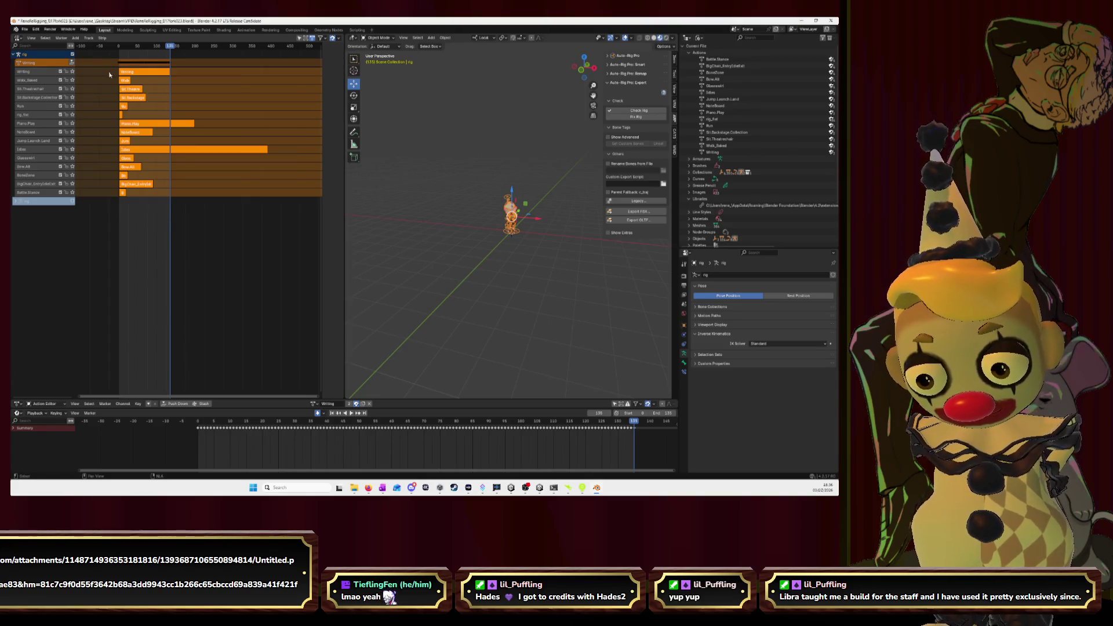
{"action": "left_click", "coordinate": [637, 211]}
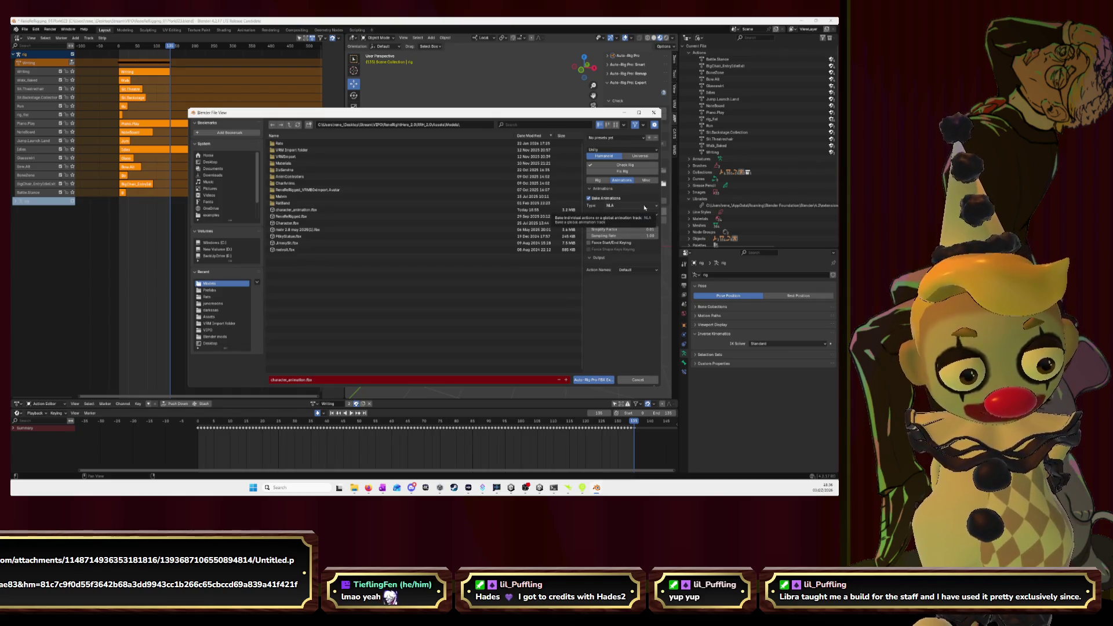
- Deselect the strips and cancel the FBX export window
{"action": "left_click", "coordinate": [148, 276]}
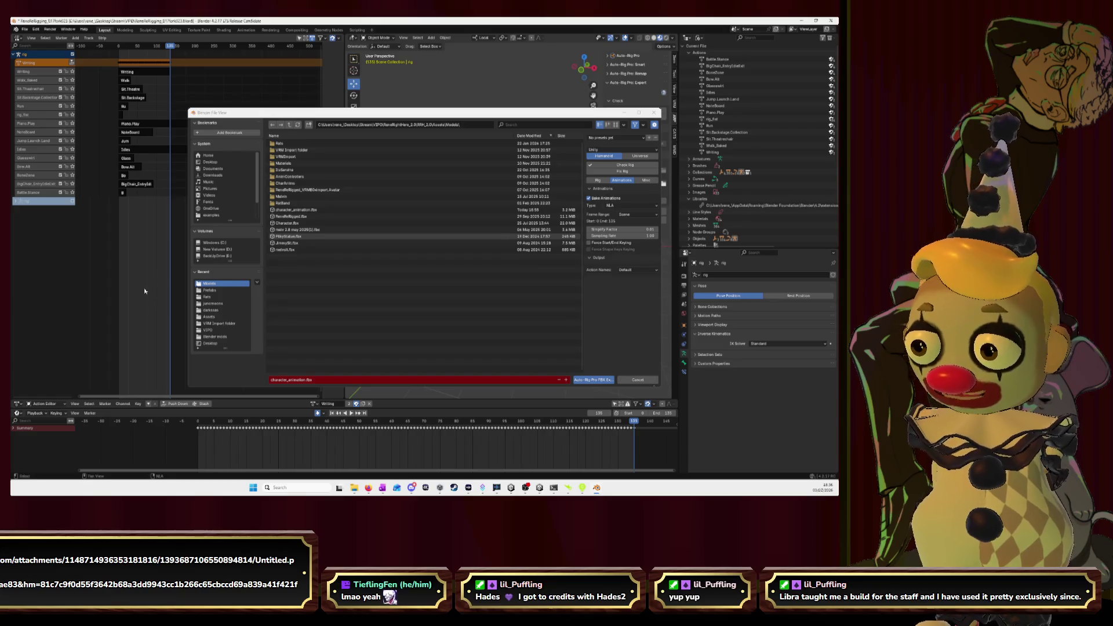
{"action": "left_click", "coordinate": [654, 113]}
{"action": "scroll", "coordinate": [162, 101], "scroll_direction": "up", "scroll_amount": 3}
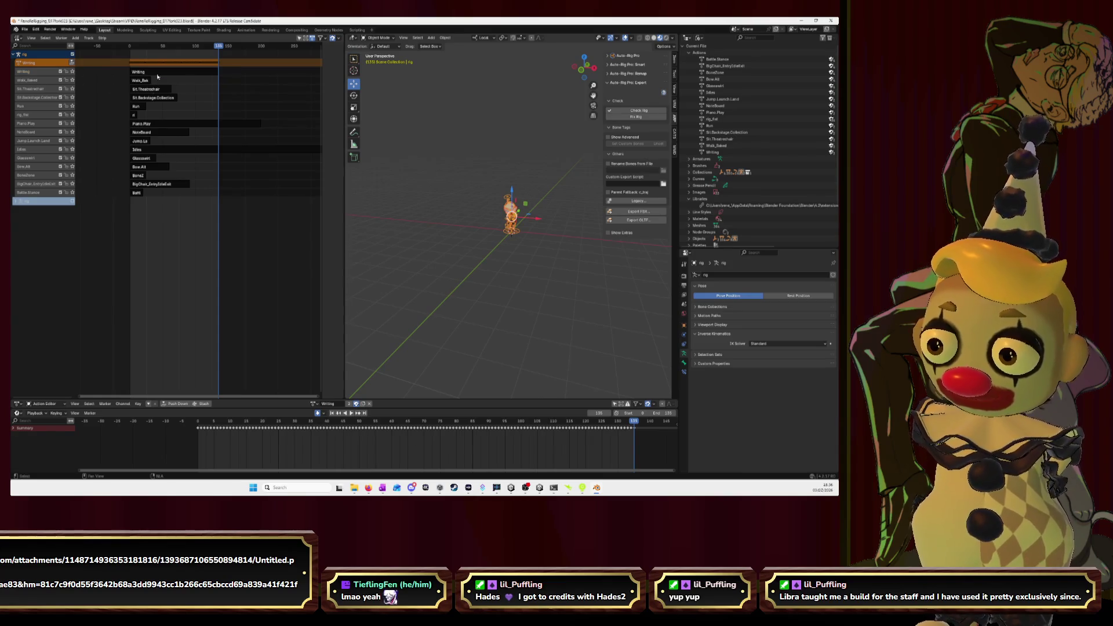
- Move the Writing strip to start at frame 0, then box-select all strips
{"action": "left_click", "coordinate": [157, 75]}
{"action": "key", "text": "n"}
{"action": "key", "text": "g"}
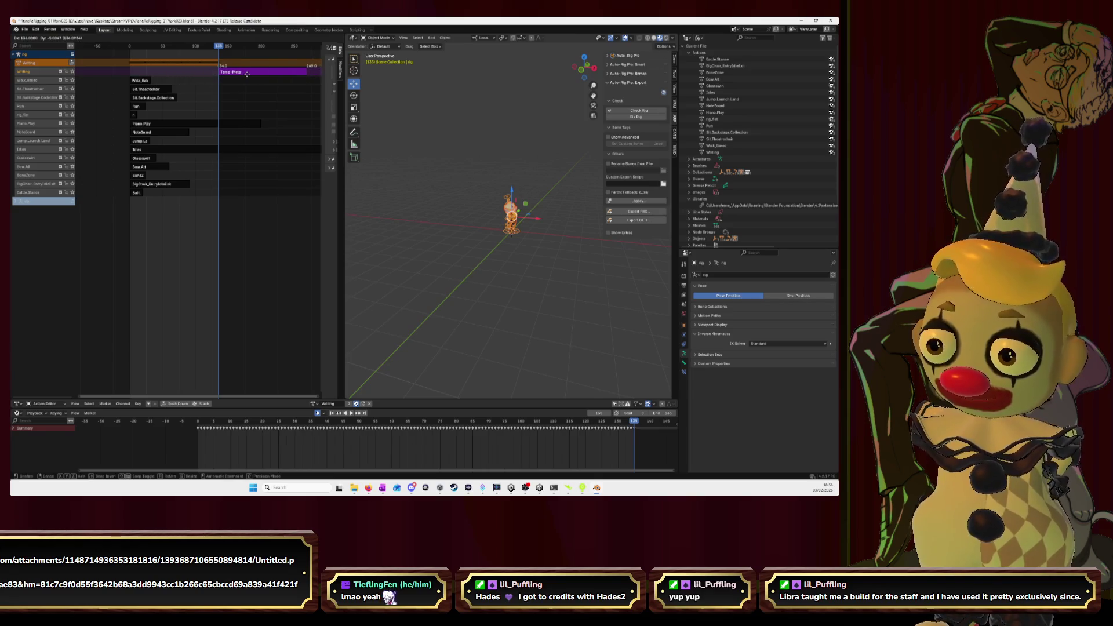
{"action": "left_click", "coordinate": [247, 73]}
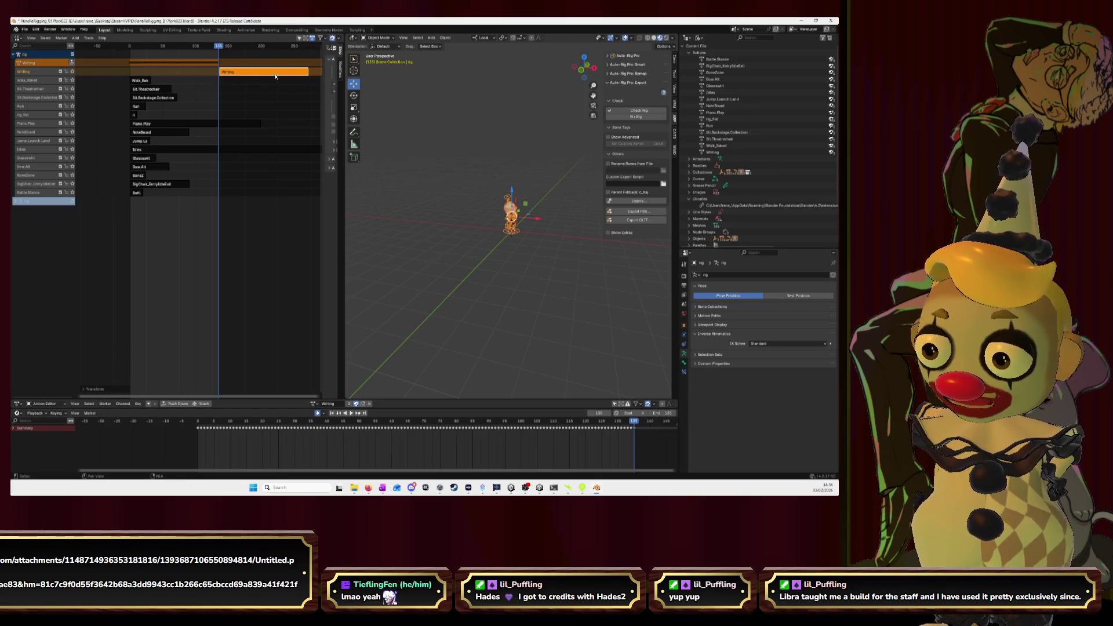
{"action": "key", "text": "g"}
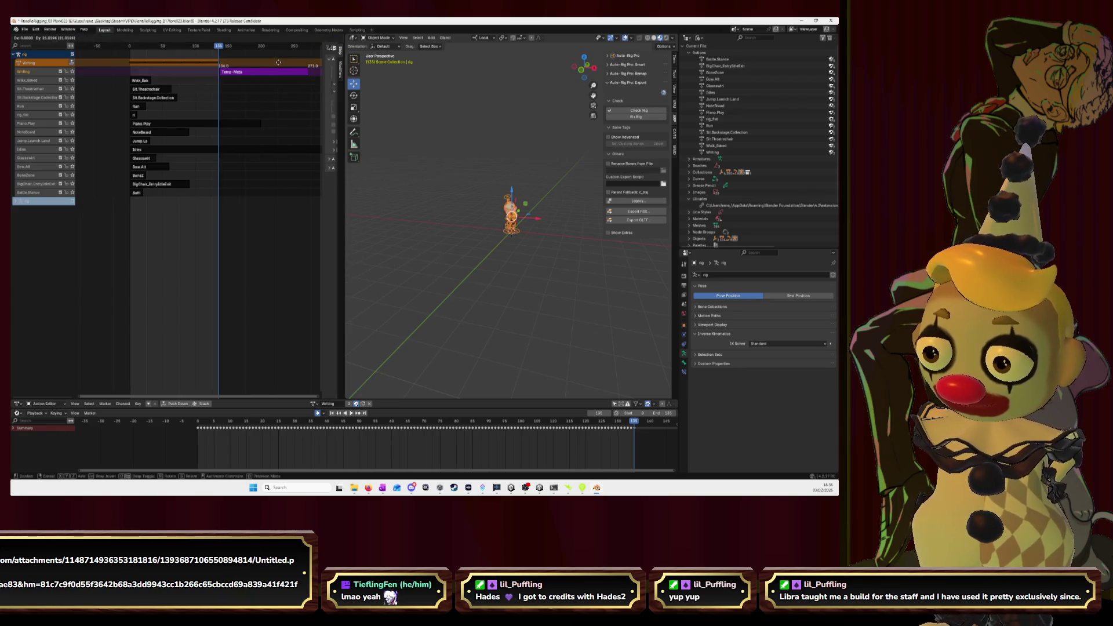
{"action": "key", "text": "Escape"}
{"action": "key", "text": "g"}
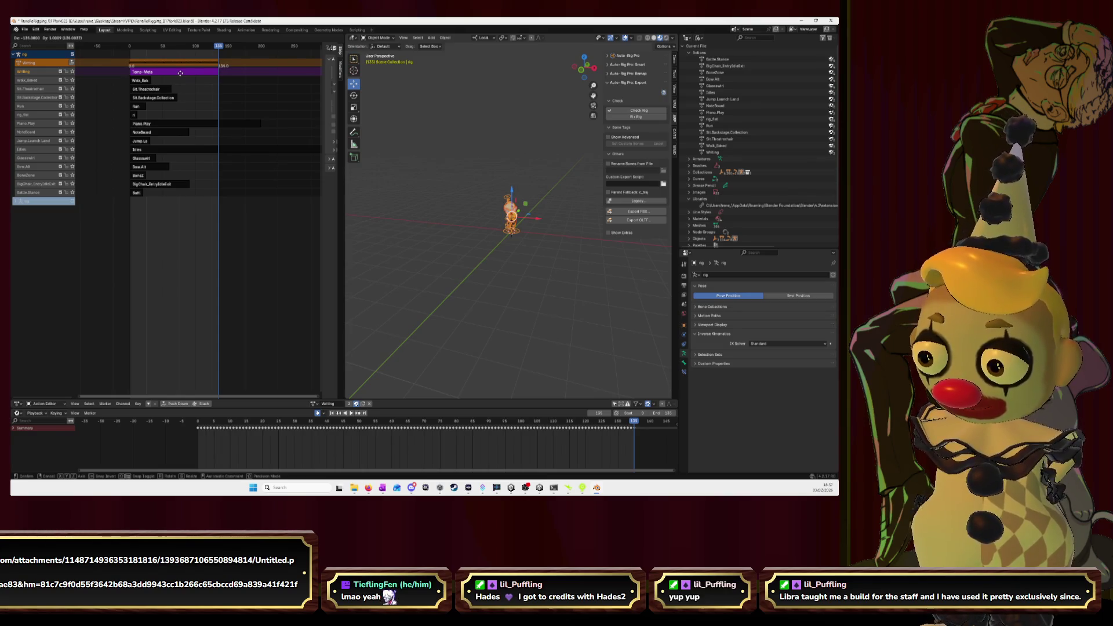
{"action": "left_click", "coordinate": [180, 73]}
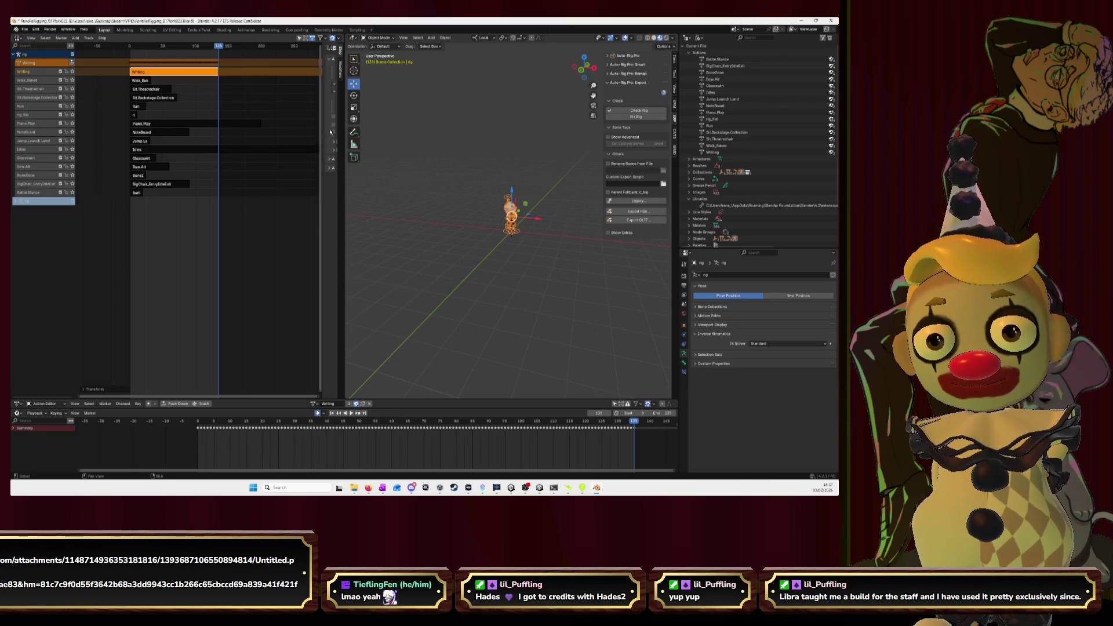
{"action": "left_click_drag", "start_coordinate": [184, 240], "coordinate": [142, 110]}
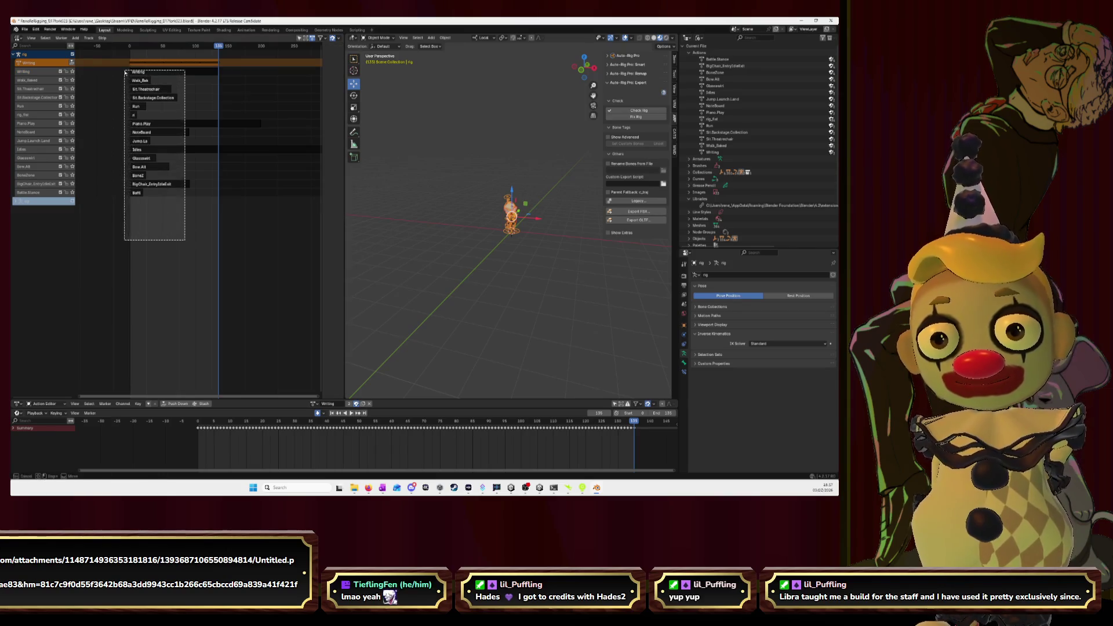
- Select all strips and set the FBX export to individual actions instead of NLA strips
{"action": "key", "text": "a"}
{"action": "left_click", "coordinate": [635, 211]}
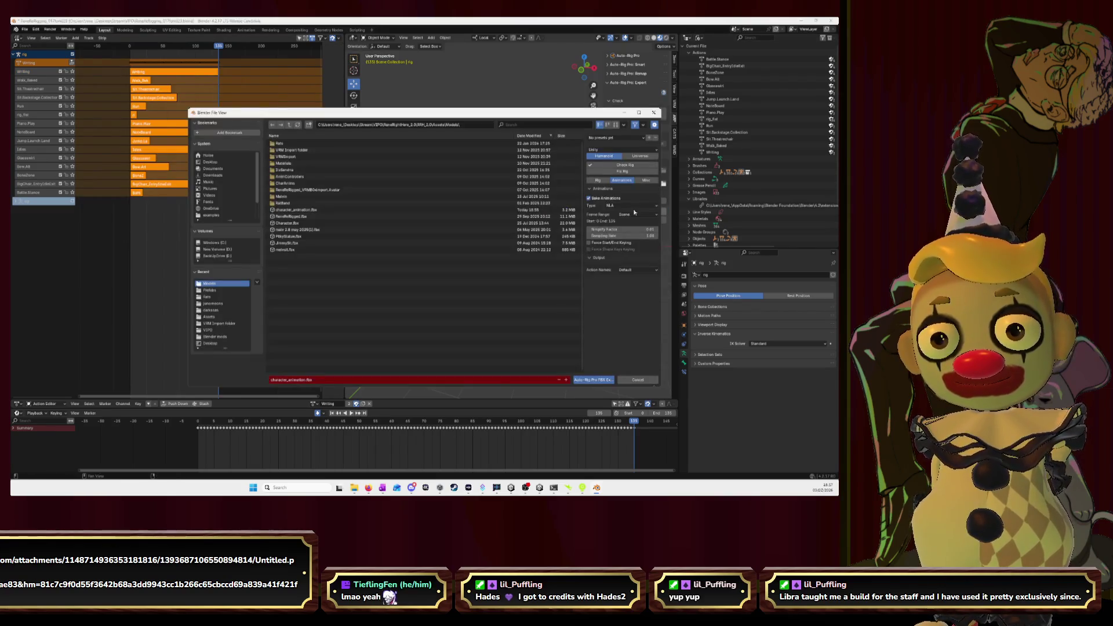
{"action": "left_click", "coordinate": [622, 205]}
{"action": "left_click", "coordinate": [622, 213]}
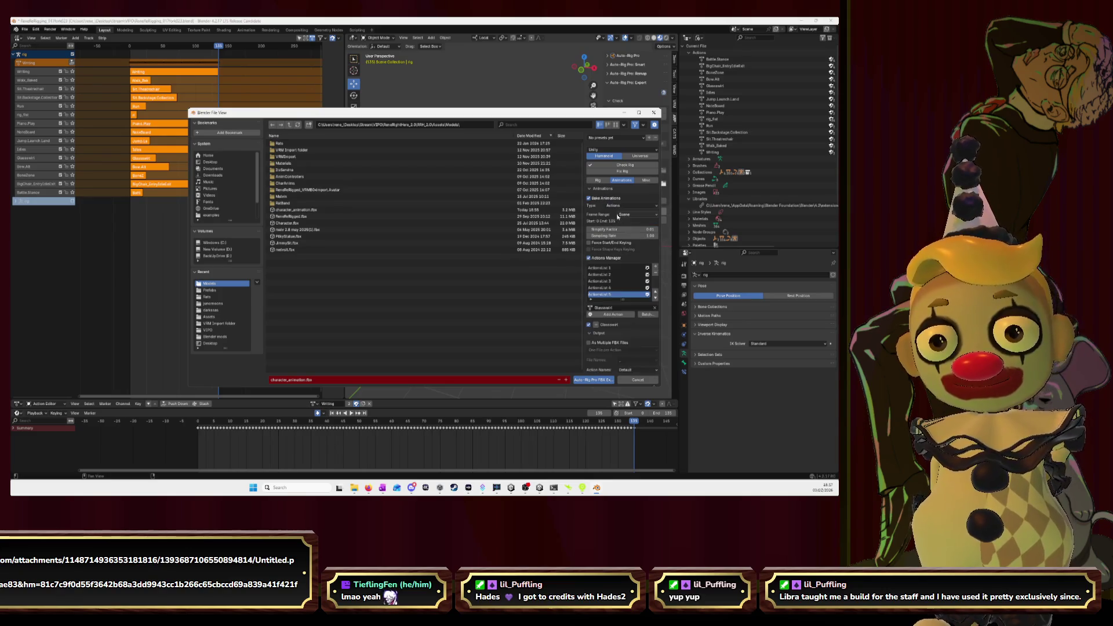
- Clear the old actions list, create a new one, and add the Writing action
{"action": "left_click", "coordinate": [655, 275]}
{"action": "left_click", "coordinate": [656, 275]}
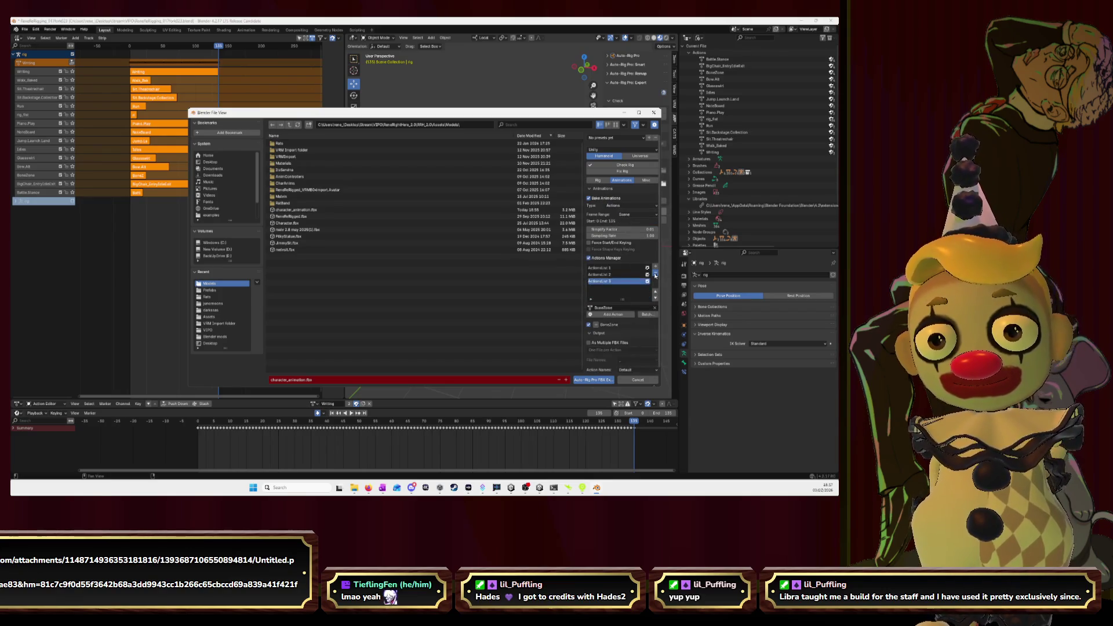
{"action": "left_click", "coordinate": [656, 274]}
{"action": "left_click", "coordinate": [656, 272]}
{"action": "left_click", "coordinate": [655, 271]}
{"action": "left_click", "coordinate": [656, 266]}
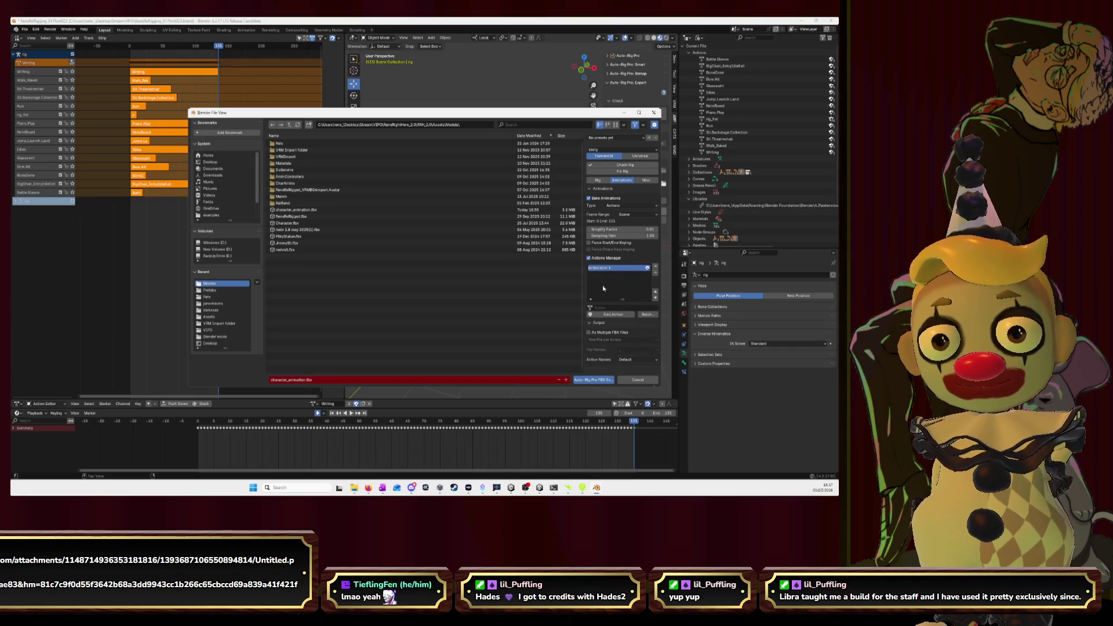
{"action": "left_click", "coordinate": [608, 318]}
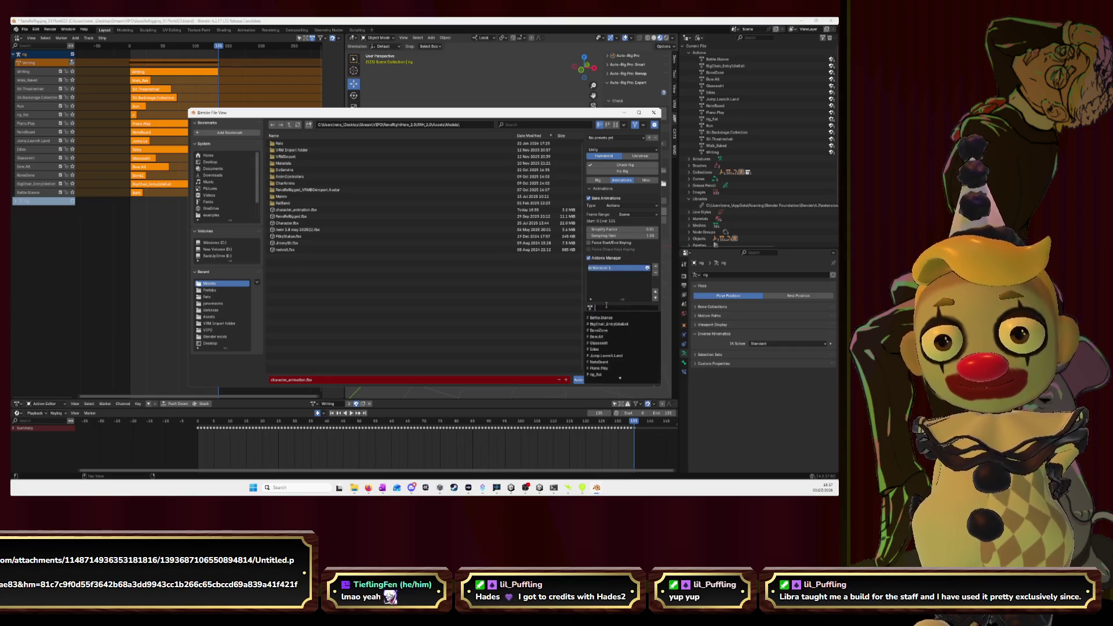
{"action": "scroll", "coordinate": [610, 342], "scroll_direction": "down", "scroll_amount": 3}
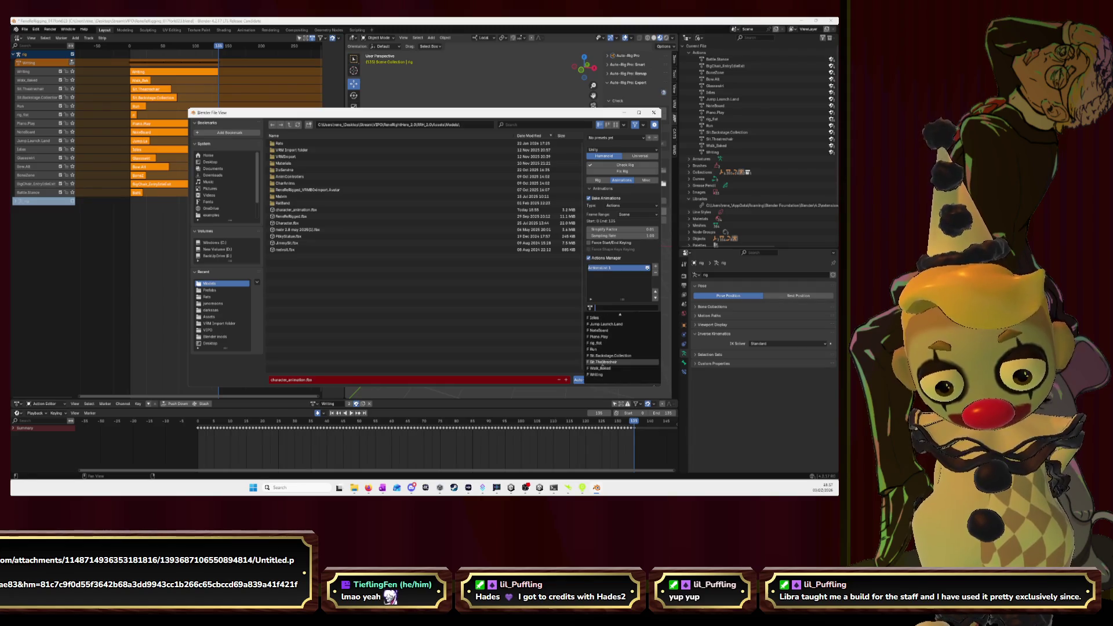
{"action": "left_click", "coordinate": [603, 374]}
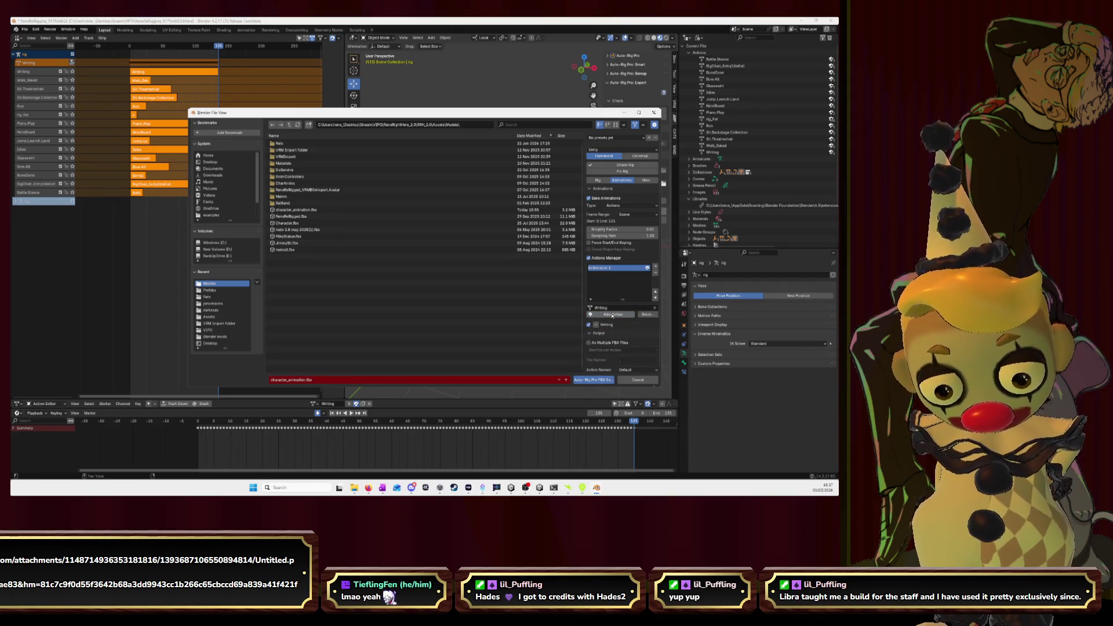
- Batch-add all actions with Select All, then export the character to FBX
{"action": "left_click", "coordinate": [651, 315]}
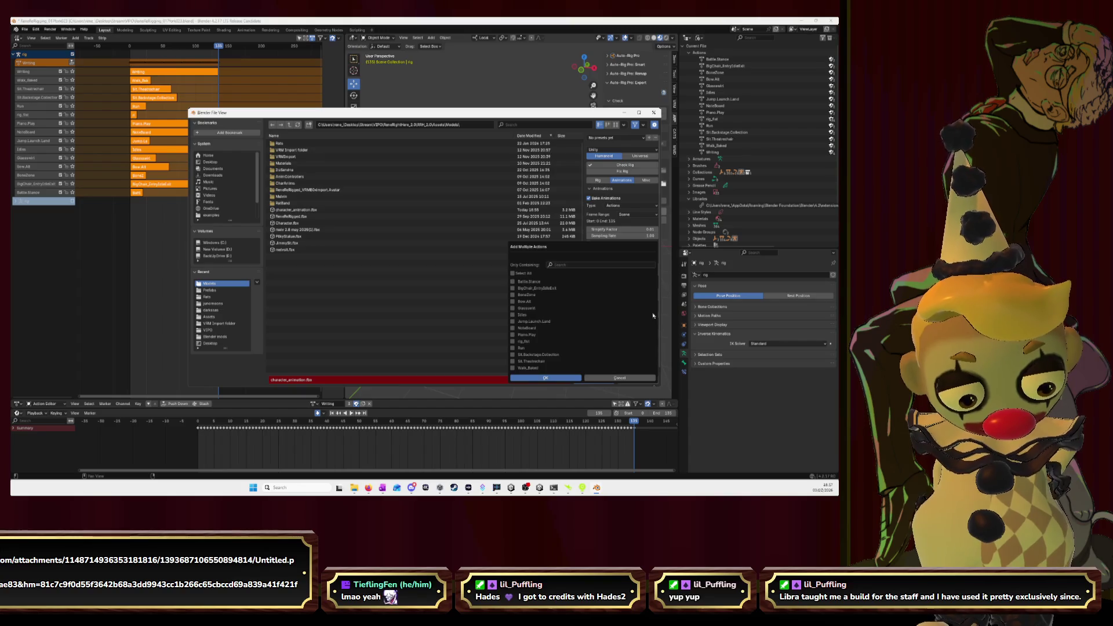
{"action": "left_click", "coordinate": [619, 377]}
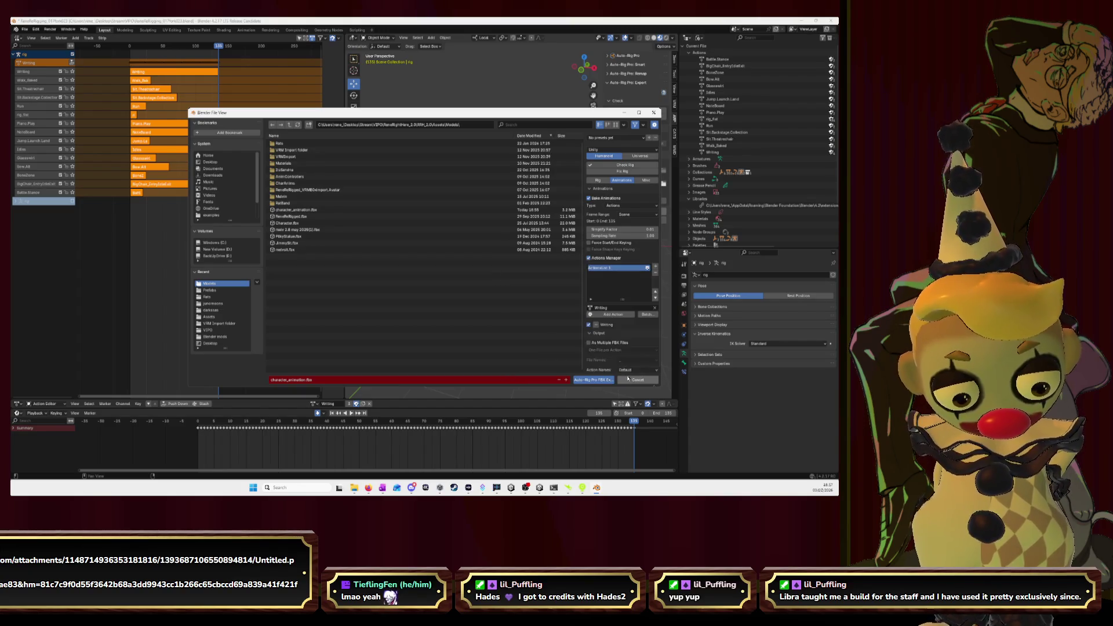
{"action": "left_click", "coordinate": [596, 326]}
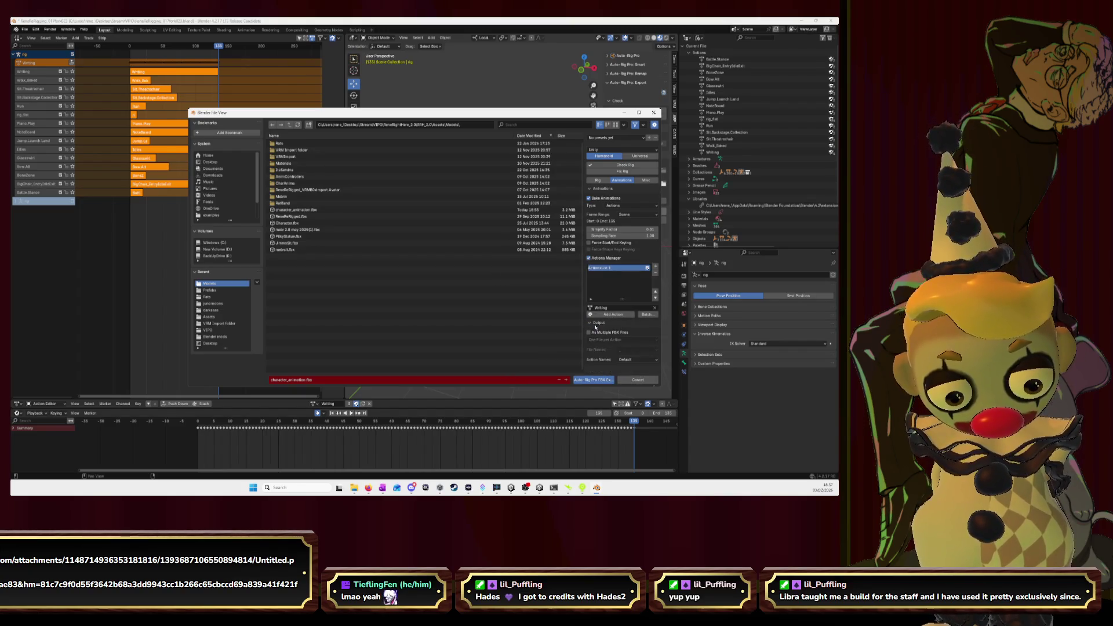
{"action": "left_click", "coordinate": [654, 317]}
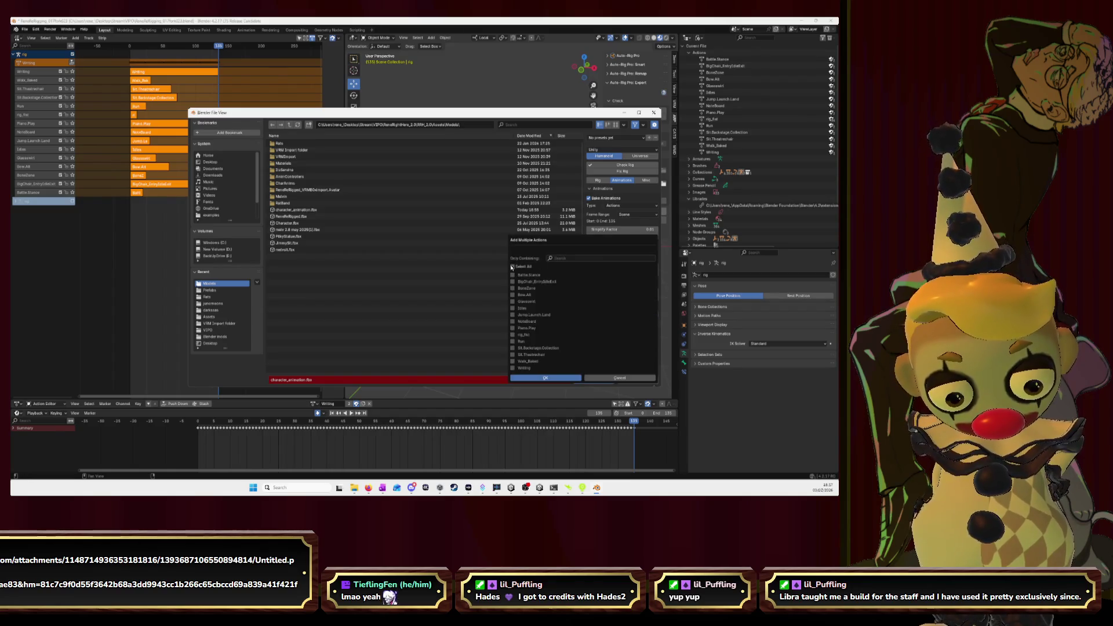
{"action": "left_click", "coordinate": [557, 380]}
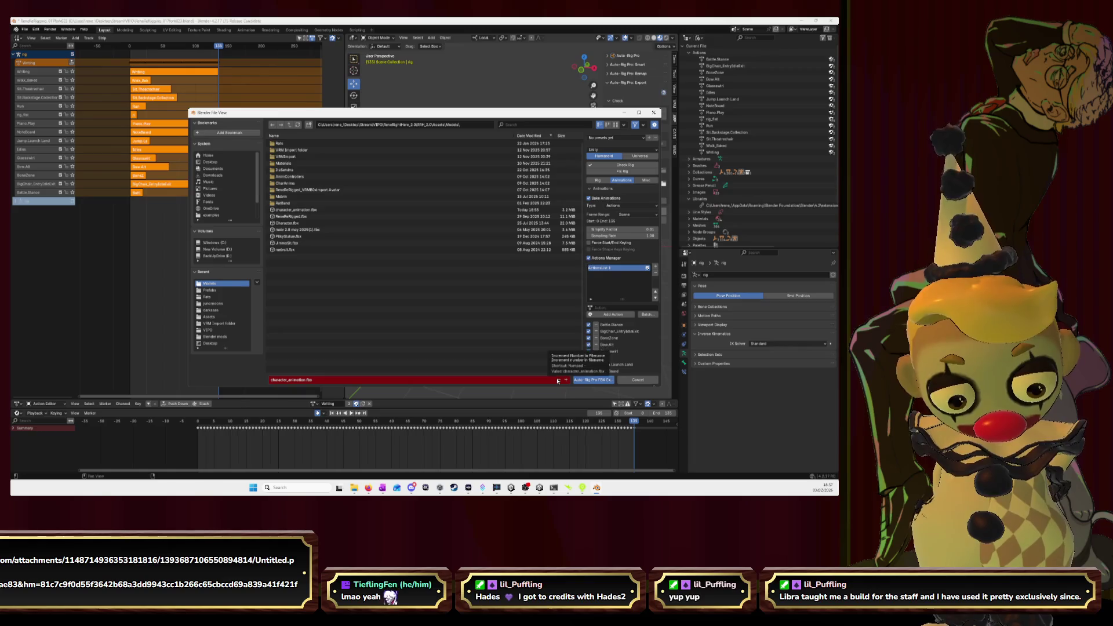
{"action": "scroll", "coordinate": [640, 346], "scroll_direction": "down", "scroll_amount": 5}
{"action": "scroll", "coordinate": [640, 346], "scroll_direction": "up", "scroll_amount": 5}
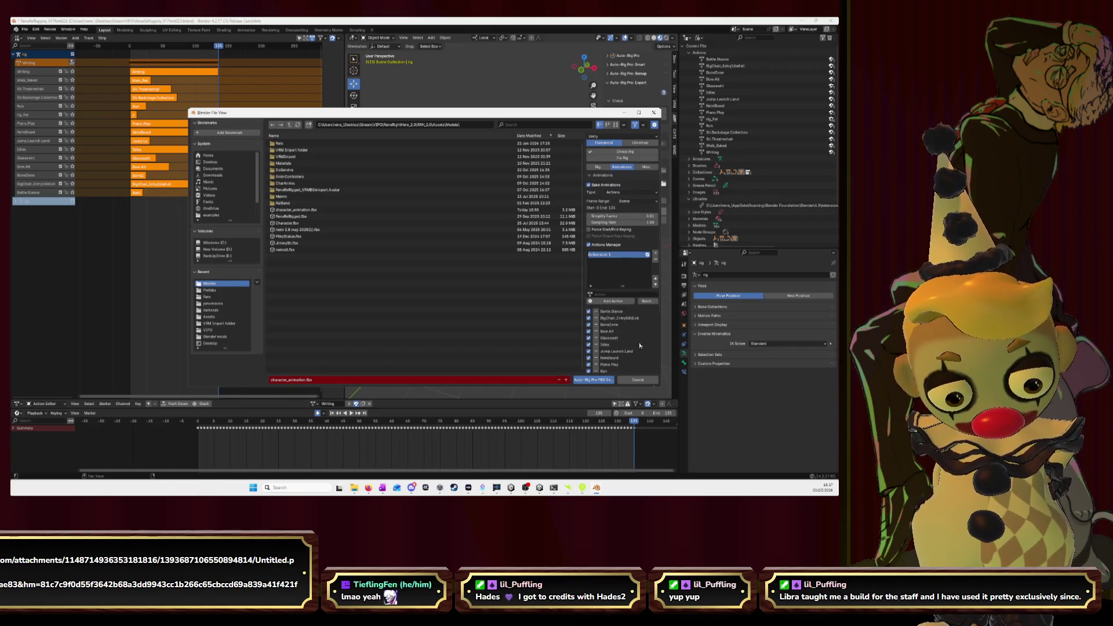
{"action": "scroll", "coordinate": [640, 345], "scroll_direction": "down", "scroll_amount": 5}
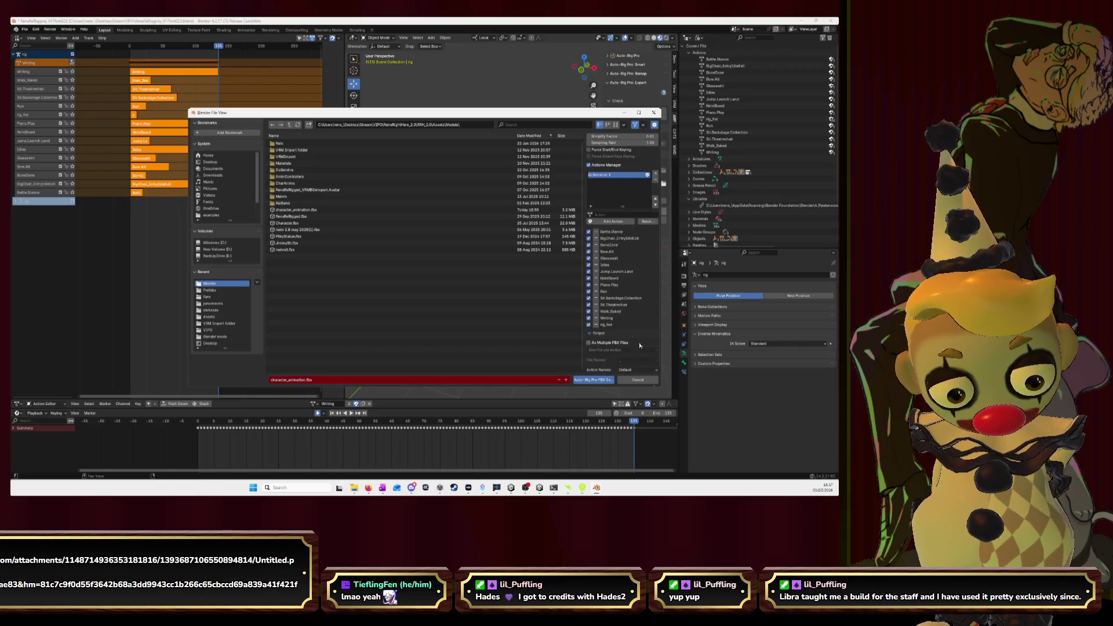
{"action": "left_click", "coordinate": [592, 380]}
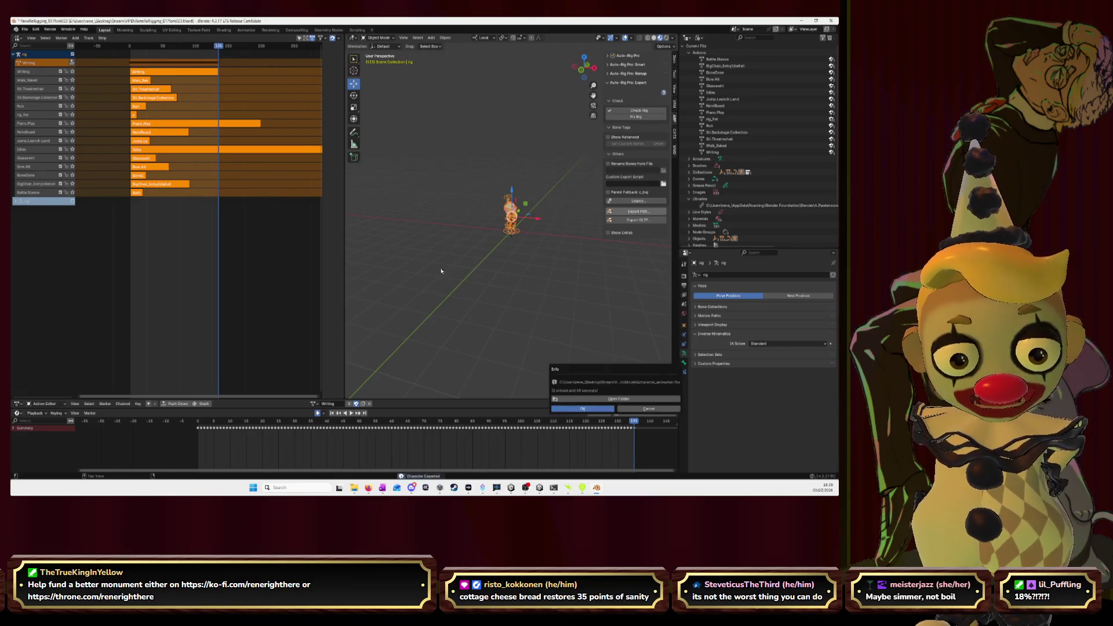
- Dismiss the export confirmation and return to Unity
{"action": "left_click", "coordinate": [581, 409]}
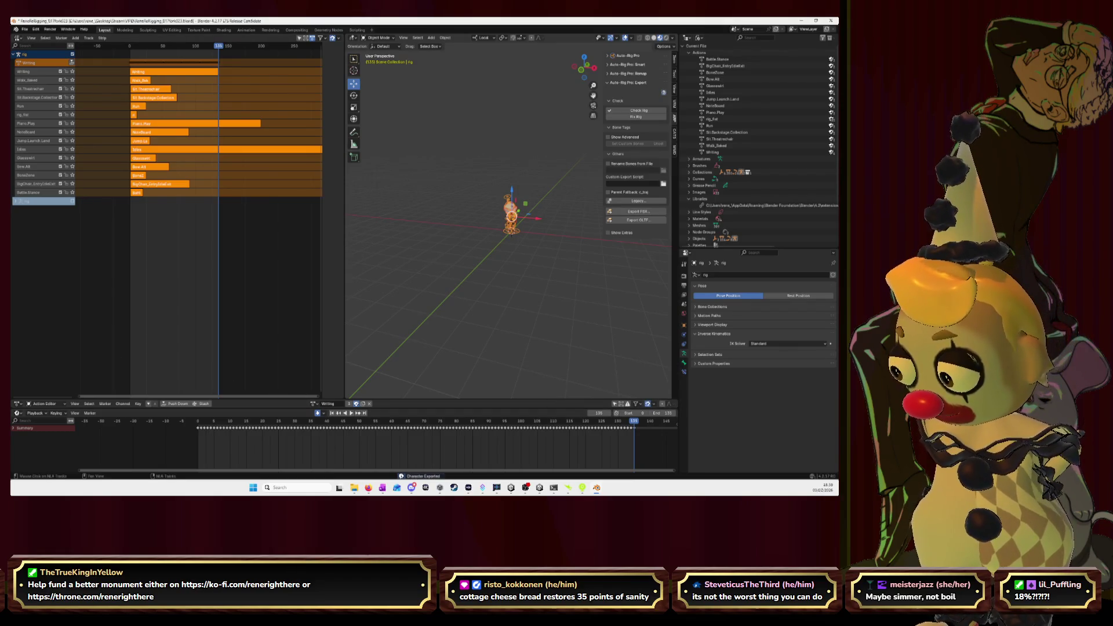
{"action": "key", "text": "alt+Tab"}
- Set the character_animation clip's Source Take to root|Battle.Stance and preview it from the front
{"action": "left_click", "coordinate": [203, 378]}
{"action": "left_click_drag", "start_coordinate": [642, 349], "coordinate": [524, 283]}
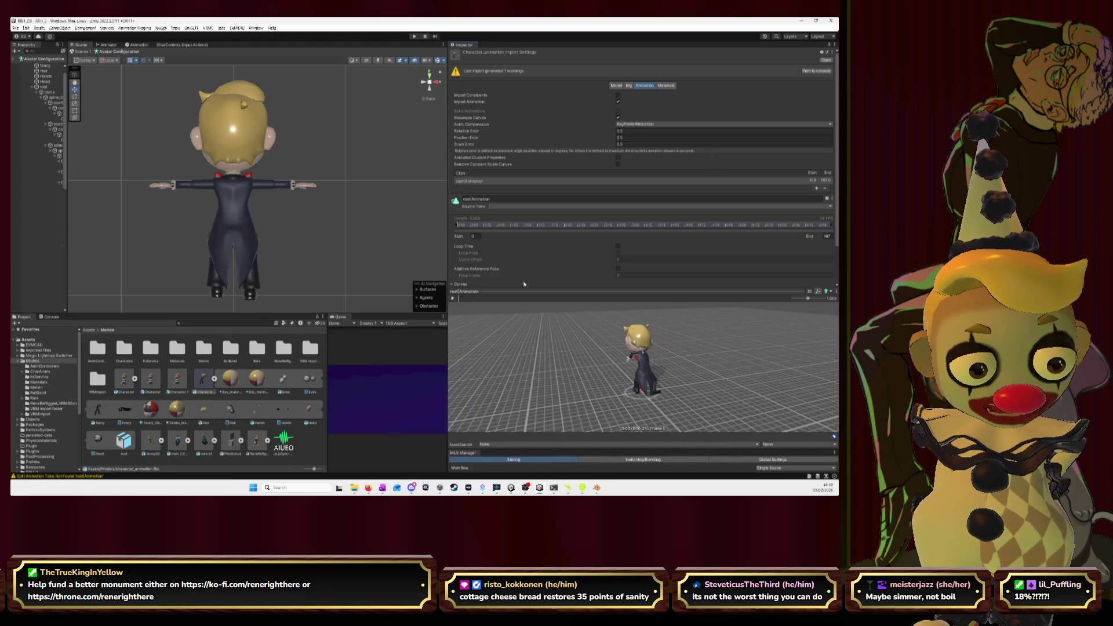
{"action": "left_click", "coordinate": [786, 182]}
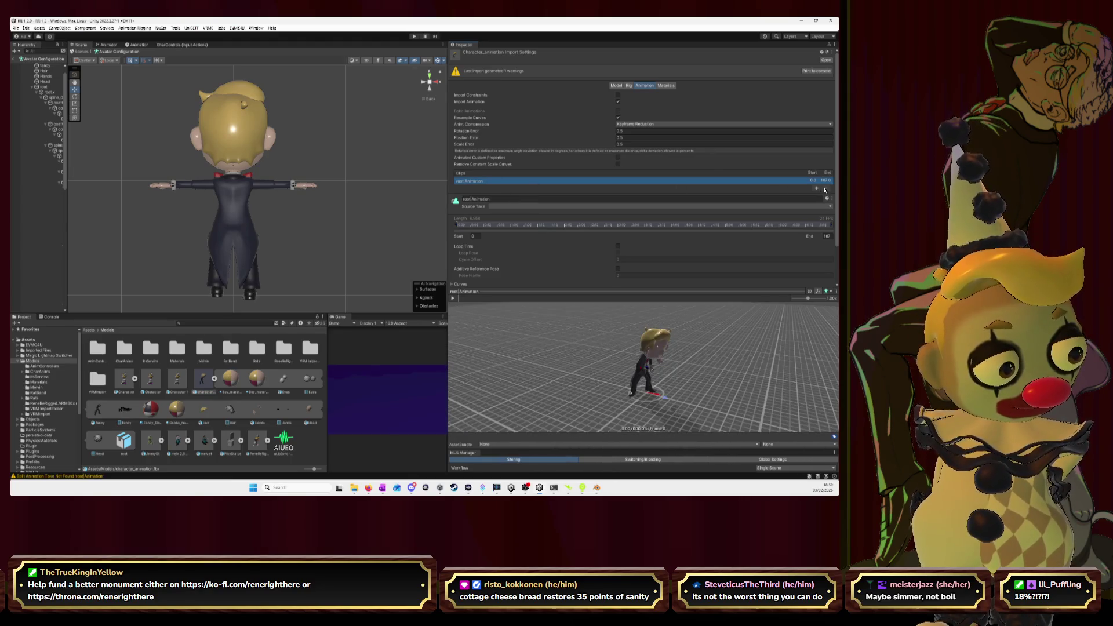
{"action": "left_click", "coordinate": [536, 207]}
{"action": "left_click", "coordinate": [534, 214]}
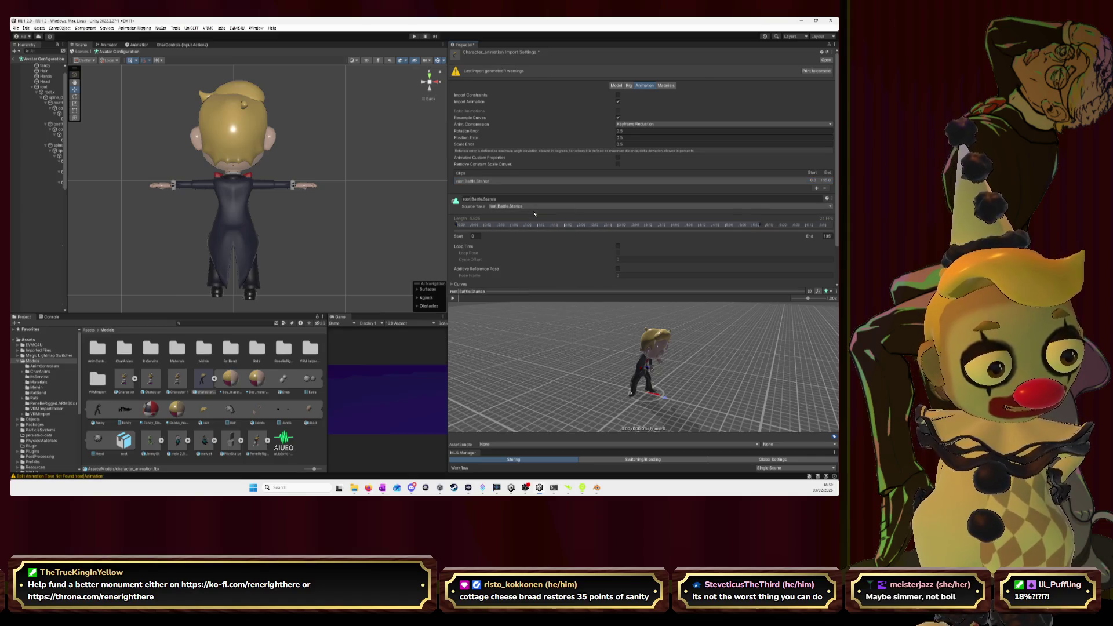
{"action": "left_click_drag", "start_coordinate": [695, 373], "coordinate": [633, 352]}
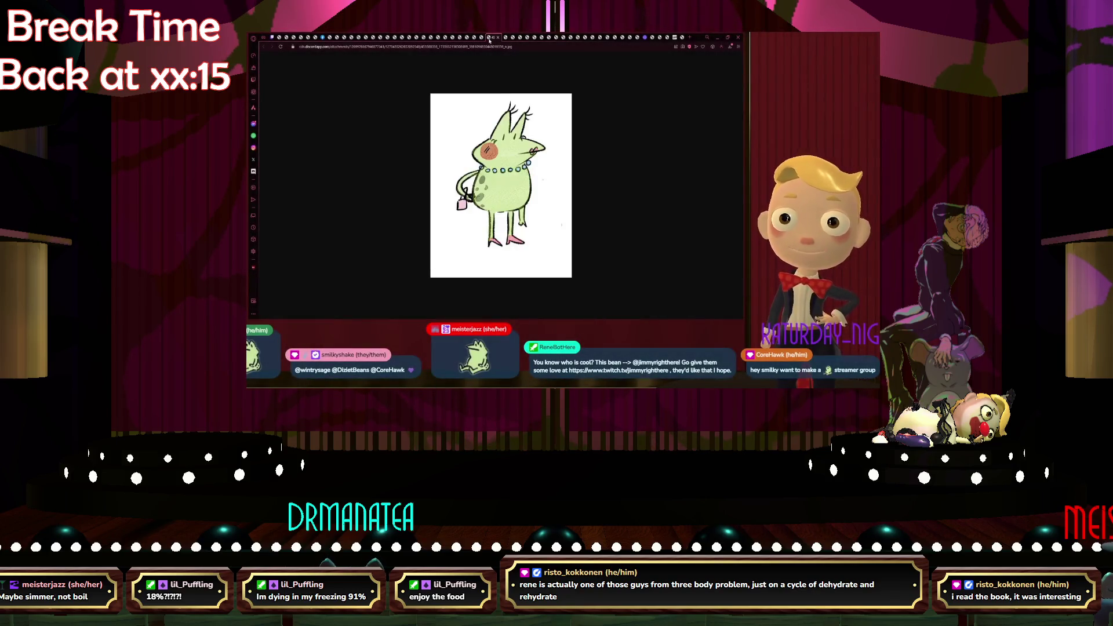
- Page back through the fan-art tabs, enlarging the Kermit sketch, to the possum and frog sketch
{"action": "left_click", "coordinate": [475, 38]}
{"action": "left_click", "coordinate": [474, 39]}
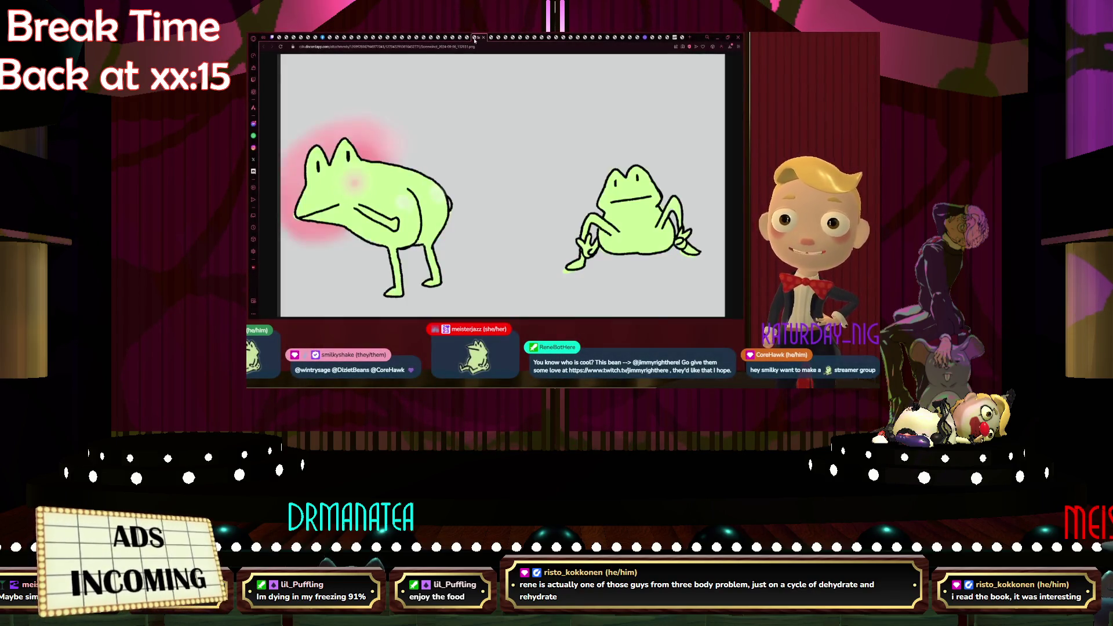
{"action": "left_click", "coordinate": [467, 39]}
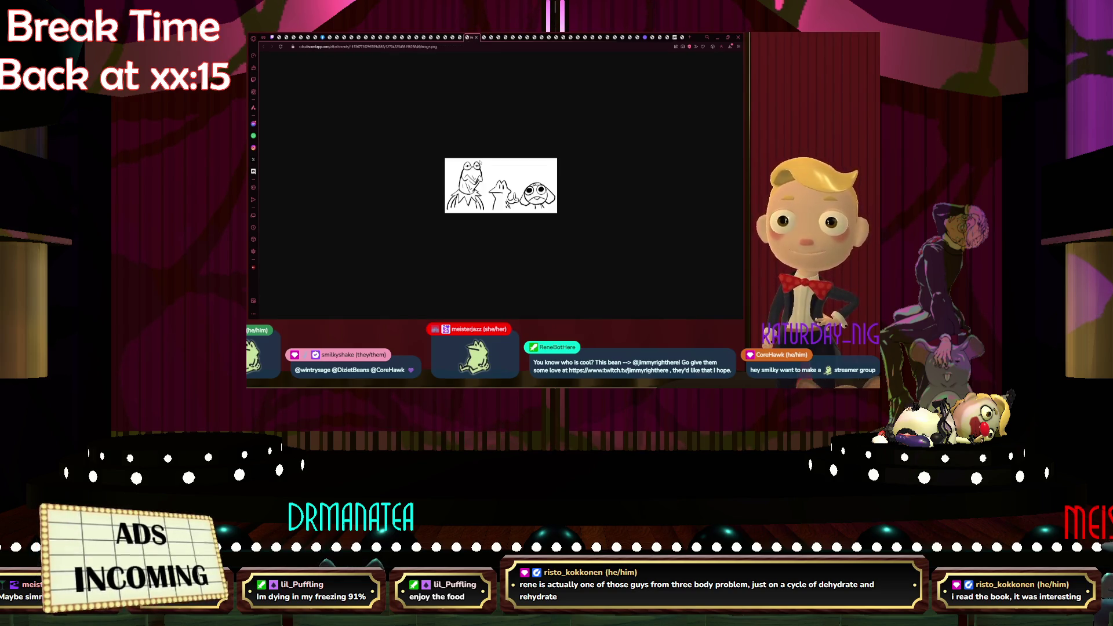
{"action": "key", "text": "ctrl+plus"}
{"action": "key", "text": "ctrl+plus"}
{"action": "key", "text": "ctrl+plus"}
{"action": "left_click", "coordinate": [462, 37]}
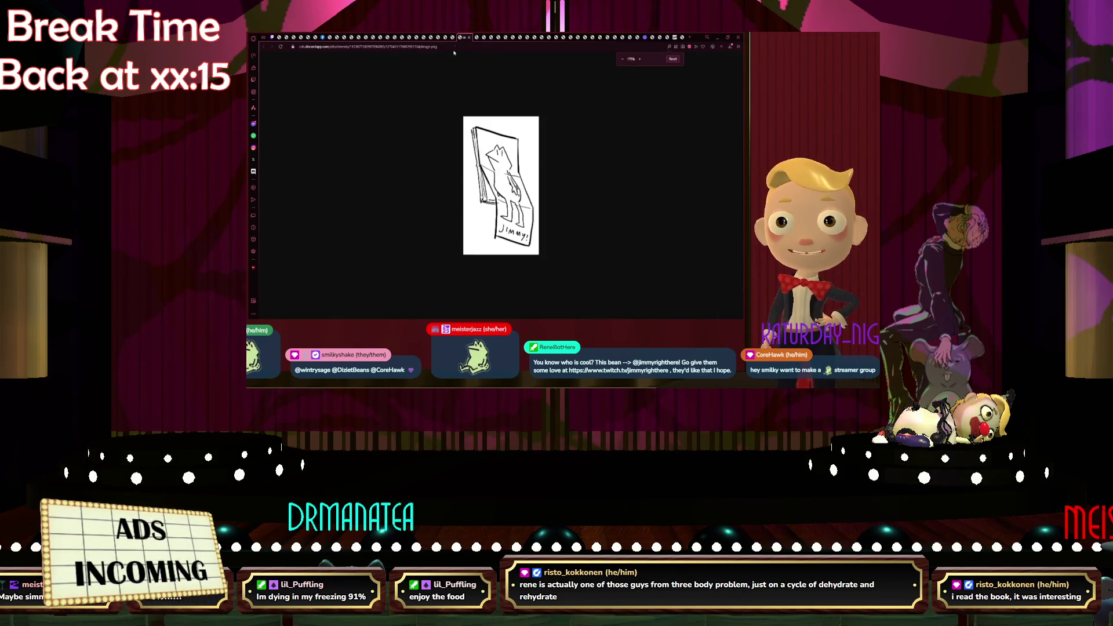
{"action": "left_click", "coordinate": [454, 37]}
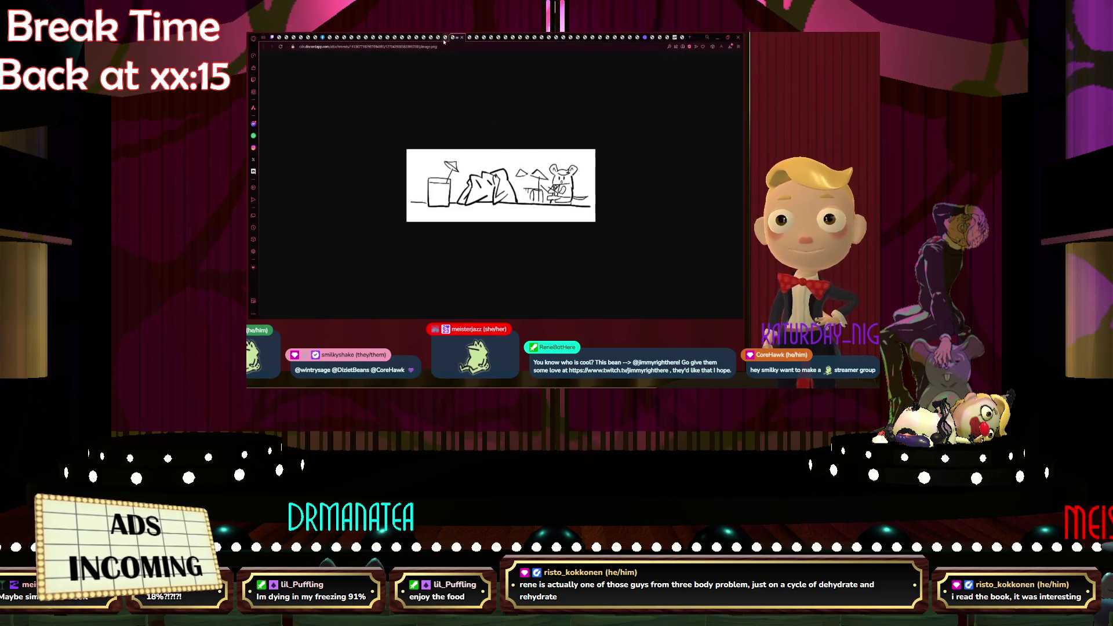
{"action": "left_click", "coordinate": [440, 38]}
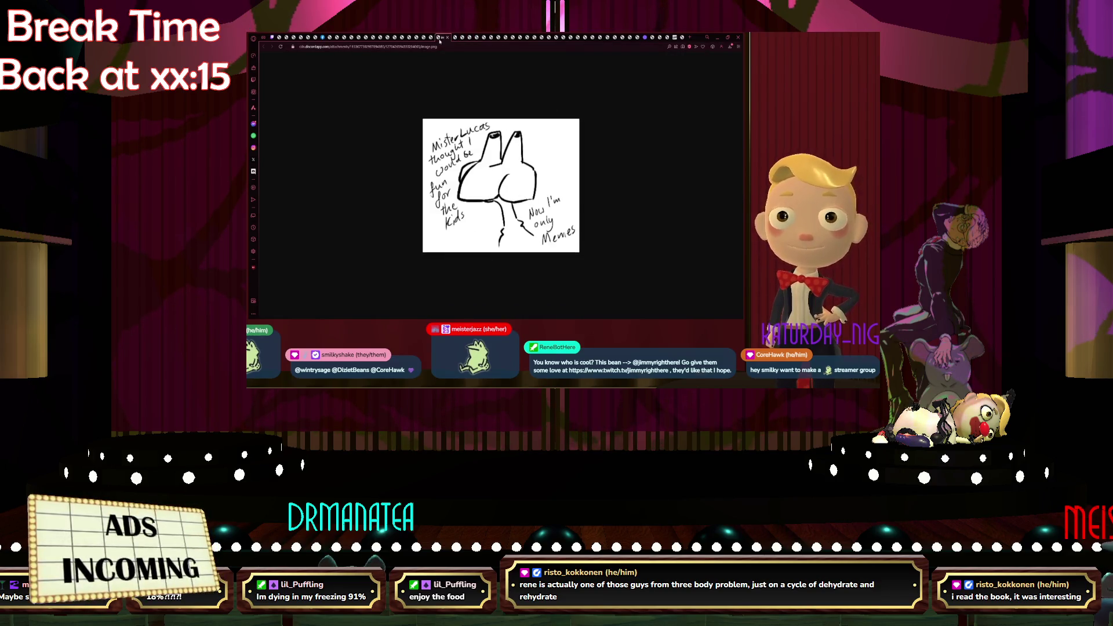
{"action": "left_click", "coordinate": [431, 38]}
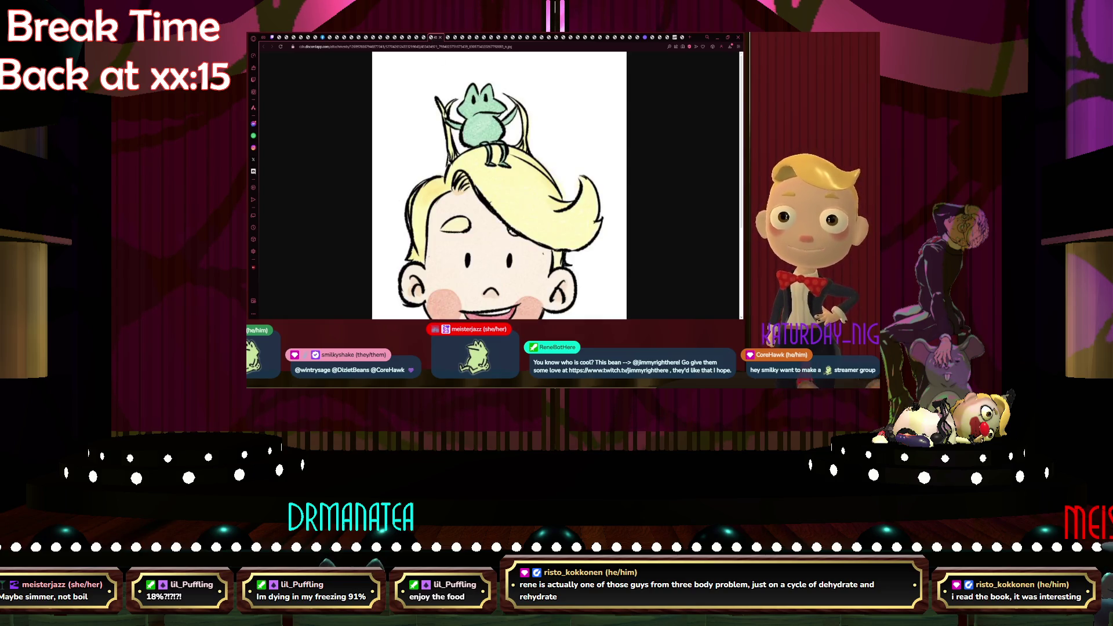
{"action": "scroll", "coordinate": [468, 205], "scroll_direction": "down", "scroll_amount": 1, "text": "ctrl"}
{"action": "left_click", "coordinate": [424, 37]}
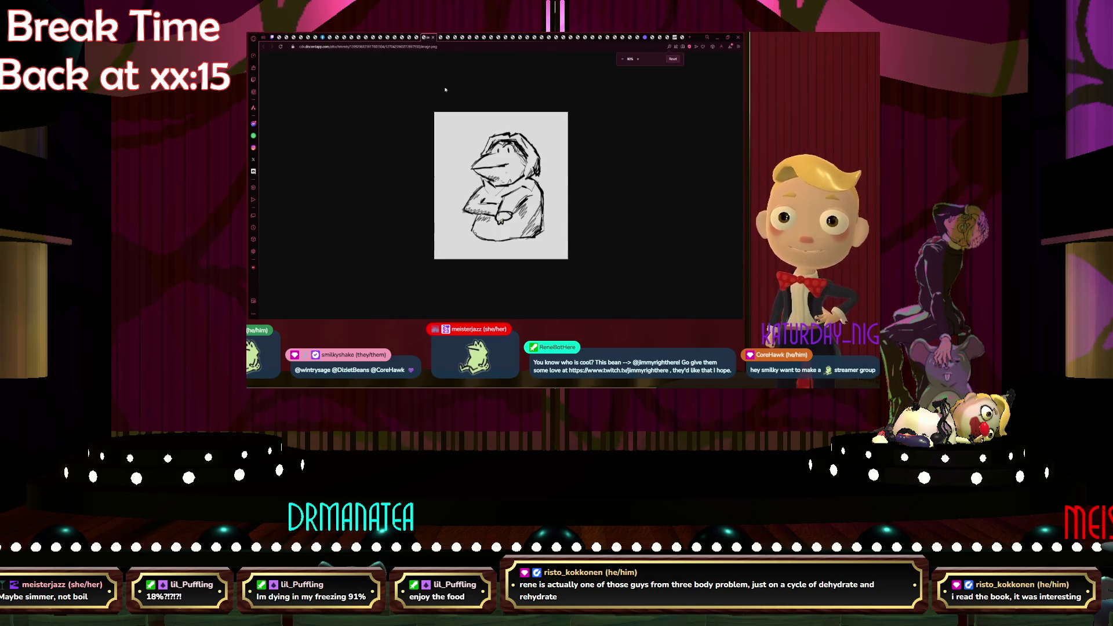
{"action": "left_click", "coordinate": [418, 37]}
{"action": "left_click", "coordinate": [410, 38]}
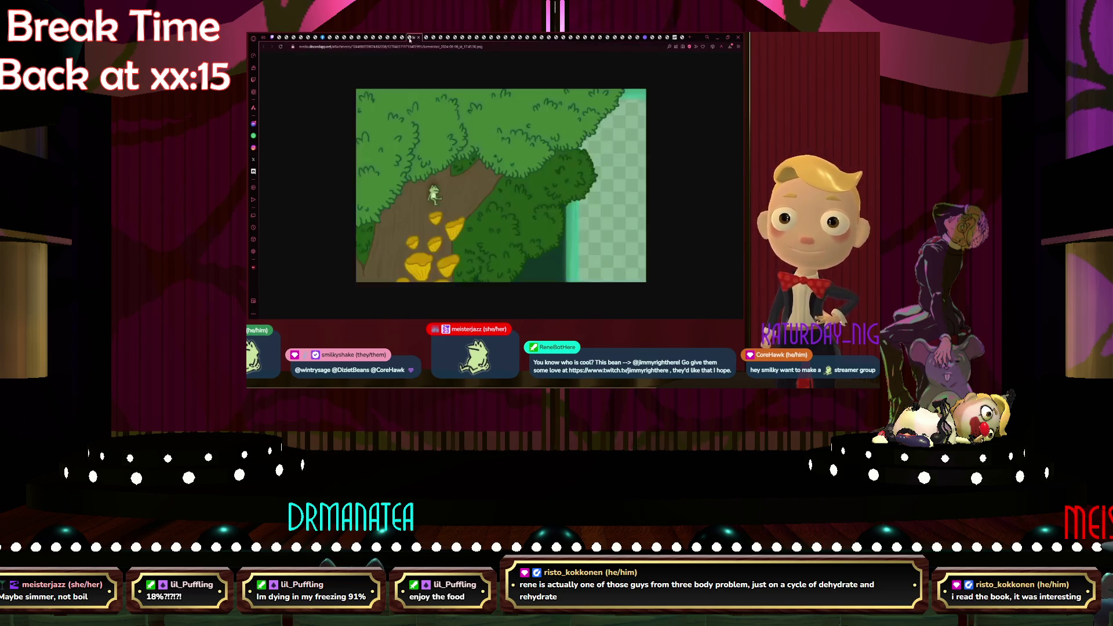
{"action": "left_click", "coordinate": [403, 38]}
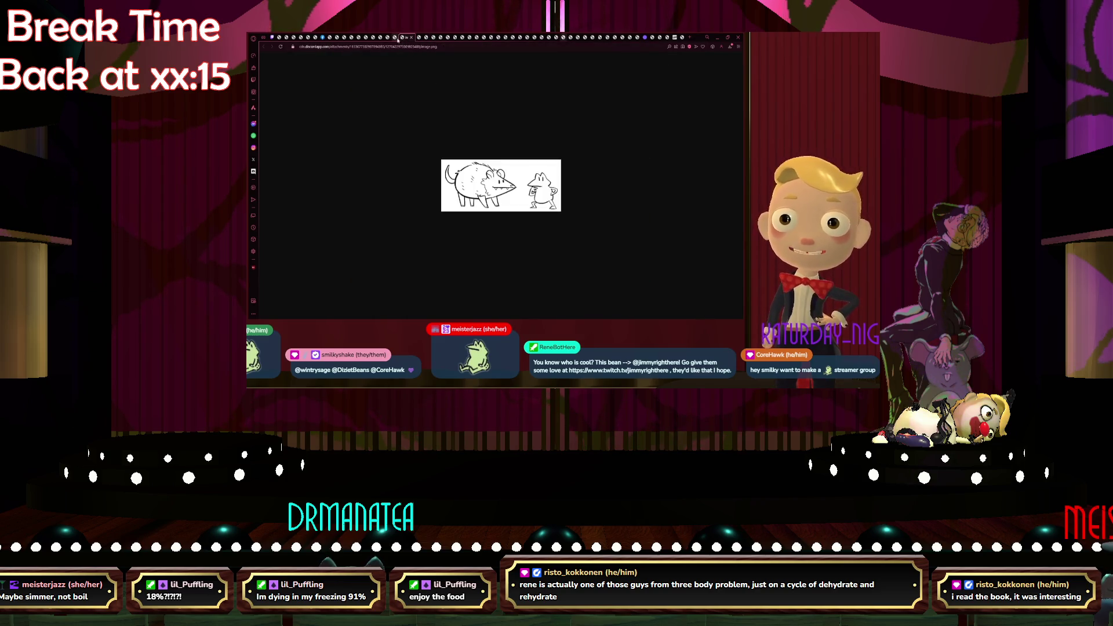